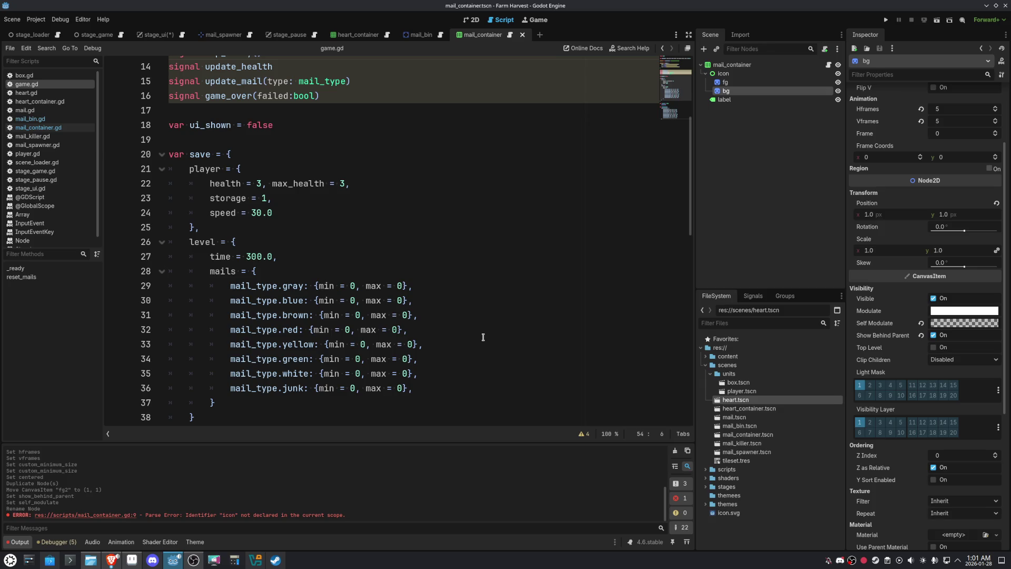
# Step: At the end of game.gd, write the signature func set_mails(gray=0, blue=0, … junk=0):, with every parameter defaulting to 0
pyautogui.scroll(-6, 483, 337)
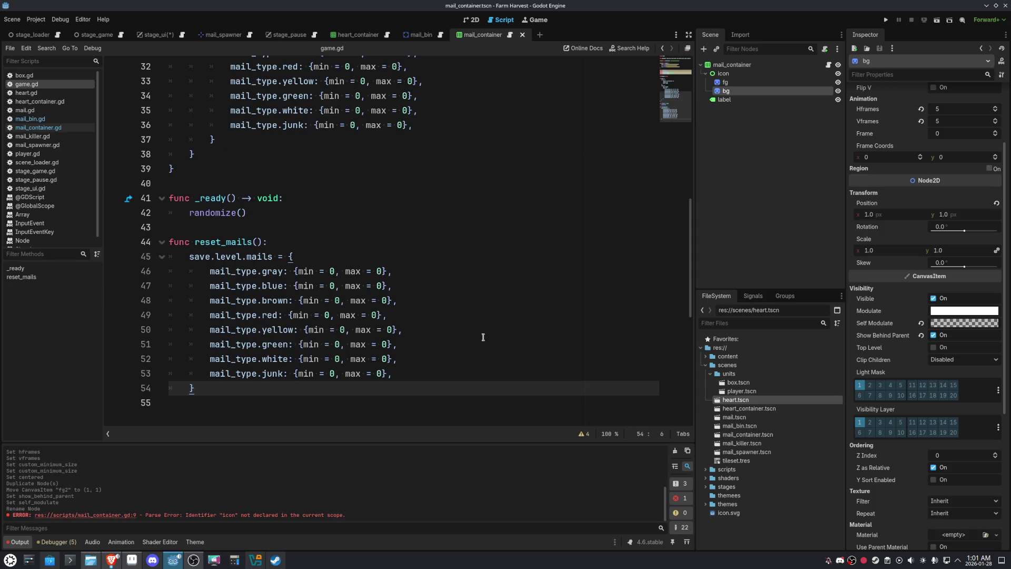
pyautogui.click(415, 317)
pyautogui.press('Return')
pyautogui.write('func set_mai')
pyautogui.write('ls(')
pyautogui.write('gray,bl')
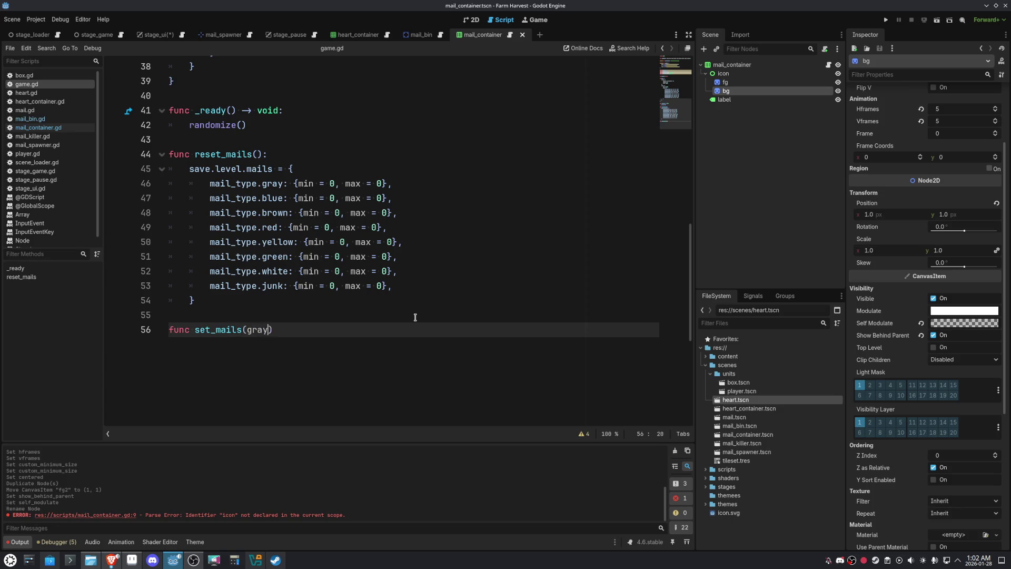
pyautogui.write('ue,')
pyautogui.write('brown')
pyautogui.write(',red,yel')
pyautogui.write('low,gre')
pyautogui.write('en,white,')
pyautogui.write('junk')
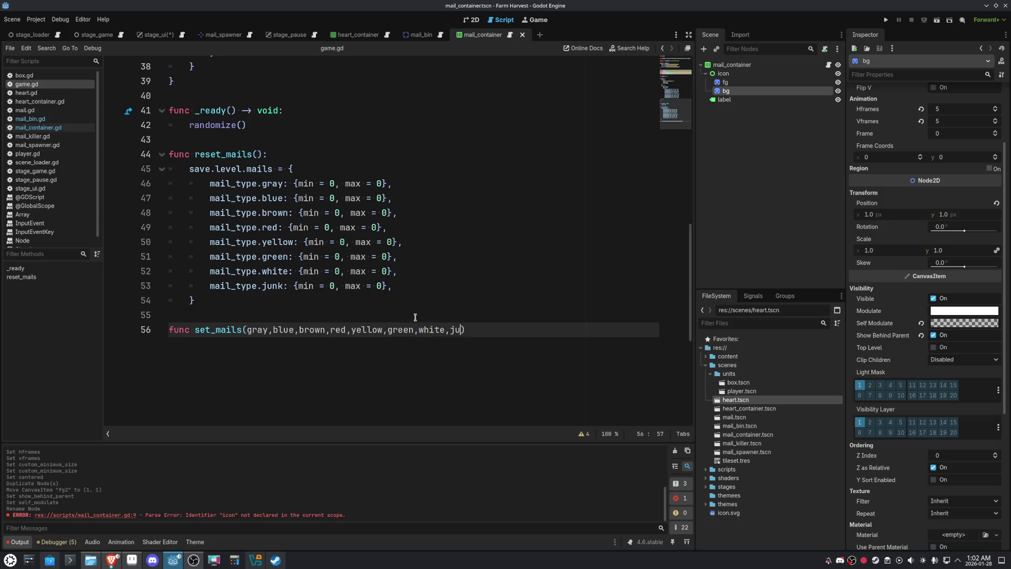
pyautogui.write('=0')
pyautogui.hotkey('shift', 'Left')
pyautogui.press('Left')
pyautogui.press('Left')
pyautogui.press('Left')
pyautogui.write('=0')
pyautogui.write('=0')
pyautogui.write('=0')
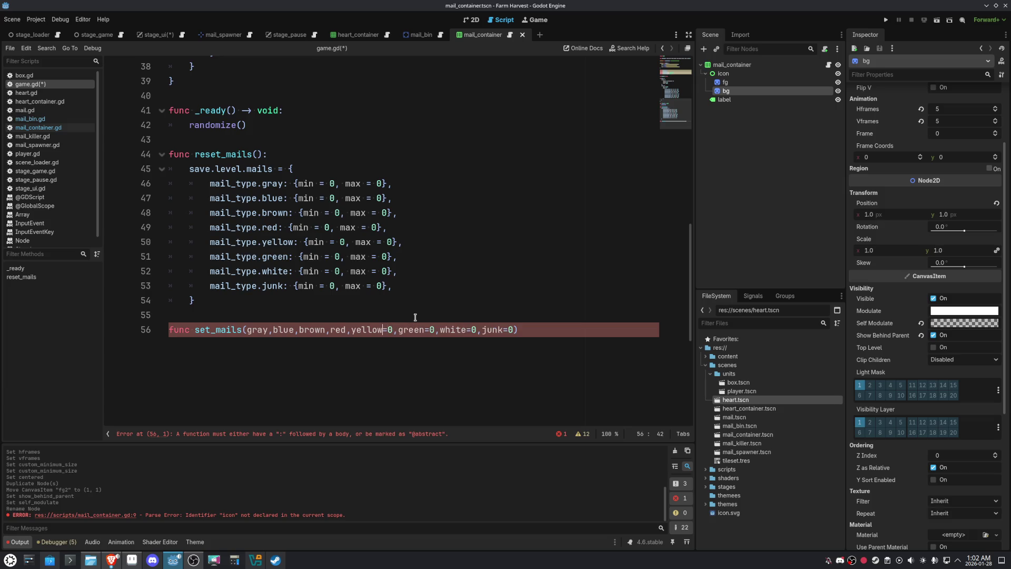
pyautogui.press('Left')
pyautogui.press('Left')
pyautogui.write('=0')
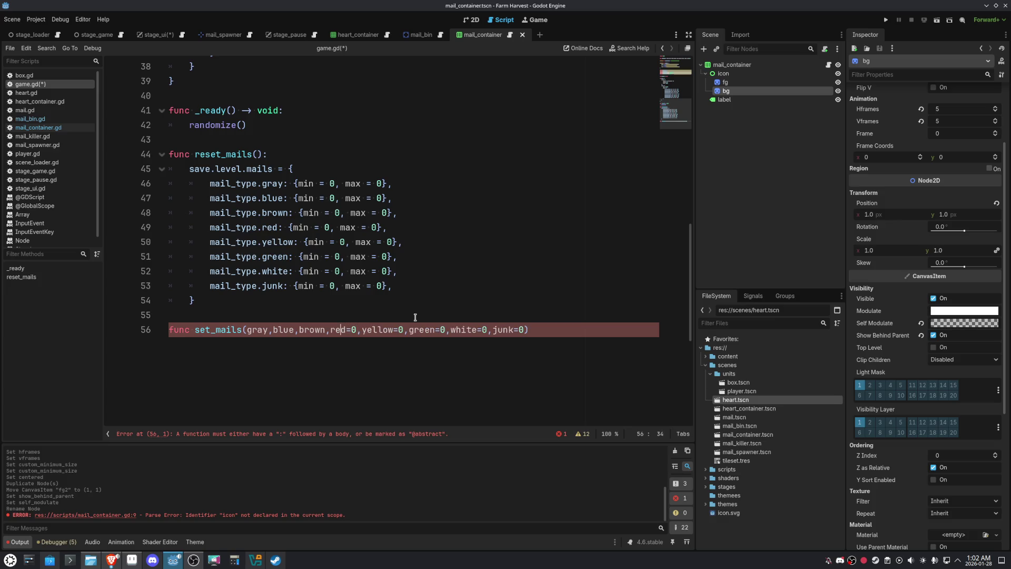
pyautogui.write('=0')
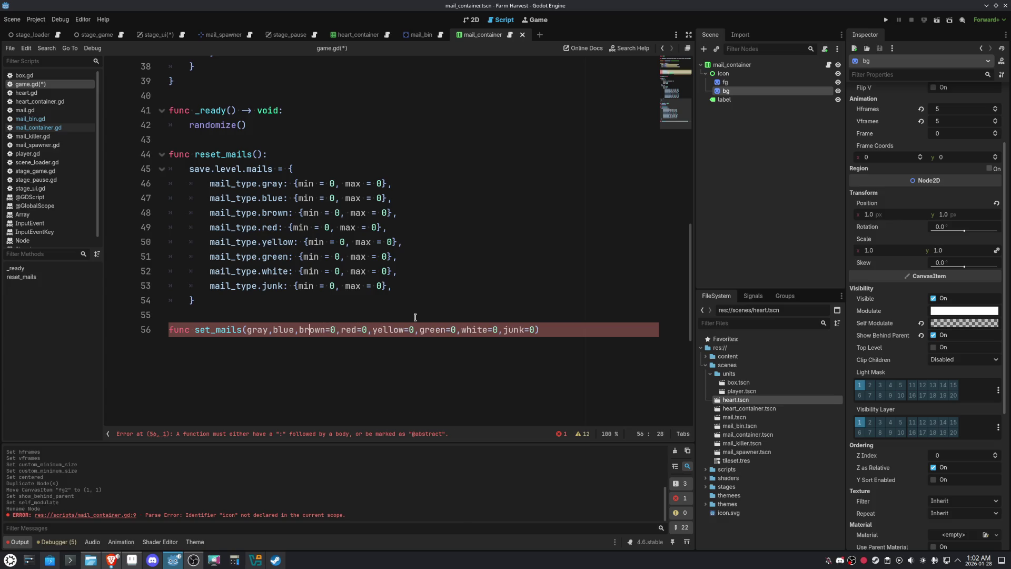
pyautogui.write('=0')
pyautogui.press('Left')
pyautogui.write('=0):')
# Step: Give set_mails a pass body with an empty line above it
pyautogui.press('Return')
pyautogui.write('pass')
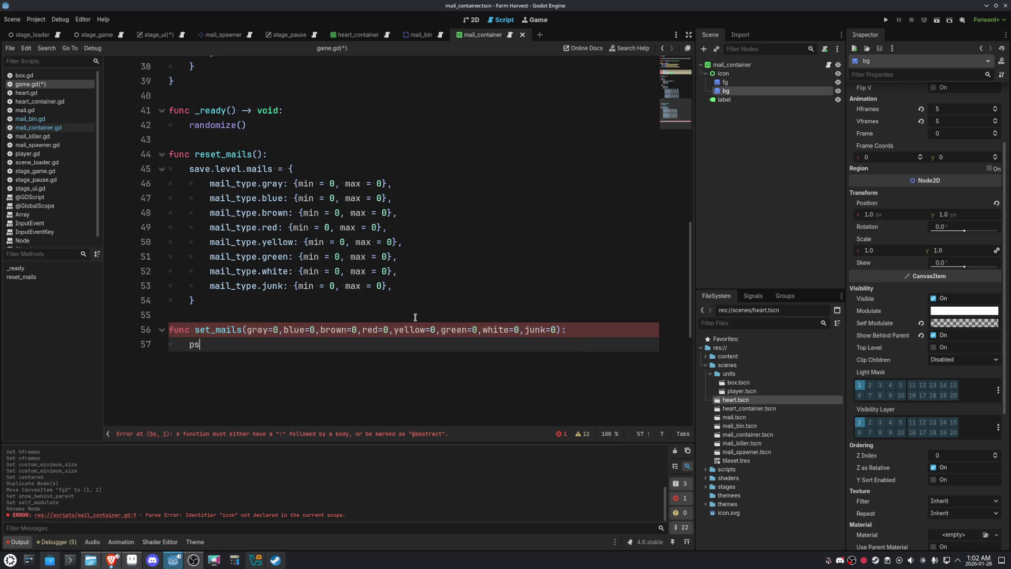
pyautogui.press('Up')
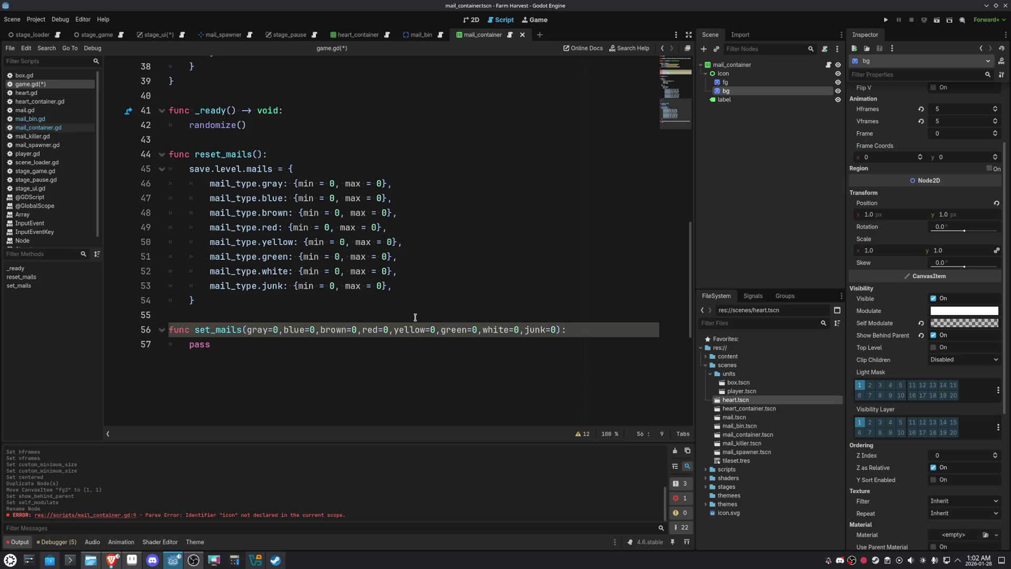
pyautogui.press('Return')
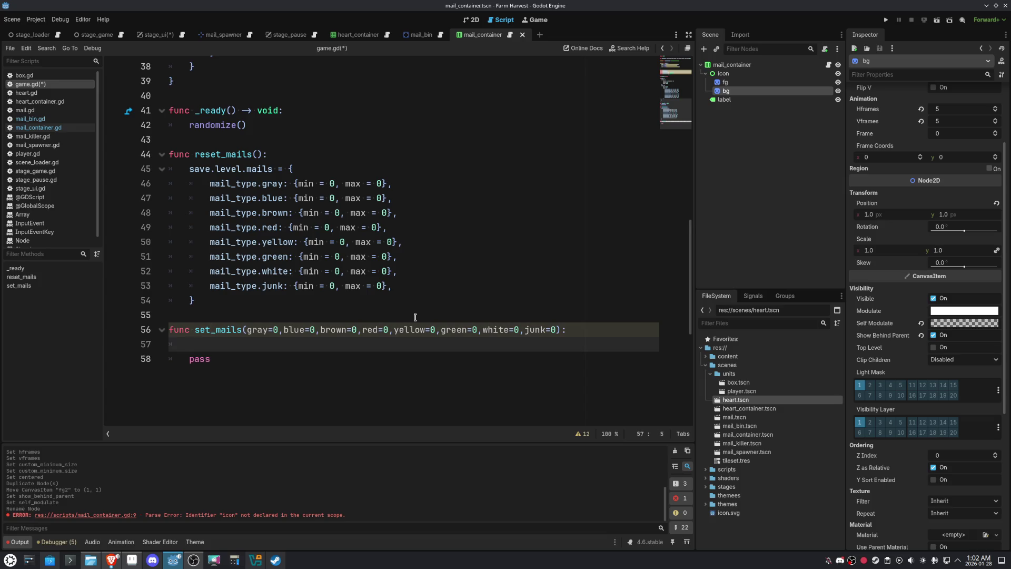
# Step: Copy the save.level.mails block from reset_mails into set_mails, replacing pass
pyautogui.moveTo(195, 300)
pyautogui.mouseDown()
pyautogui.moveTo(210, 212)
pyautogui.moveTo(190, 168)
pyautogui.mouseUp()
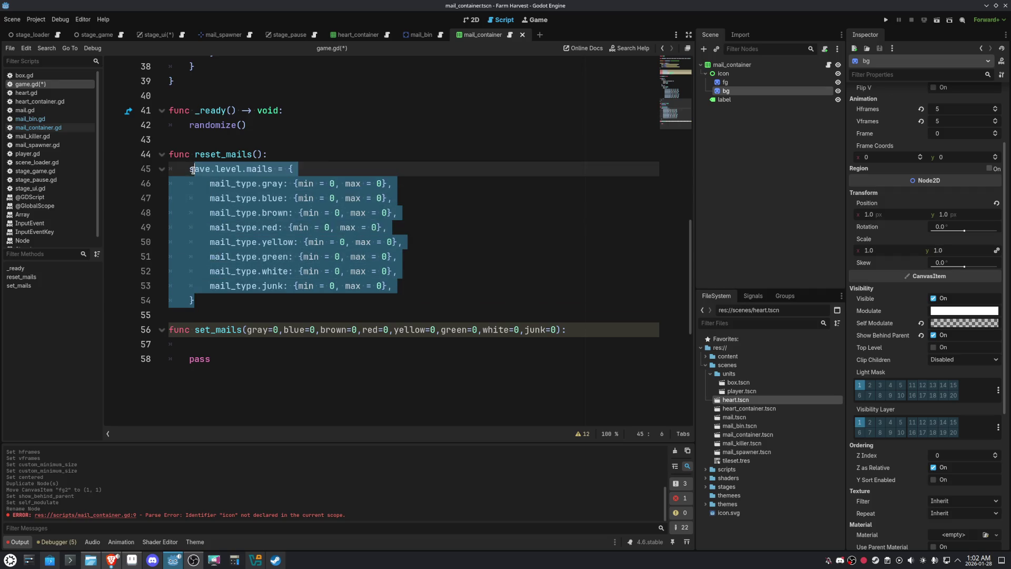
pyautogui.hotkey('ctrl', 'c')
pyautogui.moveTo(212, 358); pyautogui.dragTo(190, 344)
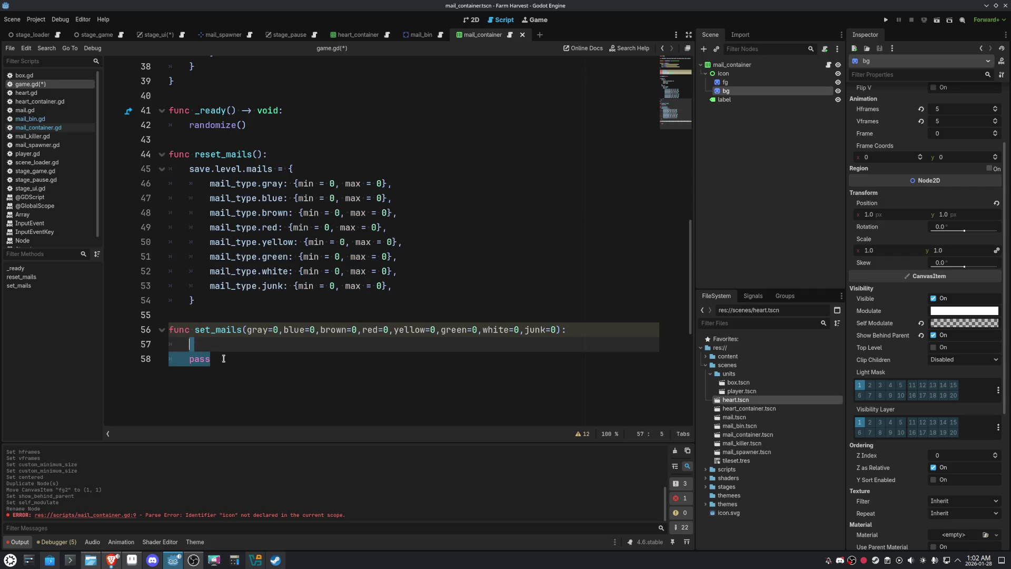
pyautogui.hotkey('ctrl', 'v')
# Step: Set the gray entry's max to the gray parameter
pyautogui.scroll(-2, 482, 312)
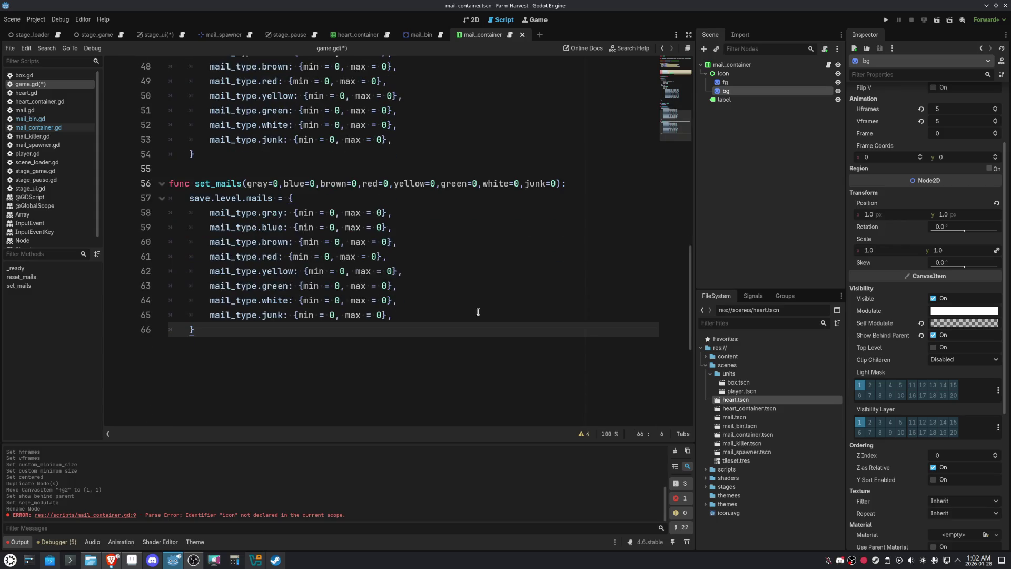
pyautogui.doubleClick(281, 213)
pyautogui.click(307, 211)
pyautogui.doubleClick(306, 212)
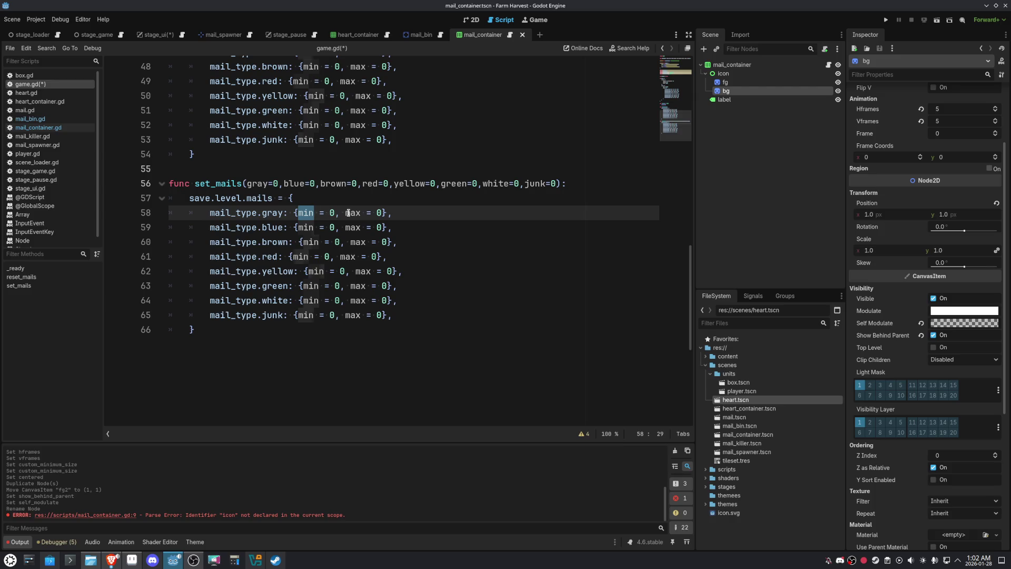
pyautogui.doubleClick(348, 213)
pyautogui.write('gray')
pyautogui.click(304, 227)
pyautogui.doubleClick(290, 227)
pyautogui.hotkey('ctrl', 'z')
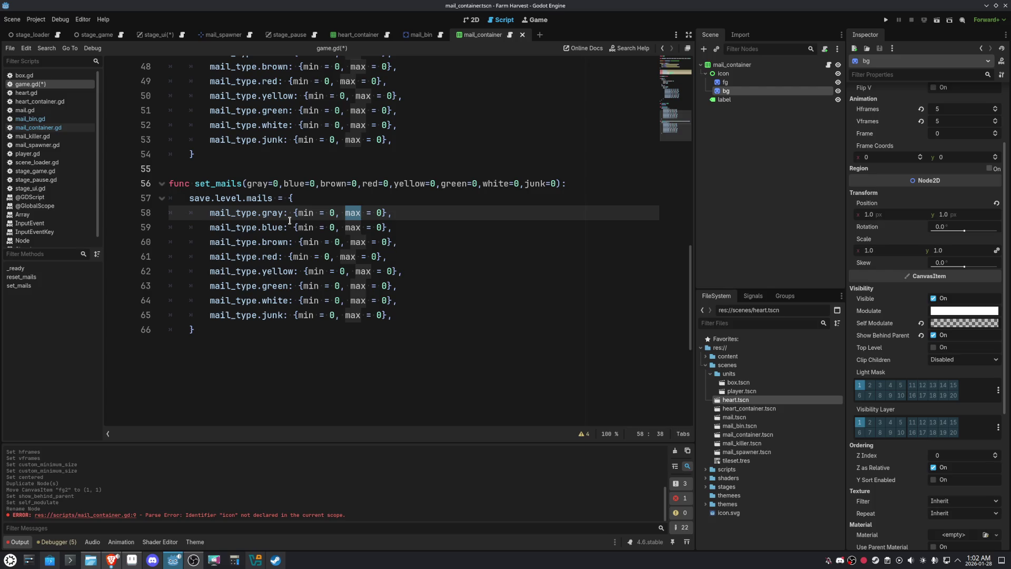
pyautogui.doubleClick(272, 213)
pyautogui.hotkey('ctrl', 'c')
pyautogui.doubleClick(378, 212)
pyautogui.hotkey('ctrl', 'v')
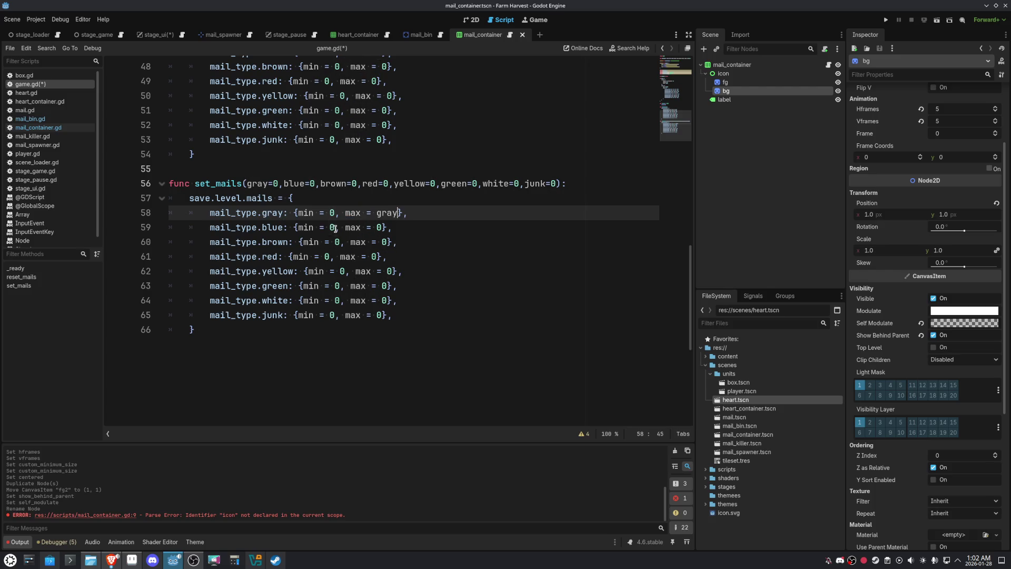
# Step: Set the blue, brown and red entries' max to their matching parameters
pyautogui.doubleClick(273, 227)
pyautogui.doubleClick(379, 227)
pyautogui.hotkey('ctrl', 'v')
pyautogui.doubleClick(275, 242)
pyautogui.hotkey('ctrl', 'c')
pyautogui.click(383, 242)
pyautogui.doubleClick(382, 241)
pyautogui.hotkey('ctrl', 'v')
pyautogui.doubleClick(269, 257)
pyautogui.hotkey('ctrl', 'c')
pyautogui.doubleClick(375, 256)
pyautogui.hotkey('ctrl', 'v')
# Step: Set the yellow and green entries' max to their matching parameters
pyautogui.doubleClick(279, 271)
pyautogui.hotkey('ctrl', 'c')
pyautogui.click(383, 270)
pyautogui.doubleClick(385, 271)
pyautogui.hotkey('ctrl', 'v')
pyautogui.doubleClick(286, 286)
pyautogui.hotkey('ctrl', 'c')
pyautogui.click(385, 285)
pyautogui.doubleClick(384, 286)
pyautogui.hotkey('ctrl', 'v')
# Step: Set the white and junk entries' max to their parameters and save game.gd
pyautogui.doubleClick(276, 300)
pyautogui.hotkey('ctrl', 'c')
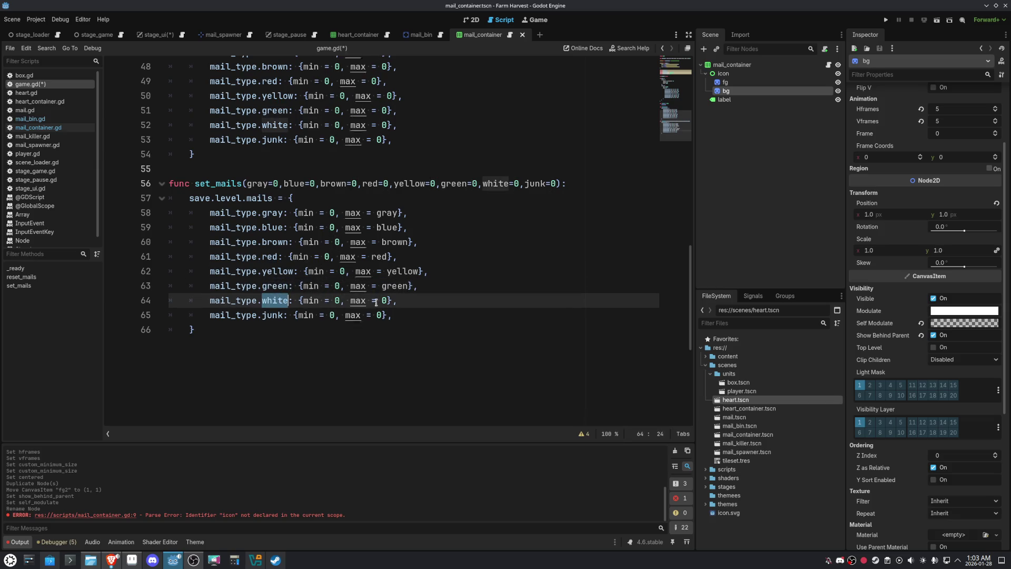
pyautogui.doubleClick(375, 300)
pyautogui.hotkey('ctrl', 'v')
pyautogui.doubleClick(273, 315)
pyautogui.hotkey('ctrl', 'c')
pyautogui.doubleClick(379, 314)
pyautogui.hotkey('ctrl', 'v')
pyautogui.click(473, 310)
pyautogui.hotkey('ctrl', 's')
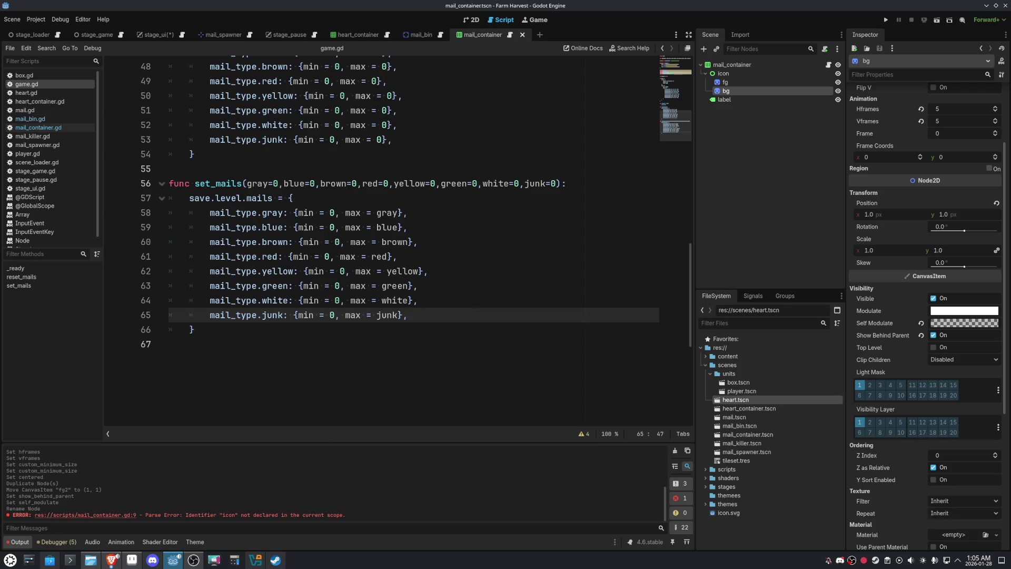
pyautogui.hotkey('alt', 'Tab')
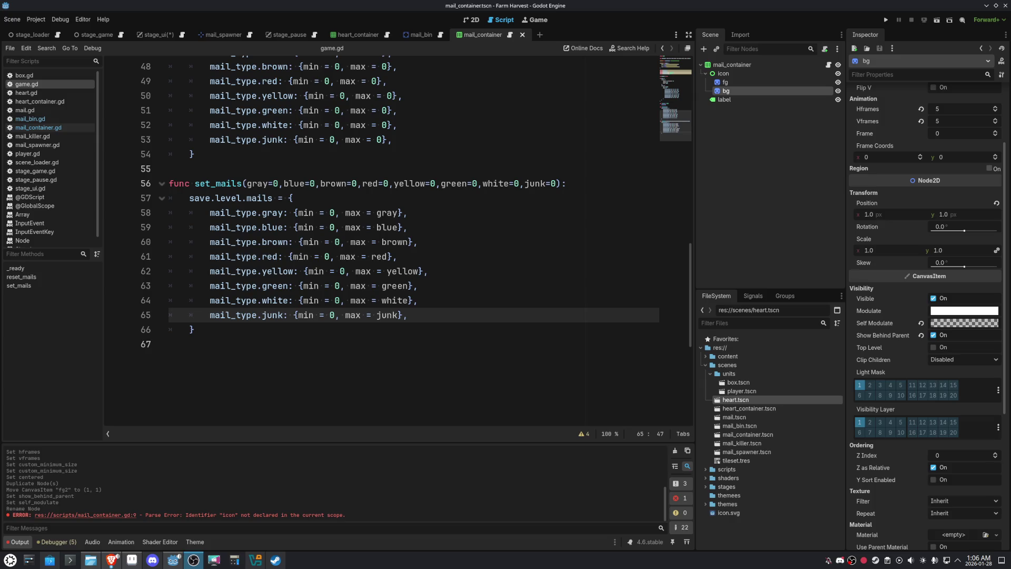
# Step: Check the fg.frame assignment in mail_container.gd, then return to the 2D view
pyautogui.click(124, 515)
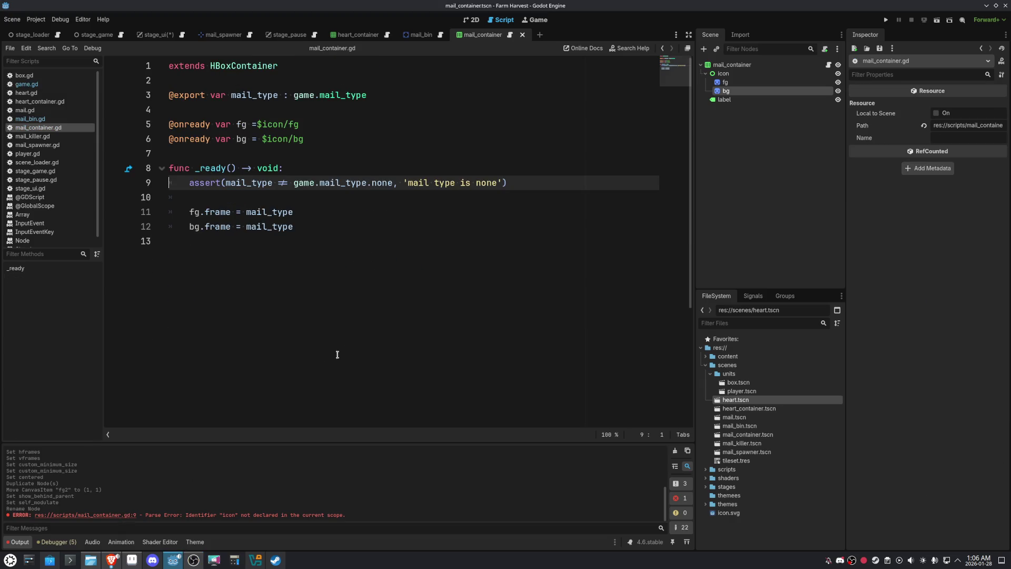
pyautogui.click(393, 216)
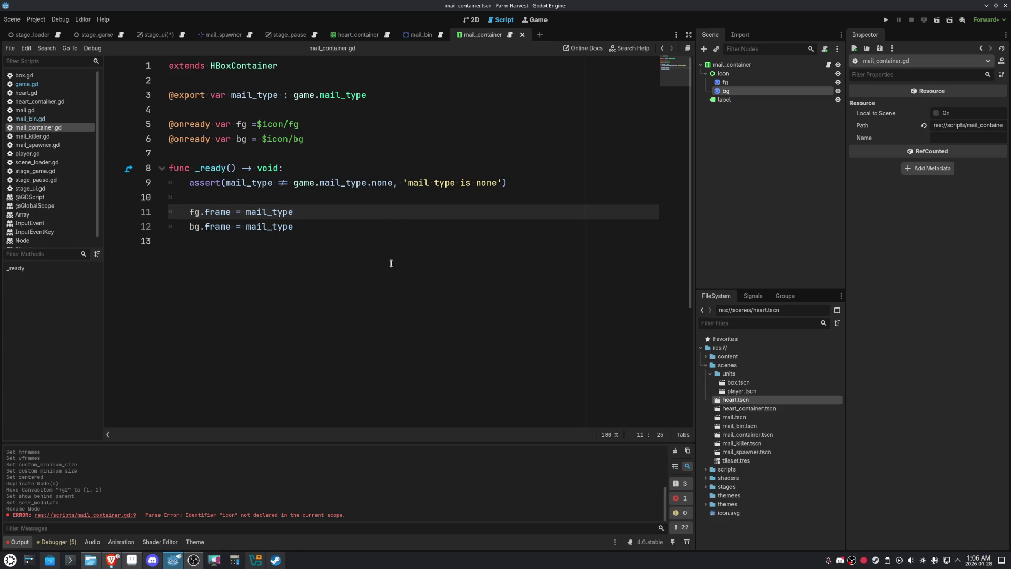
pyautogui.click(472, 19)
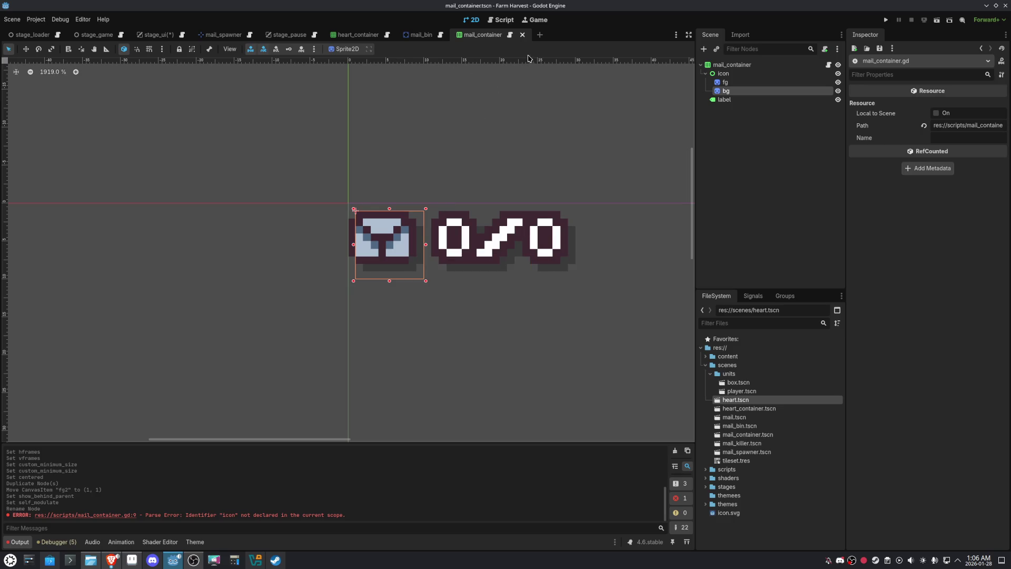
# Step: Close the mail_container, mail_bin, heart_container, stage_pause and mail_spawner scene tabs
pyautogui.click(523, 35)
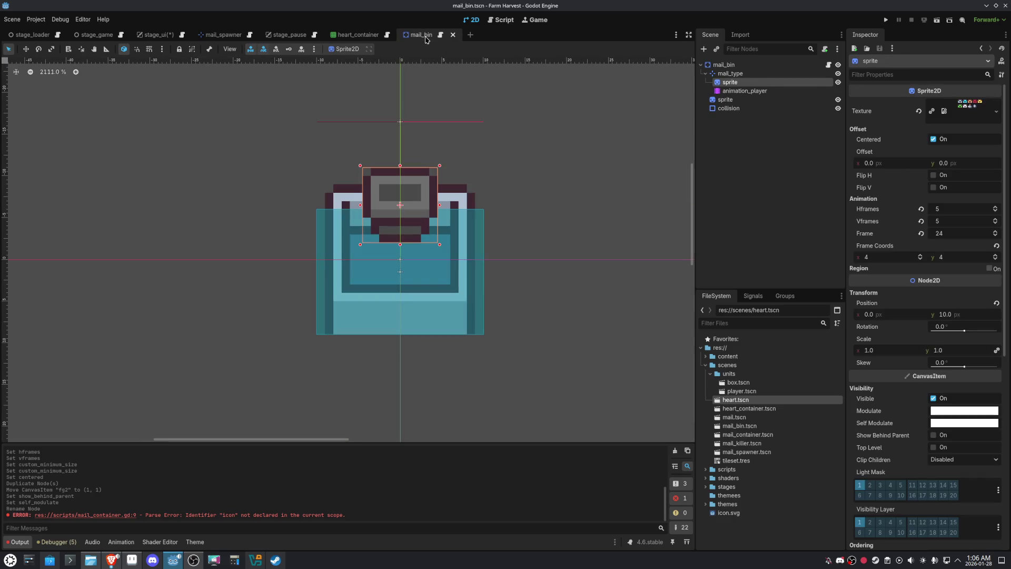
pyautogui.click(453, 35)
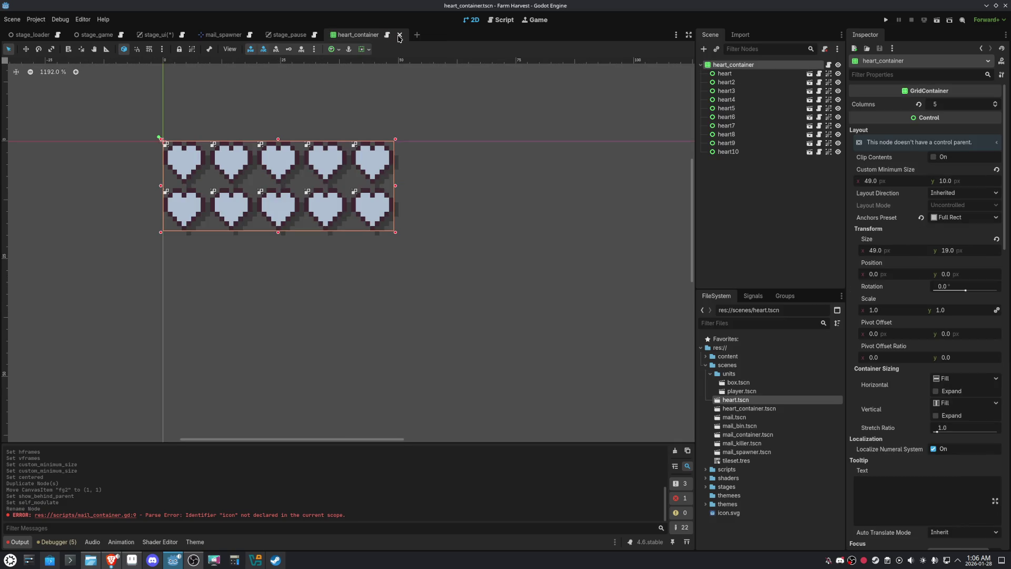
pyautogui.click(400, 35)
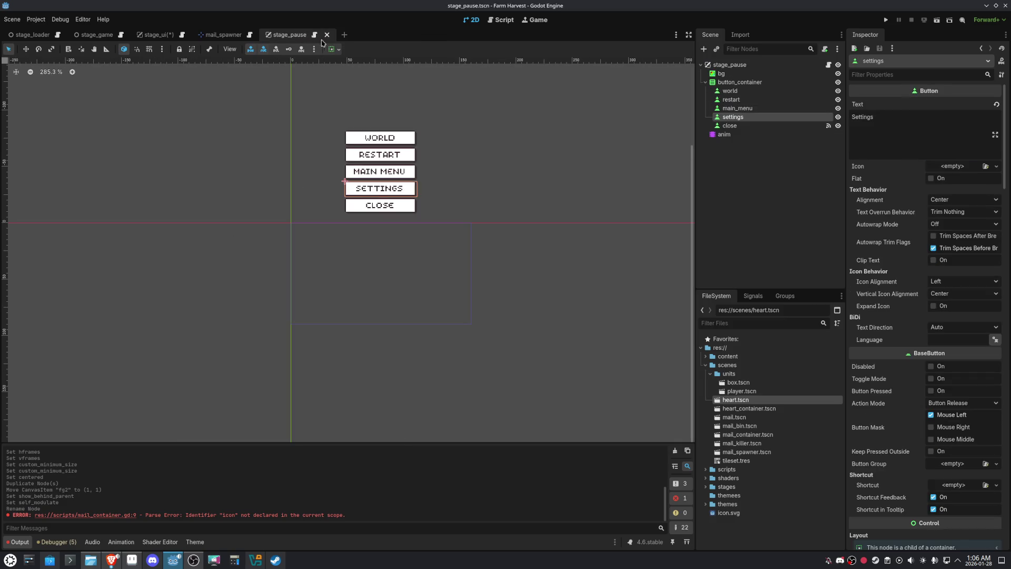
pyautogui.click(327, 34)
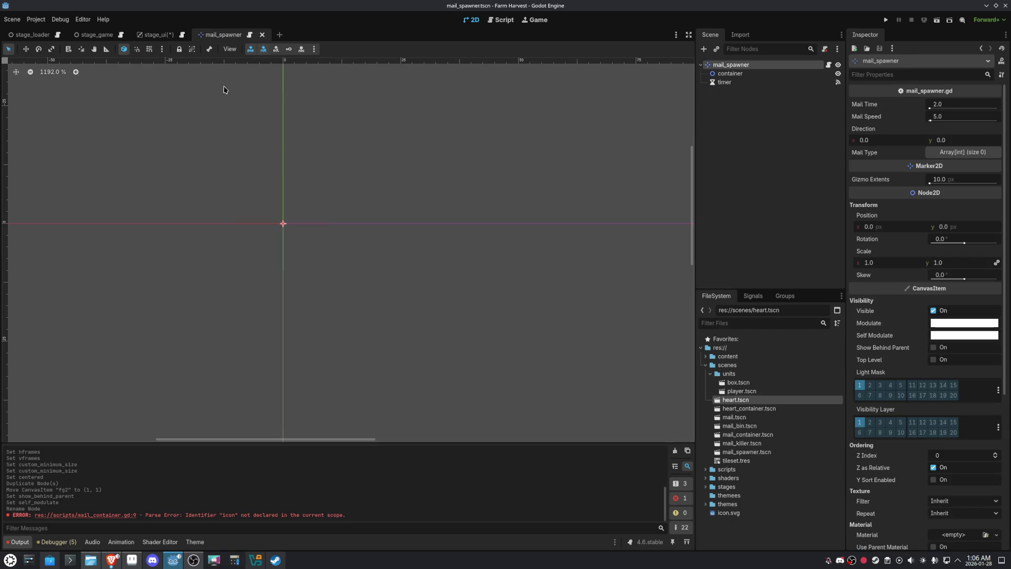
pyautogui.click(261, 35)
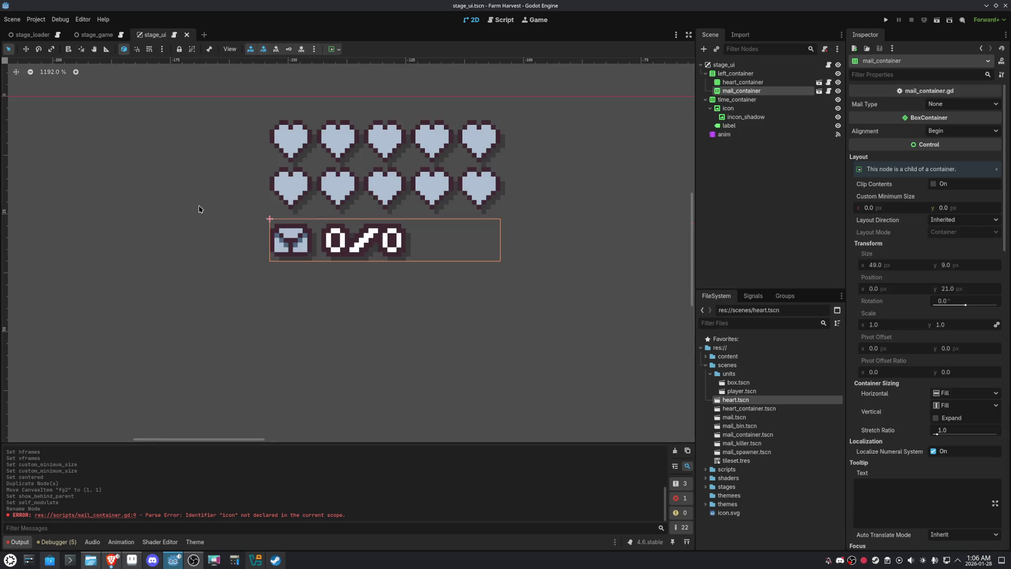
# Step: Group the clock icon node so it selects as one unit
pyautogui.scroll(-5, 217, 240)
pyautogui.click(725, 118)
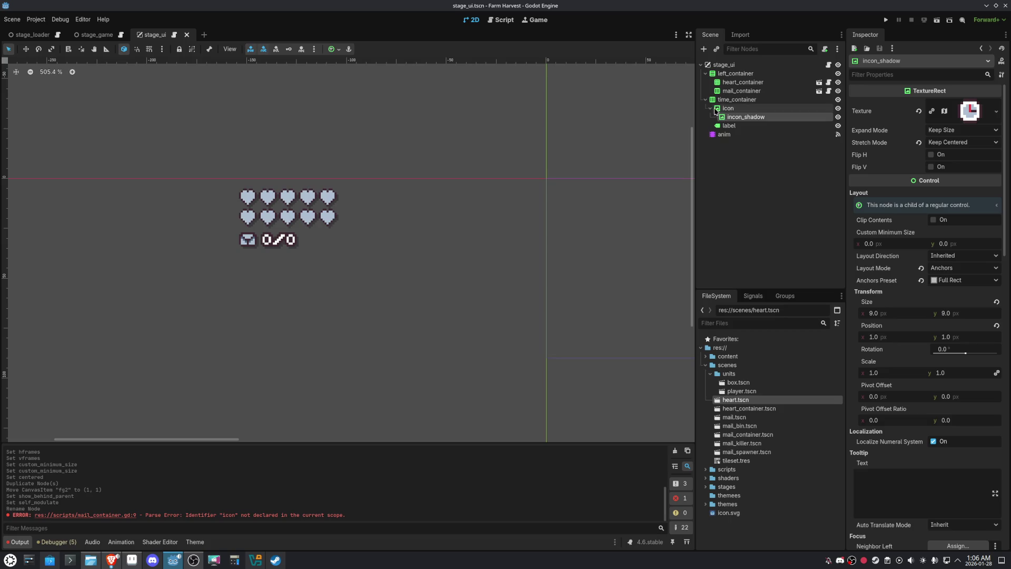
pyautogui.scroll(-4, 494, 258)
pyautogui.moveTo(491, 277); pyautogui.dragTo(275, 319)
pyautogui.scroll(-1, 274, 319)
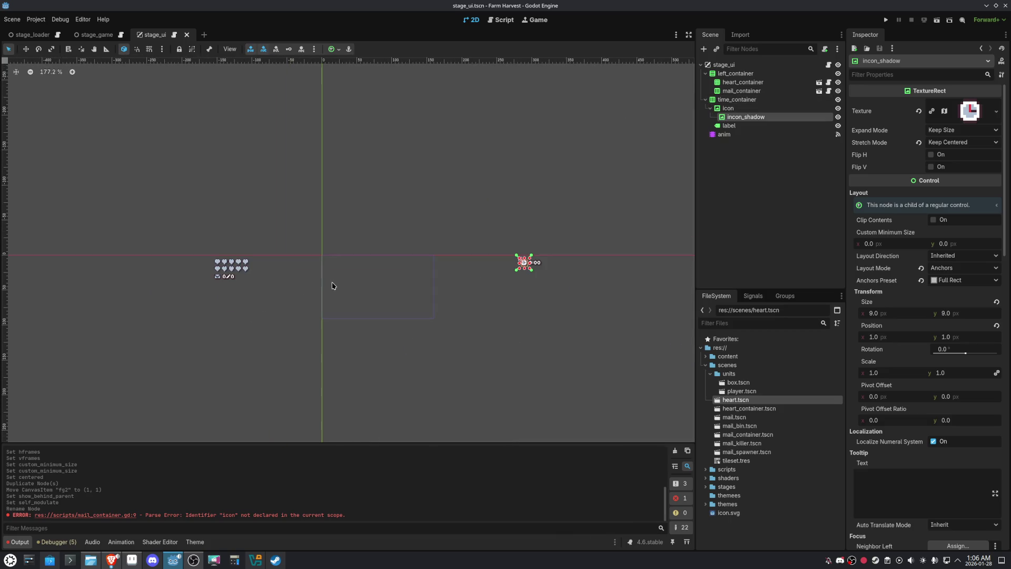
pyautogui.click(710, 109)
pyautogui.click(719, 109)
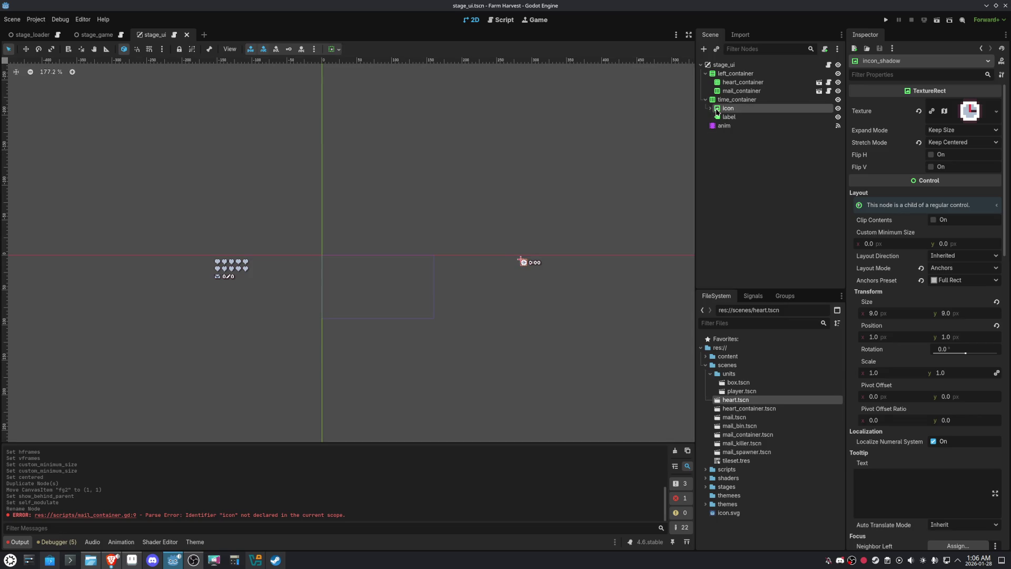
pyautogui.click(192, 49)
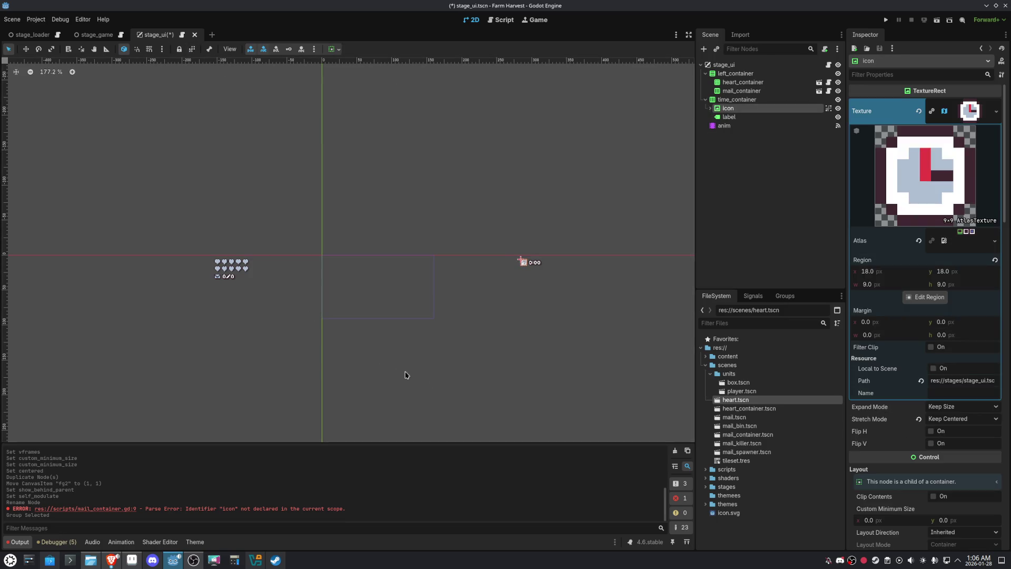
# Step: Group the time_container node as one unit and save the stage_ui scene
pyautogui.click(705, 100)
pyautogui.click(736, 100)
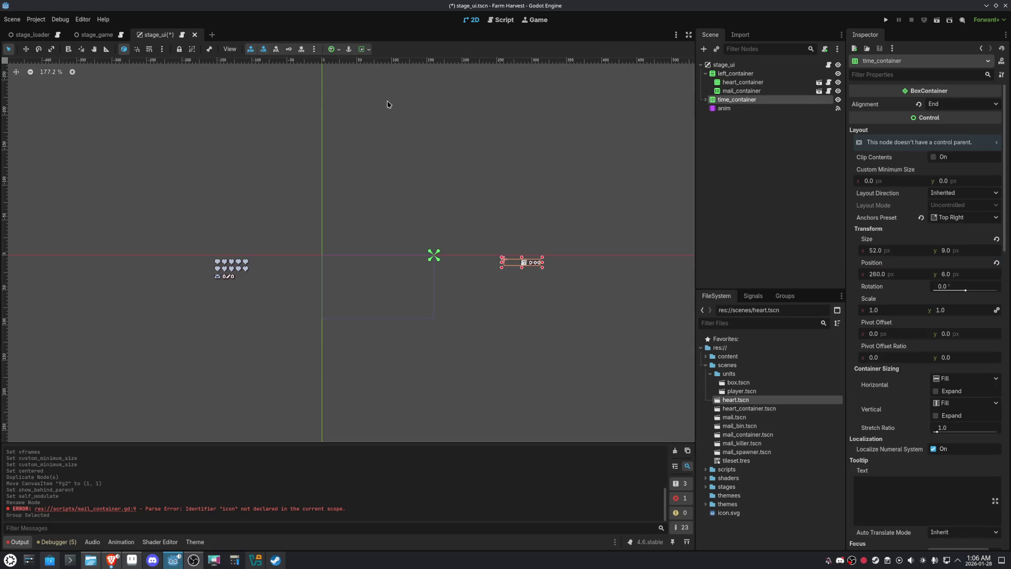
pyautogui.click(192, 49)
pyautogui.click(504, 285)
pyautogui.hotkey('ctrl', 's')
# Step: Select the mail_container node and frame it in the viewport
pyautogui.click(741, 90)
pyautogui.press('f')
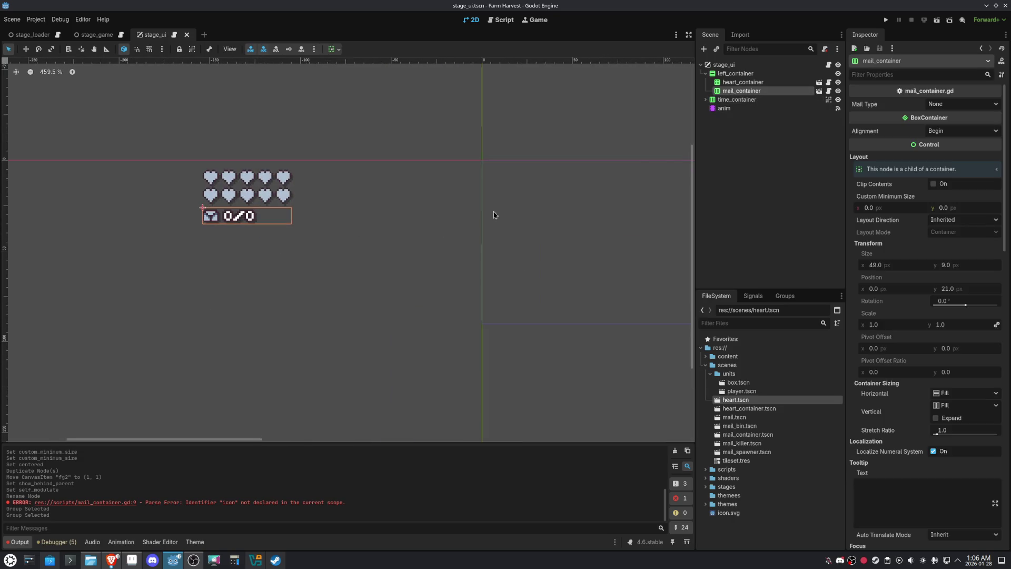
pyautogui.click(740, 92)
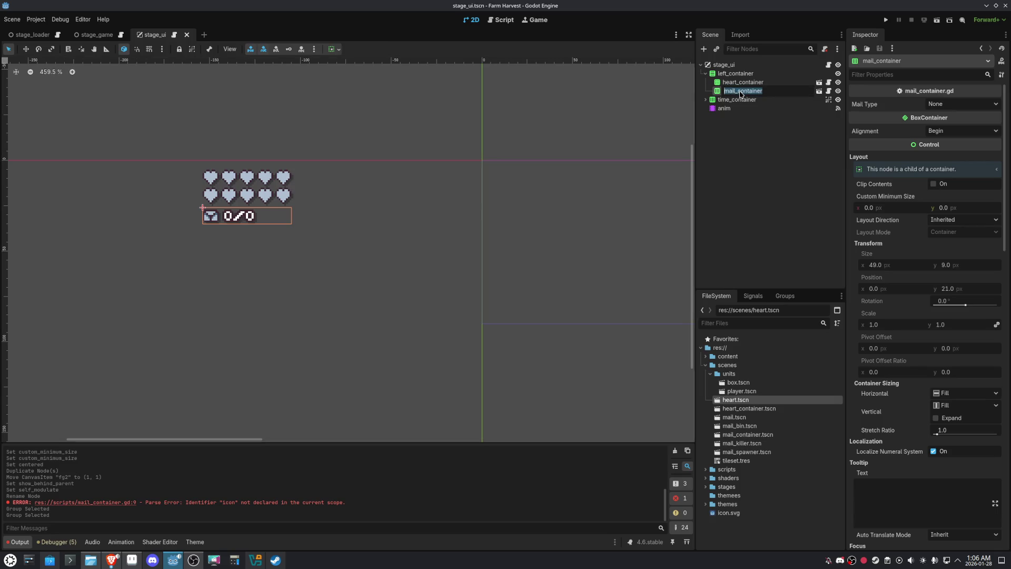
# Step: Rename mail_container to mail_gray and duplicate it into several copies
pyautogui.moveTo(739, 90); pyautogui.dragTo(760, 90)
pyautogui.press('BackSpace')
pyautogui.write('gray')
pyautogui.press('Return')
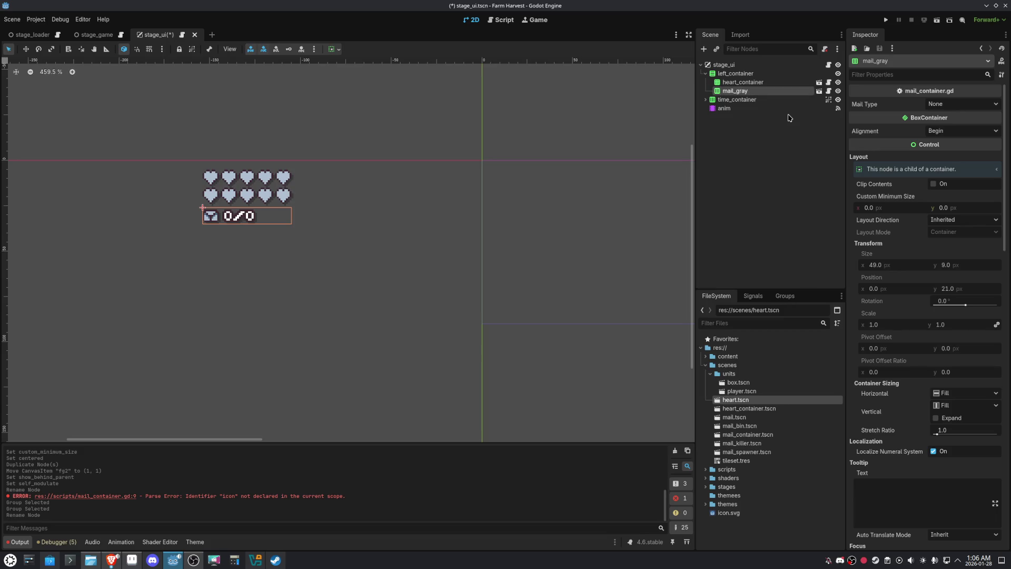
pyautogui.hotkey('ctrl', 'd')
pyautogui.hotkey('ctrl', 'd')
pyautogui.hotkey('ctrl', 'd')
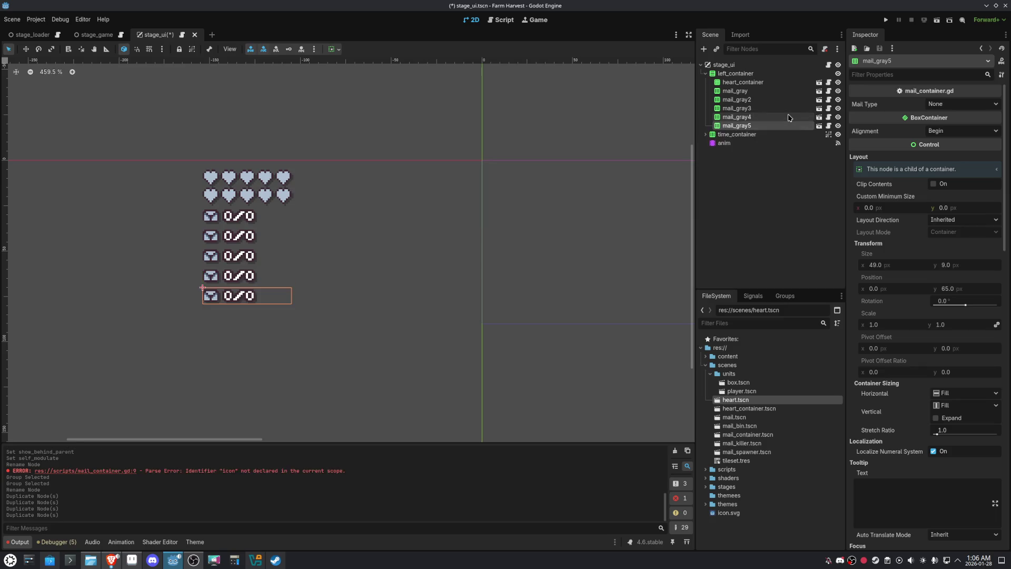
pyautogui.hotkey('ctrl', 'd')
pyautogui.hotkey('ctrl', 'd')
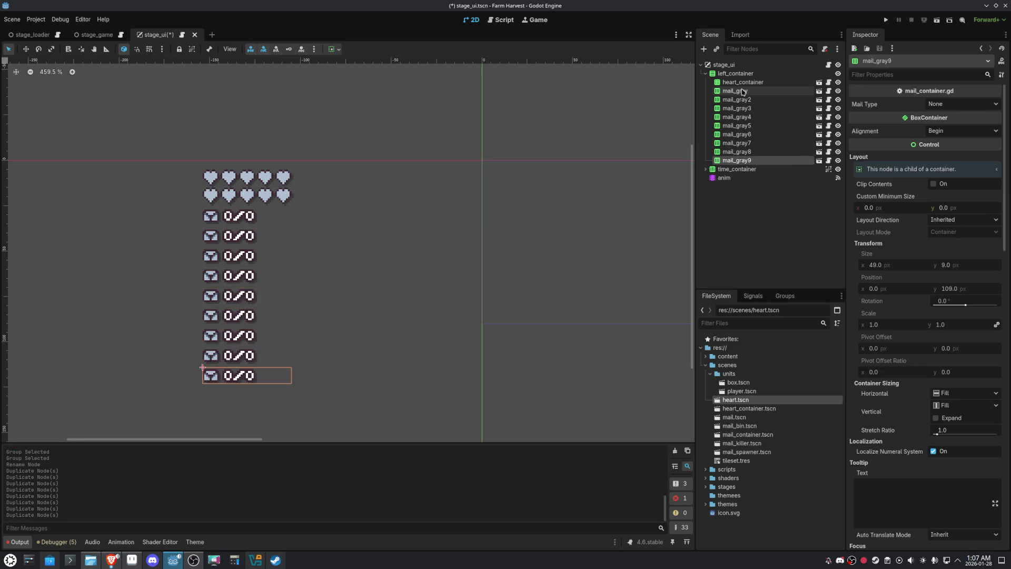
# Step: Set the first four counters' Mail Type to Gray, Blue, Brown and Red
pyautogui.click(763, 91)
pyautogui.click(939, 105)
pyautogui.click(955, 127)
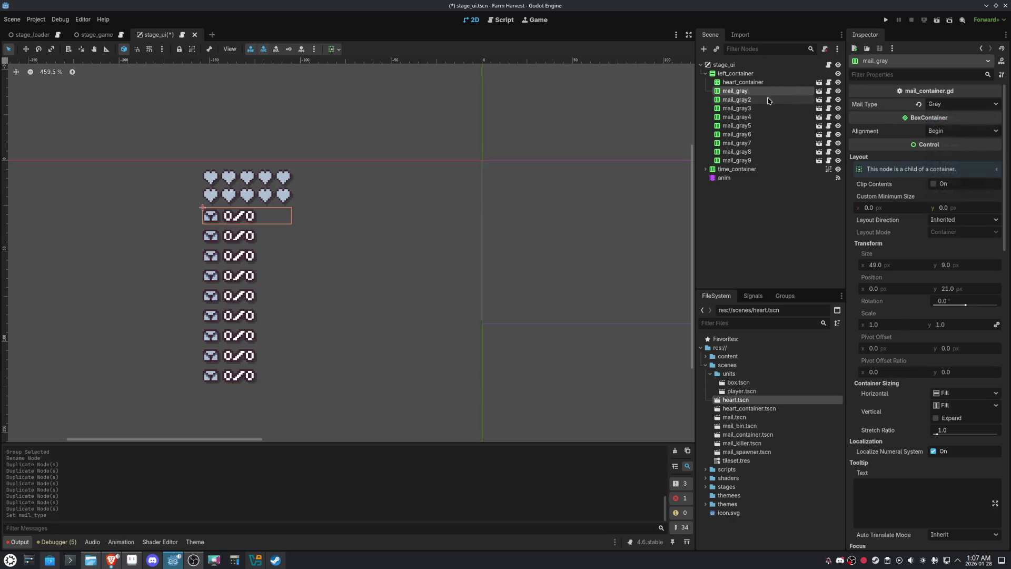
pyautogui.click(745, 100)
pyautogui.click(963, 104)
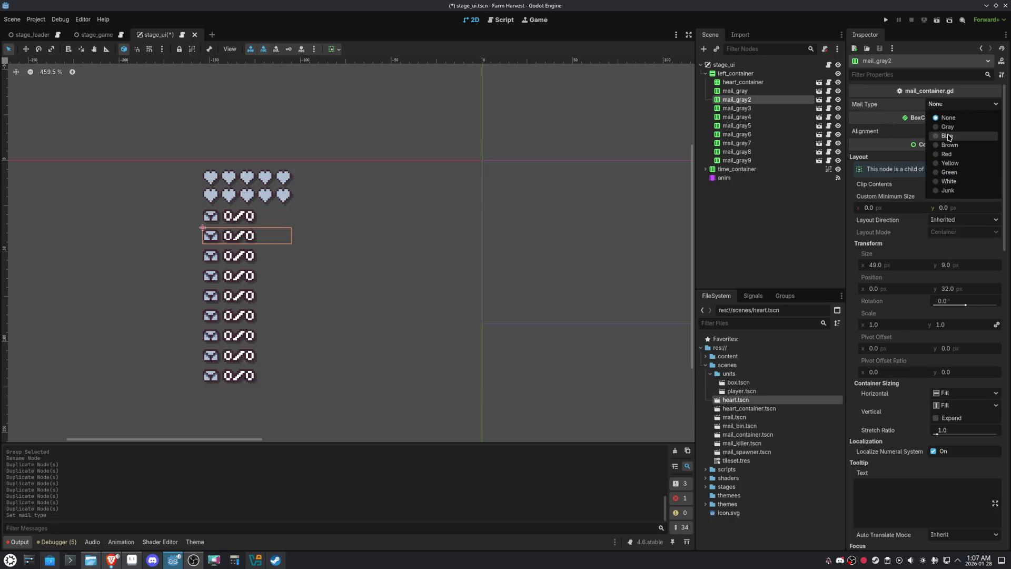
pyautogui.click(947, 138)
pyautogui.click(737, 108)
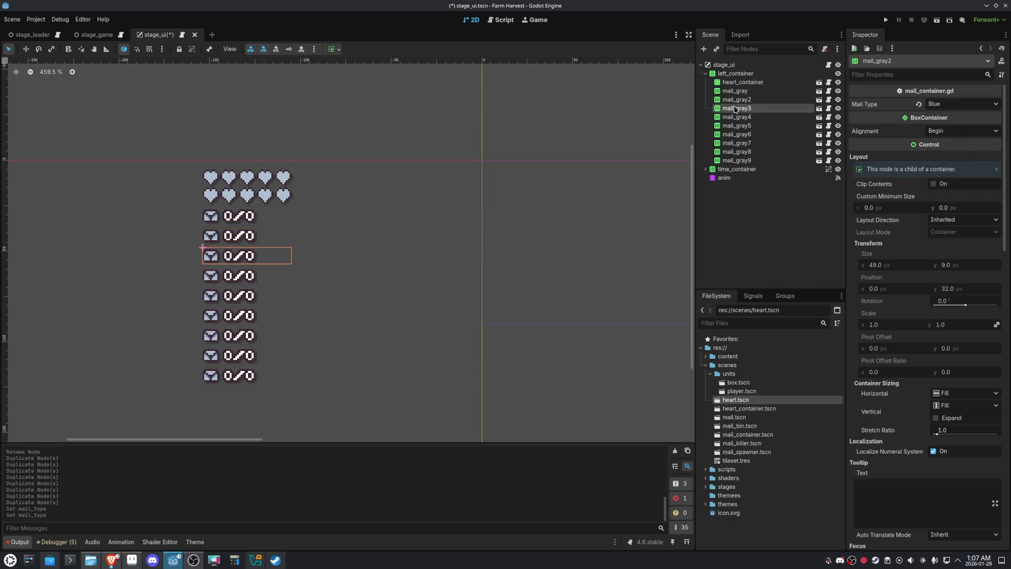
pyautogui.click(949, 106)
pyautogui.click(964, 145)
pyautogui.click(742, 117)
pyautogui.click(954, 104)
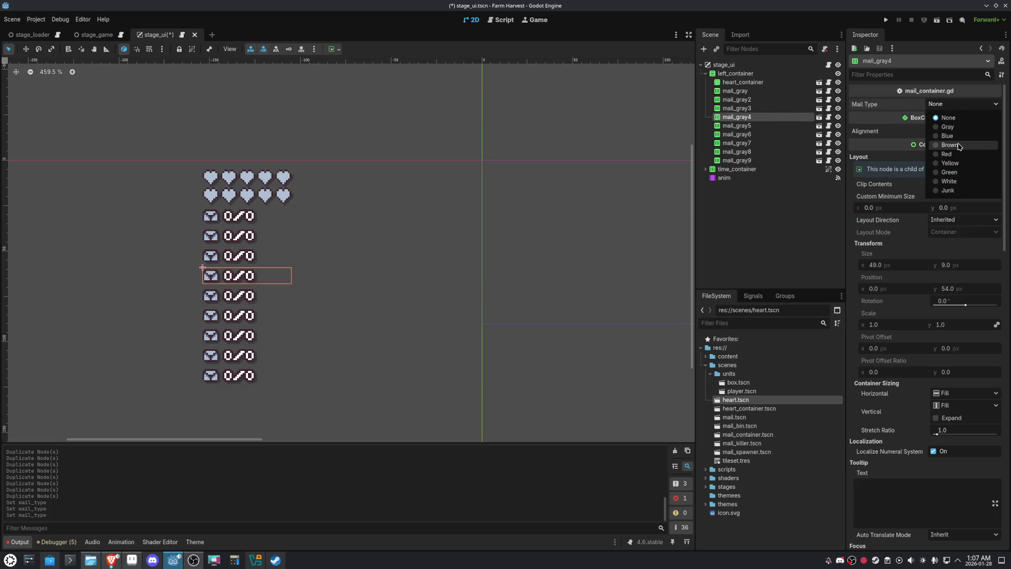
pyautogui.click(958, 156)
# Step: Set the next four counters' Mail Type to Yellow, Green, White and Junk
pyautogui.click(763, 126)
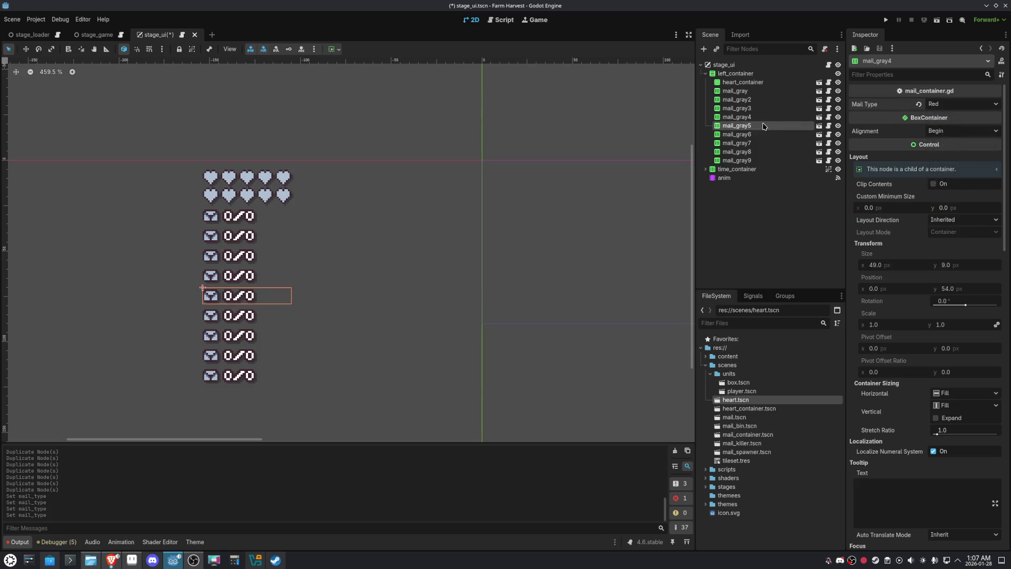
pyautogui.click(964, 105)
pyautogui.click(958, 163)
pyautogui.click(737, 135)
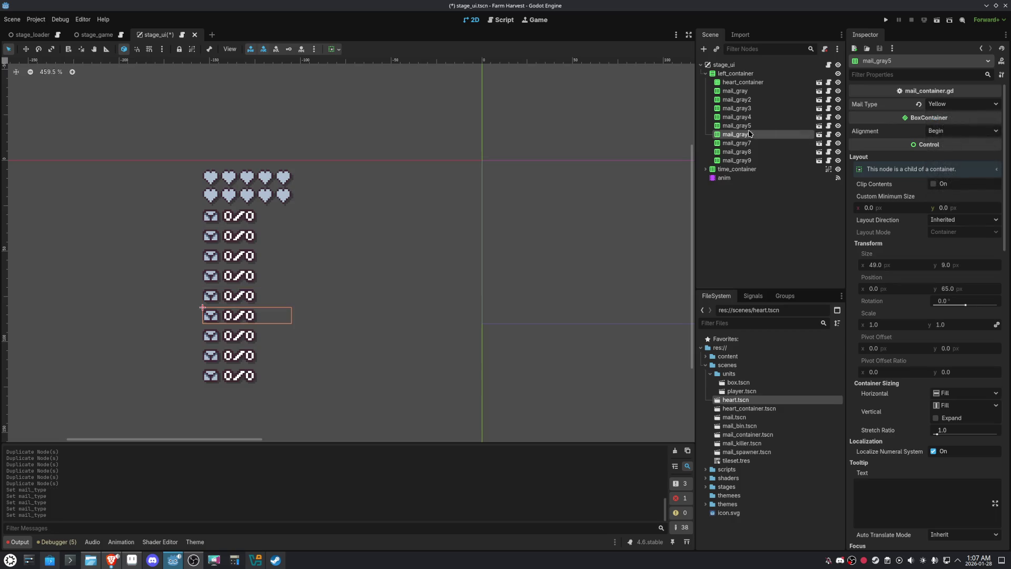
pyautogui.click(964, 104)
pyautogui.click(956, 172)
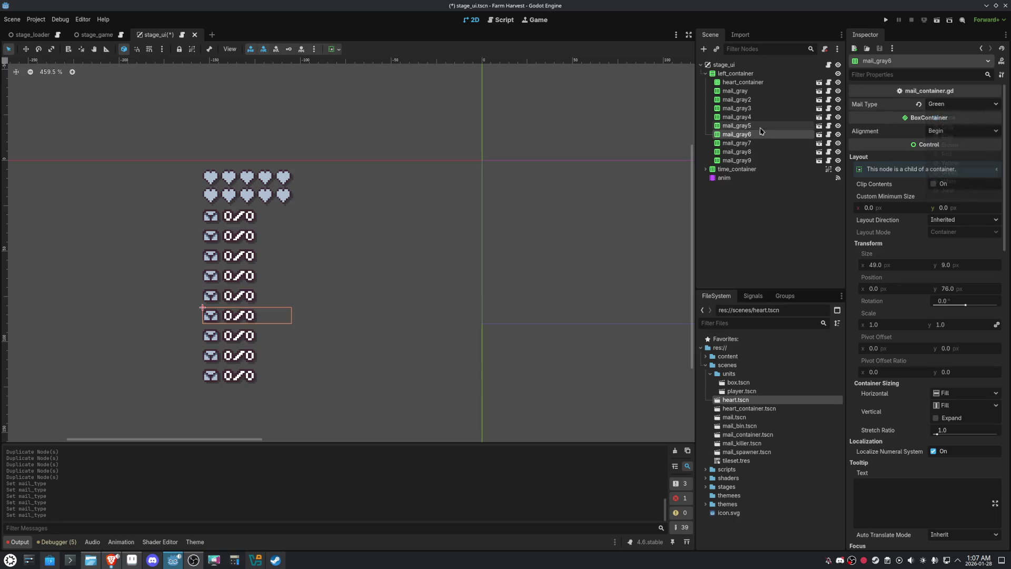
pyautogui.click(737, 142)
pyautogui.click(928, 104)
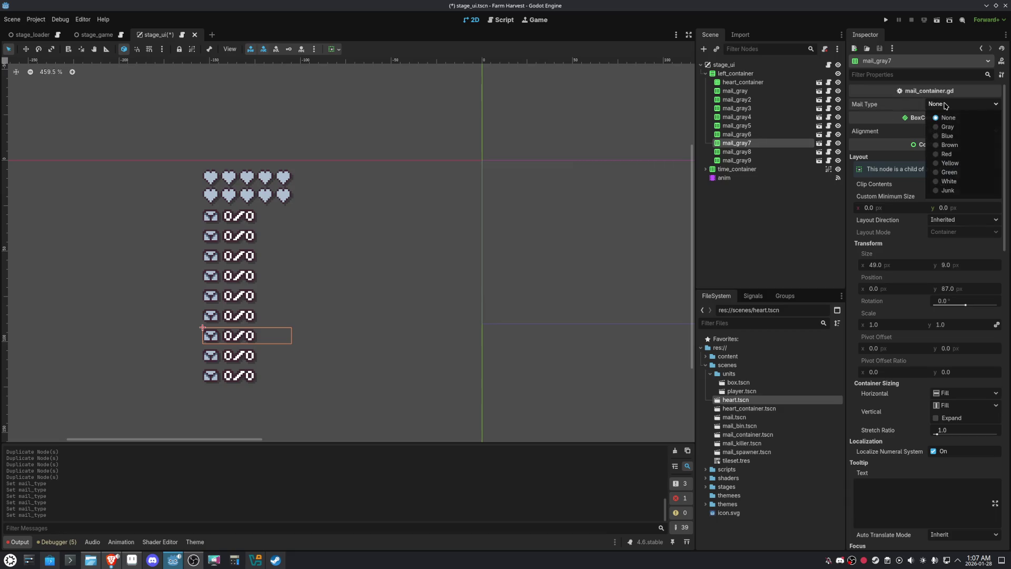
pyautogui.click(956, 181)
pyautogui.click(737, 151)
pyautogui.click(950, 103)
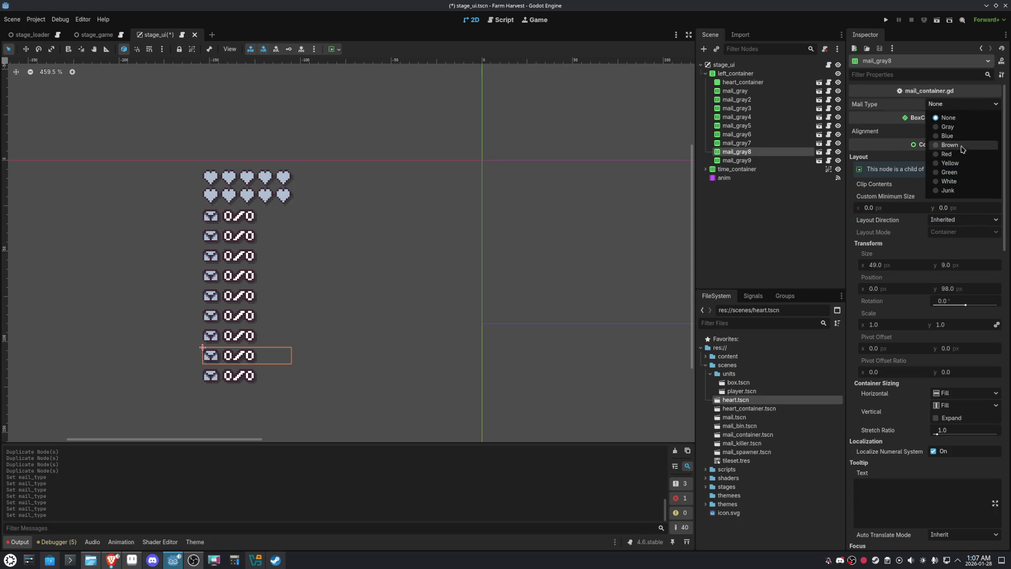
pyautogui.click(956, 191)
# Step: Delete the surplus mail_gray9 counter and save the scene
pyautogui.click(743, 160)
pyautogui.press('Delete')
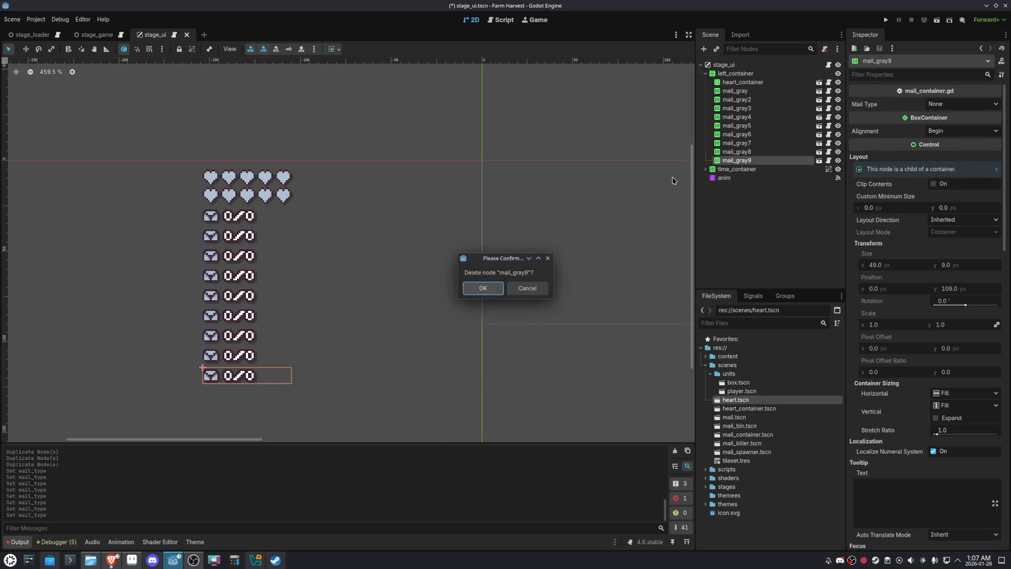
pyautogui.press('Return')
pyautogui.hotkey('ctrl', 's')
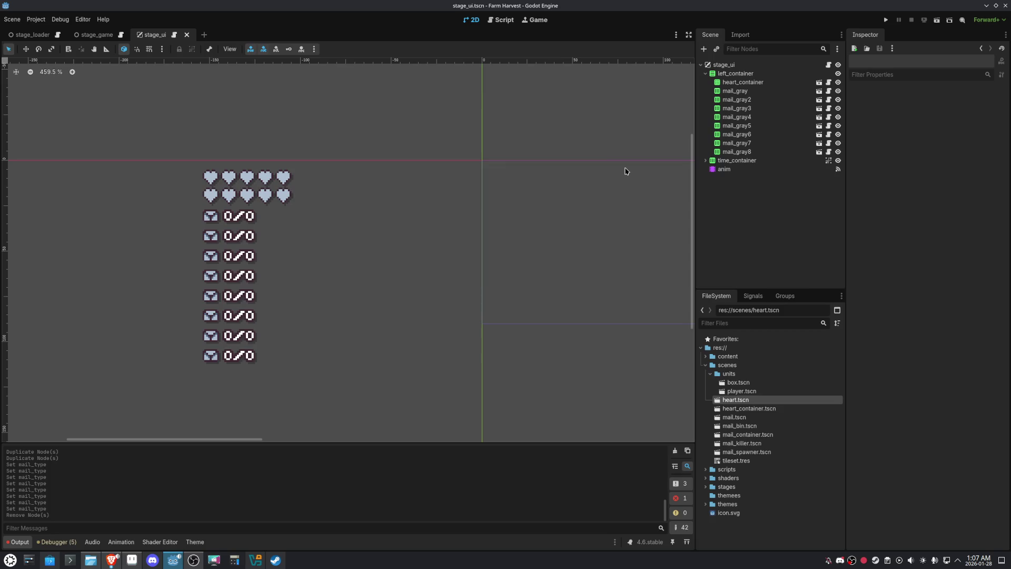
pyautogui.click(746, 91)
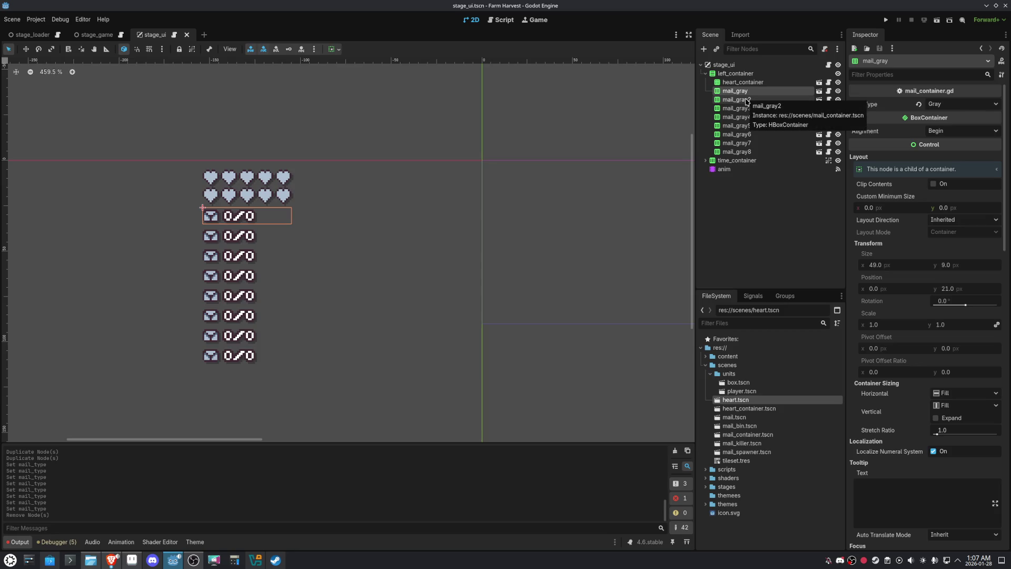
# Step: Rename the counters mail_gray2, mail_gray3 and mail_gray4 to mail_blue, mail_brown and mail_red
pyautogui.click(746, 101)
pyautogui.click(745, 101)
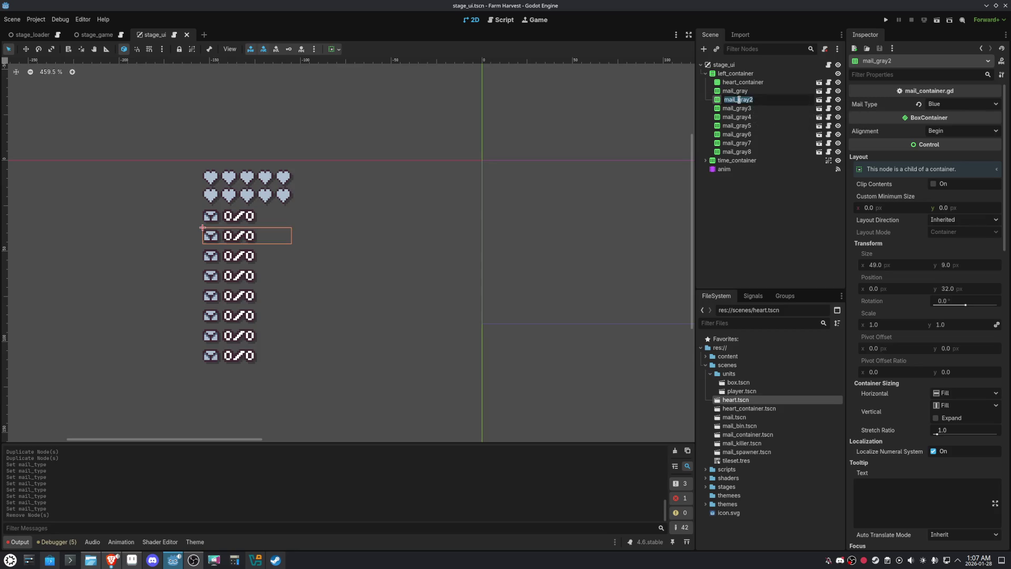
pyautogui.click(767, 101)
pyautogui.write('ue')
pyautogui.press('Return')
pyautogui.doubleClick(750, 109)
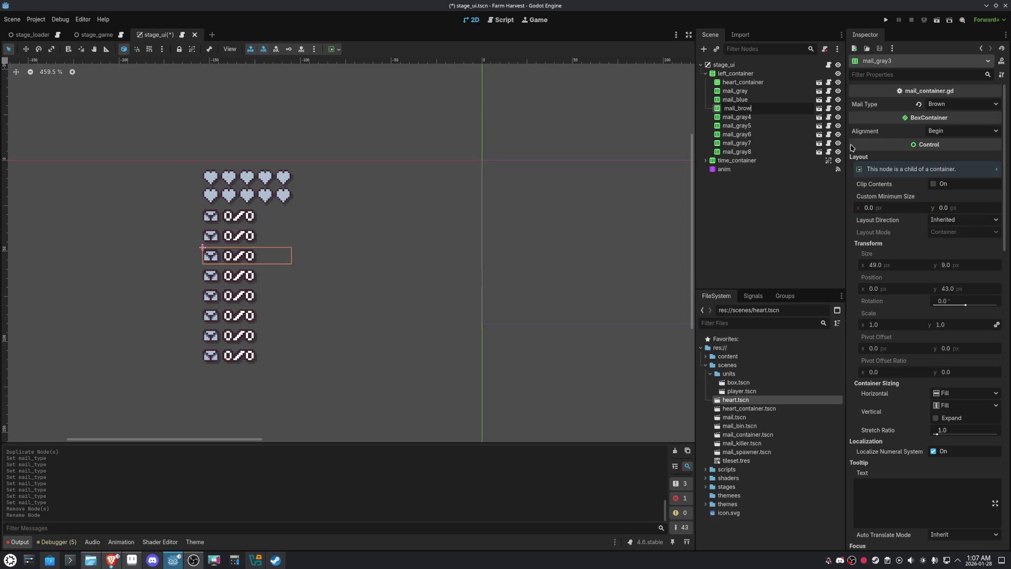
pyautogui.write('n')
pyautogui.press('Return')
pyautogui.doubleClick(759, 119)
pyautogui.press('Right')
pyautogui.press('BackSpace')
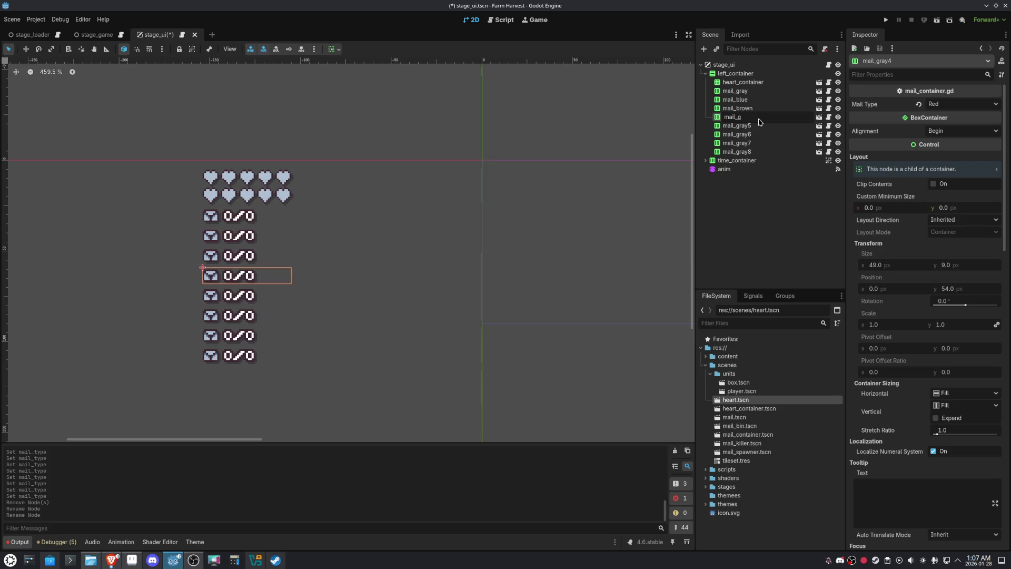
pyautogui.write('ed')
pyautogui.press('Return')
# Step: Rename mail_gray5 to mail_yellow, fixing a typo, and mail_gray6 to mail_green
pyautogui.doubleClick(750, 129)
pyautogui.press('Right')
pyautogui.press('BackSpace')
pyautogui.press('BackSpace')
pyautogui.press('BackSpace')
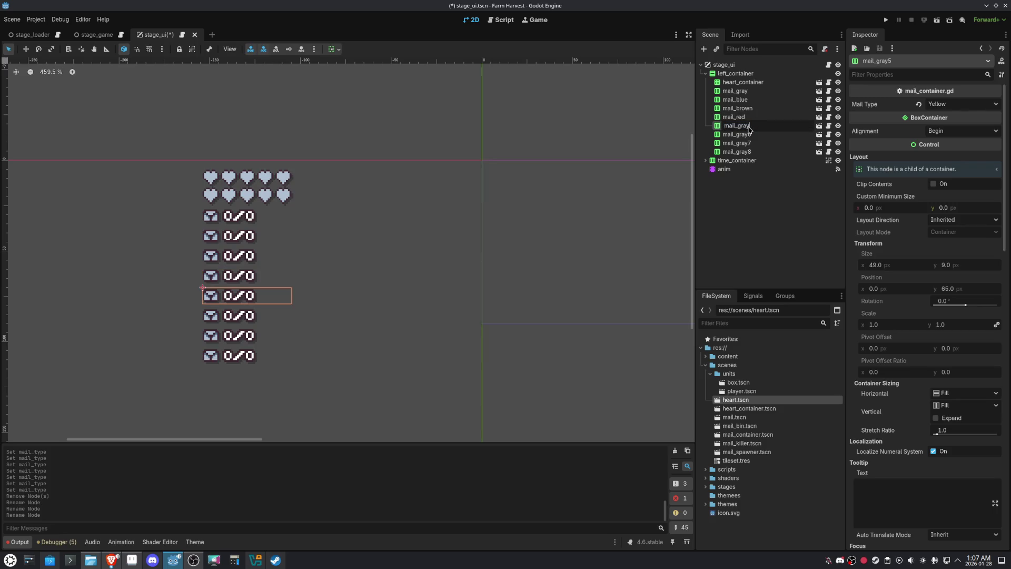
pyautogui.write('ello')
pyautogui.press('Return')
pyautogui.doubleClick(750, 129)
pyautogui.click(765, 129)
pyautogui.write('w')
pyautogui.press('Return')
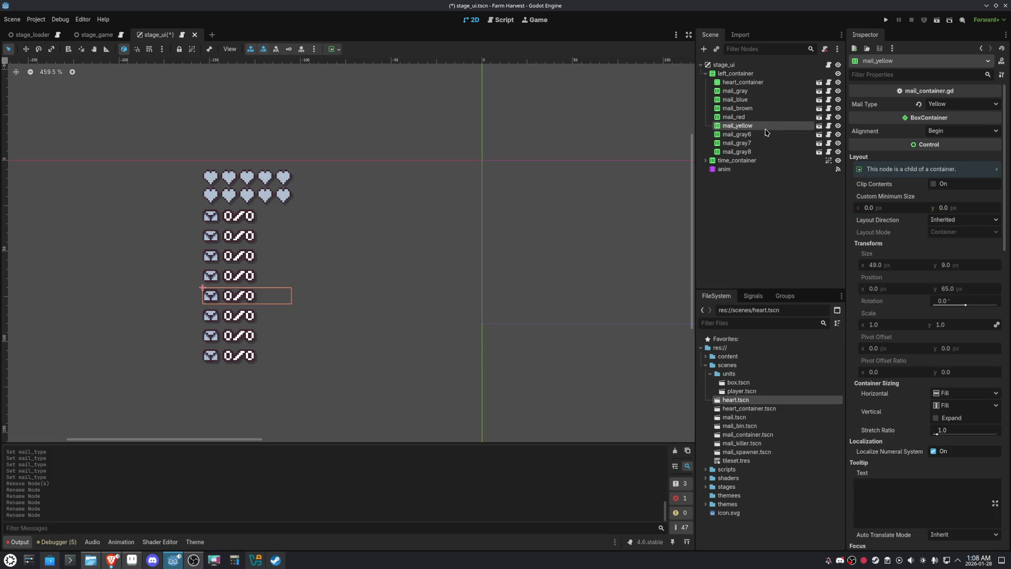
pyautogui.click(766, 134)
pyautogui.click(766, 136)
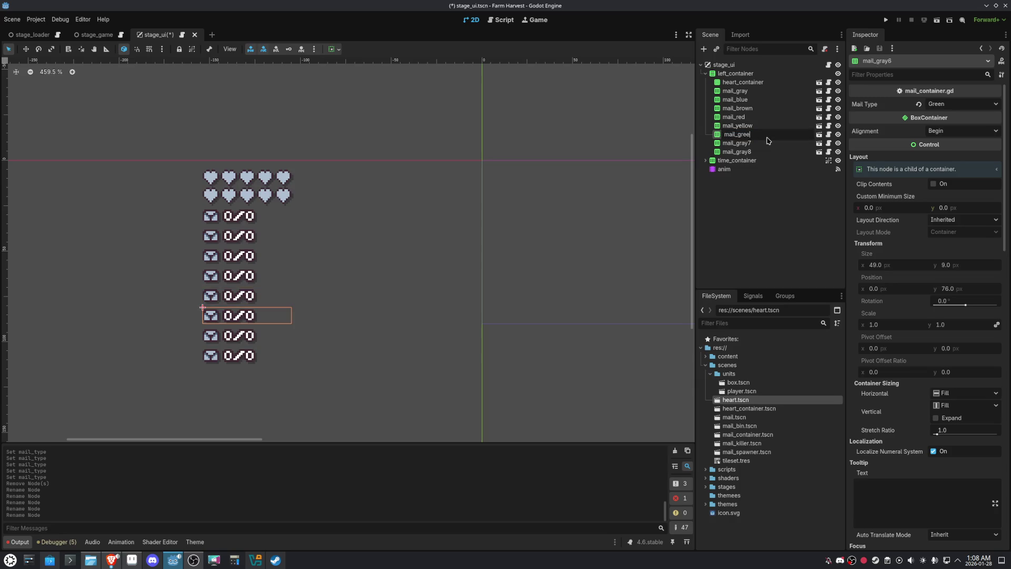
pyautogui.press('Return')
# Step: Rename mail_gray7 and mail_gray8 to mail_white and mail_junk, save, and open heart_container
pyautogui.click(753, 143)
pyautogui.click(754, 145)
pyautogui.write('mail_g')
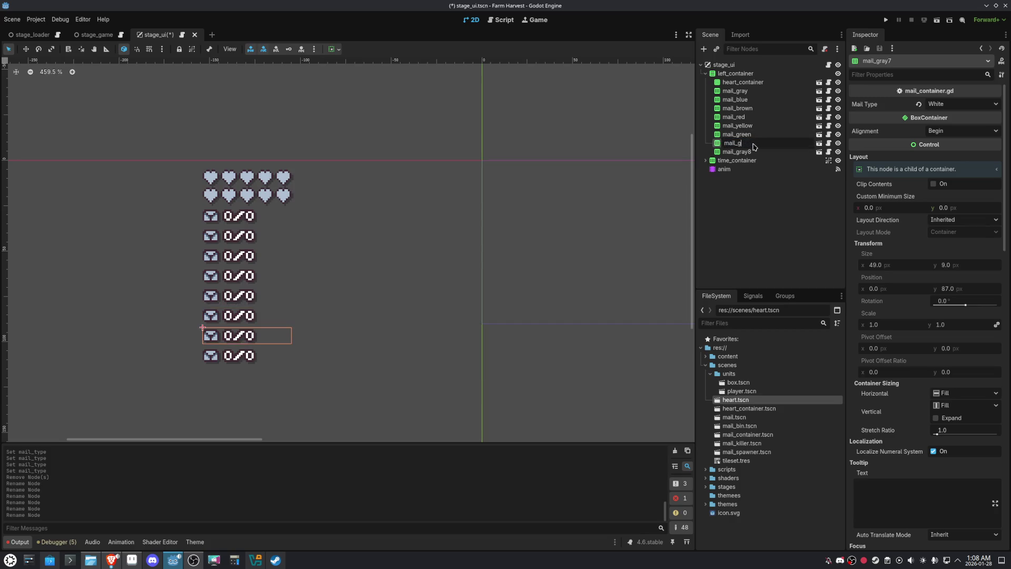
pyautogui.write('white')
pyautogui.press('Return')
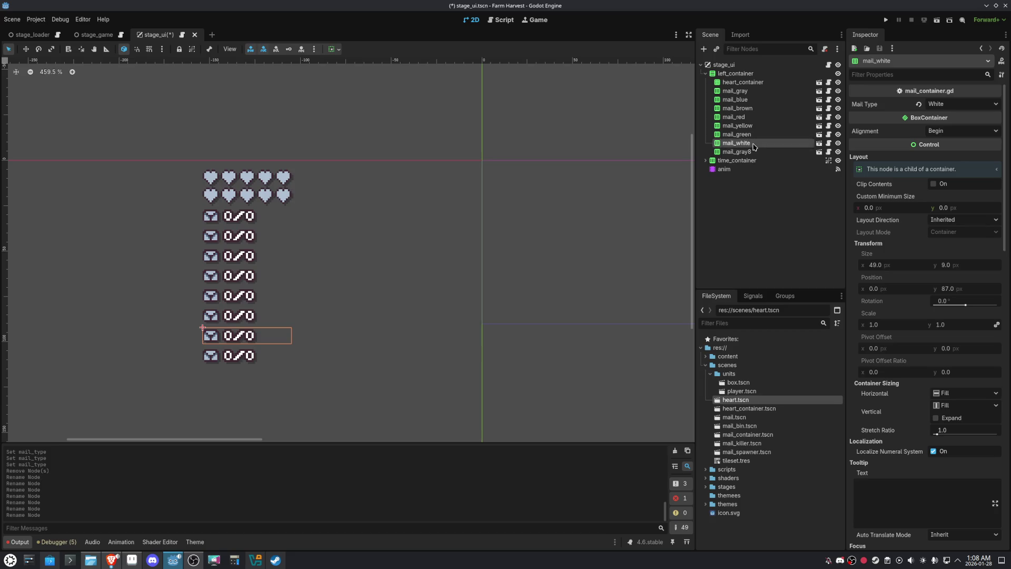
pyautogui.click(752, 153)
pyautogui.click(751, 153)
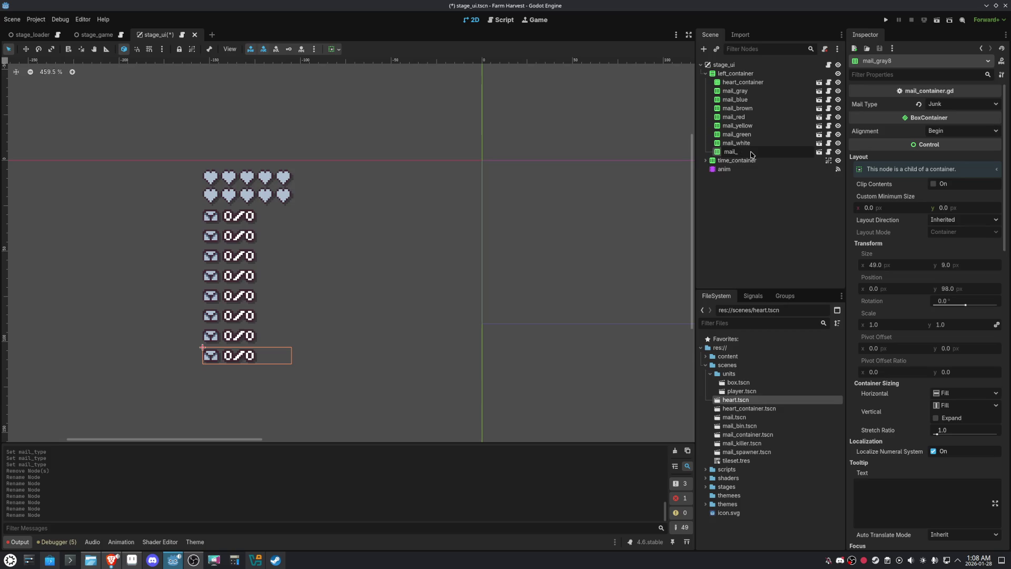
pyautogui.write('nk')
pyautogui.press('Return')
pyautogui.hotkey('ctrl', 's')
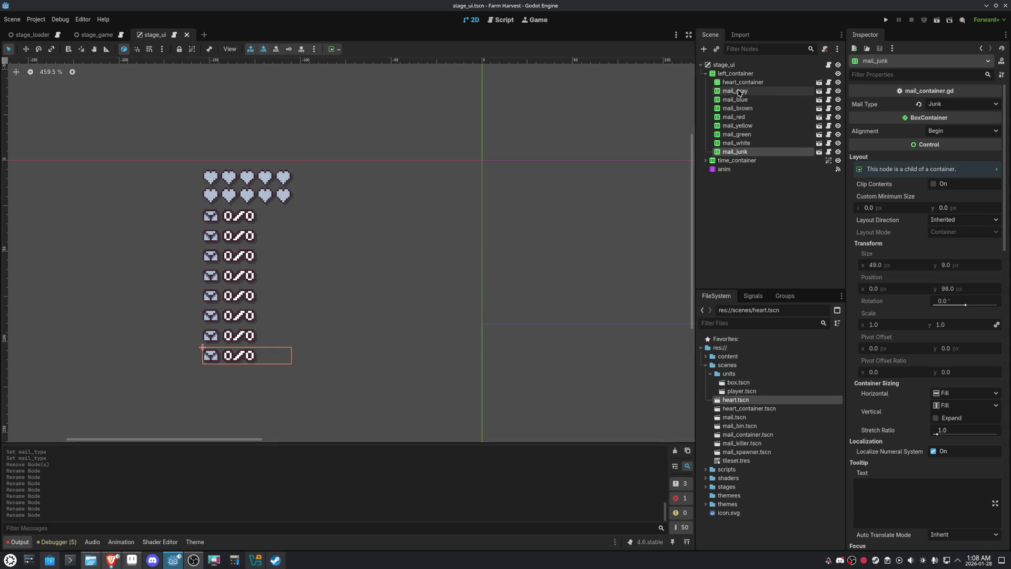
pyautogui.click(806, 90)
pyautogui.click(819, 82)
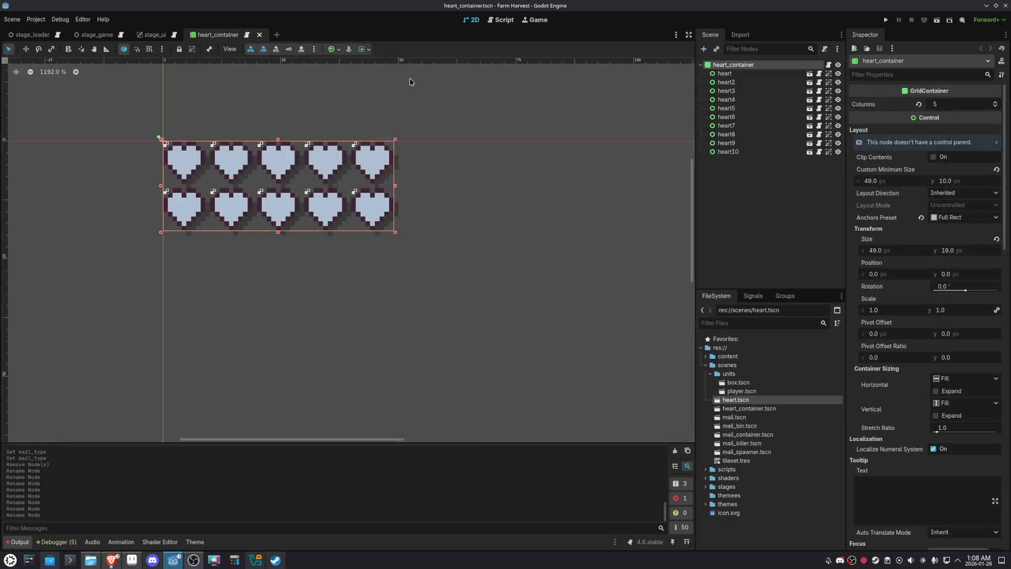
# Step: Close the heart_container tab and open mail_container.gd from the mail_container scene
pyautogui.click(259, 35)
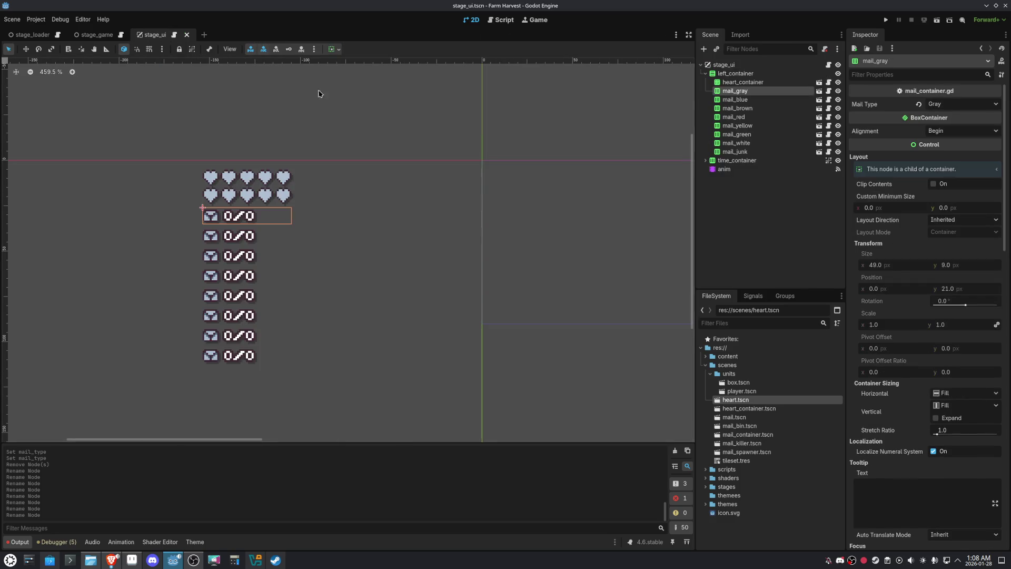
pyautogui.click(818, 90)
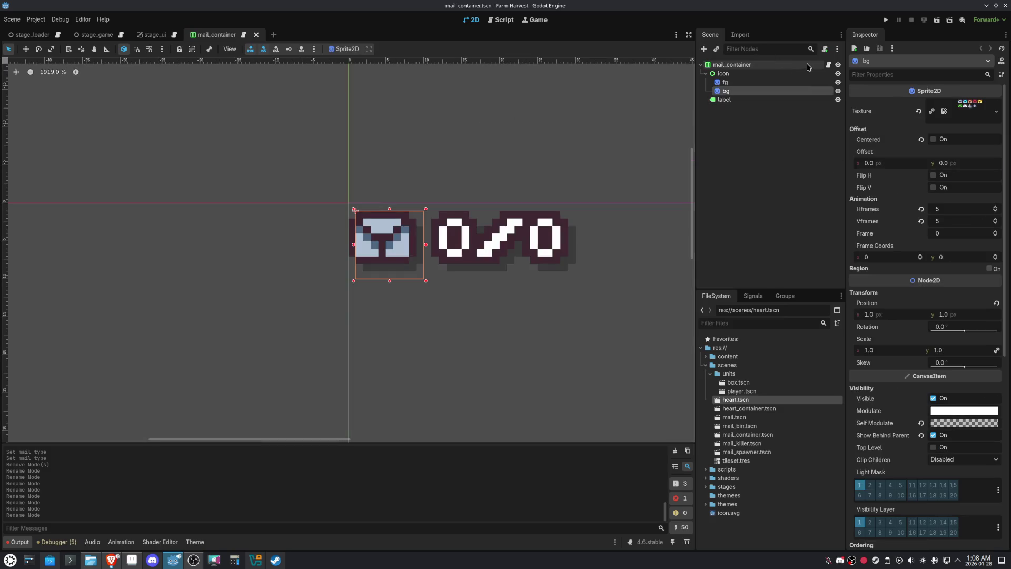
pyautogui.click(829, 66)
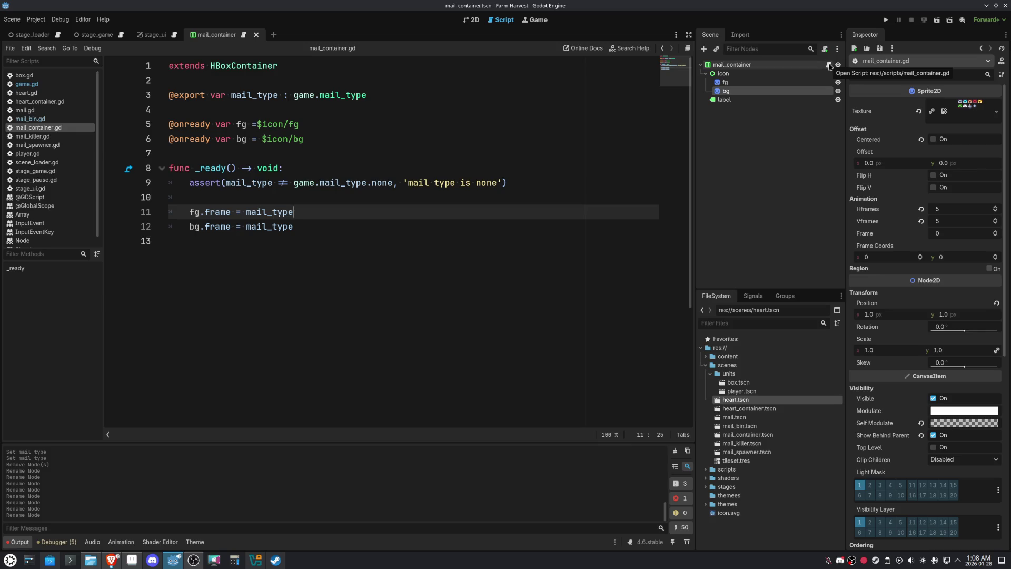
pyautogui.hotkey('ctrl', 'shift', 'k')
pyautogui.hotkey('ctrl', 'z')
pyautogui.press('Down')
pyautogui.press('Return')
pyautogui.press('Return')
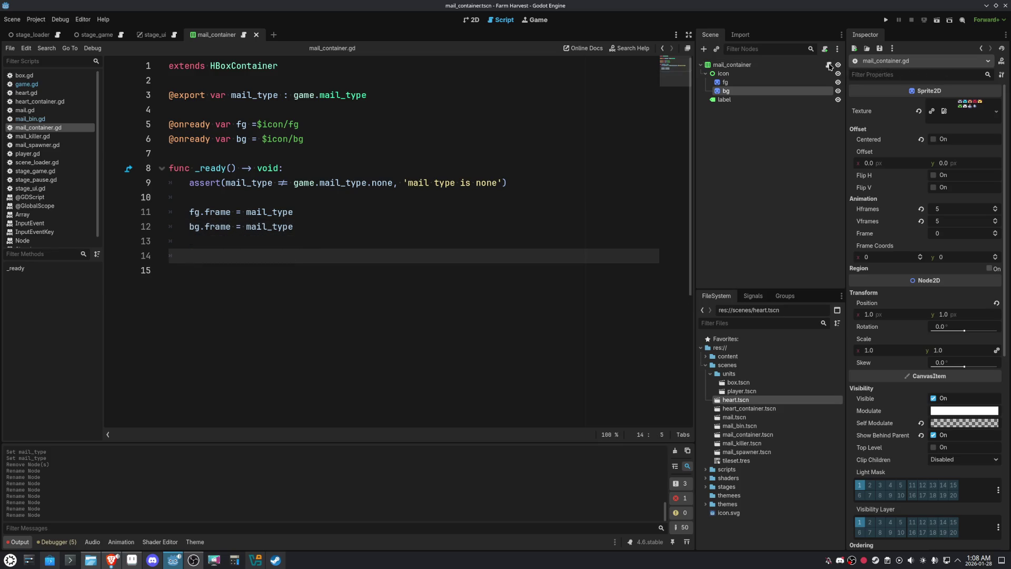
pyautogui.write('vis')
pyautogui.press('Return')
pyautogui.hotkey('ctrl', 'z')
pyautogui.write('ible = ')
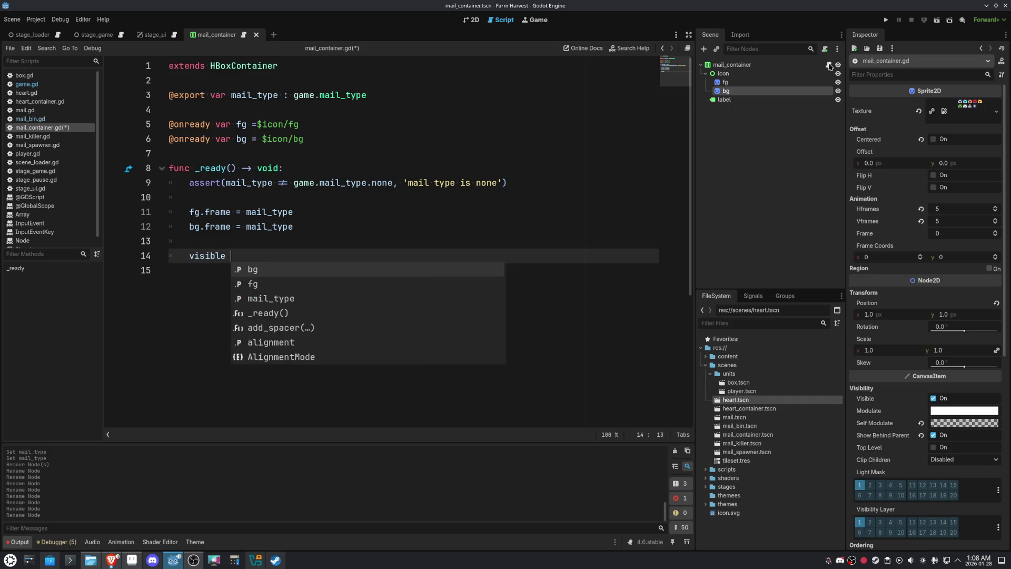
pyautogui.write('game.save.')
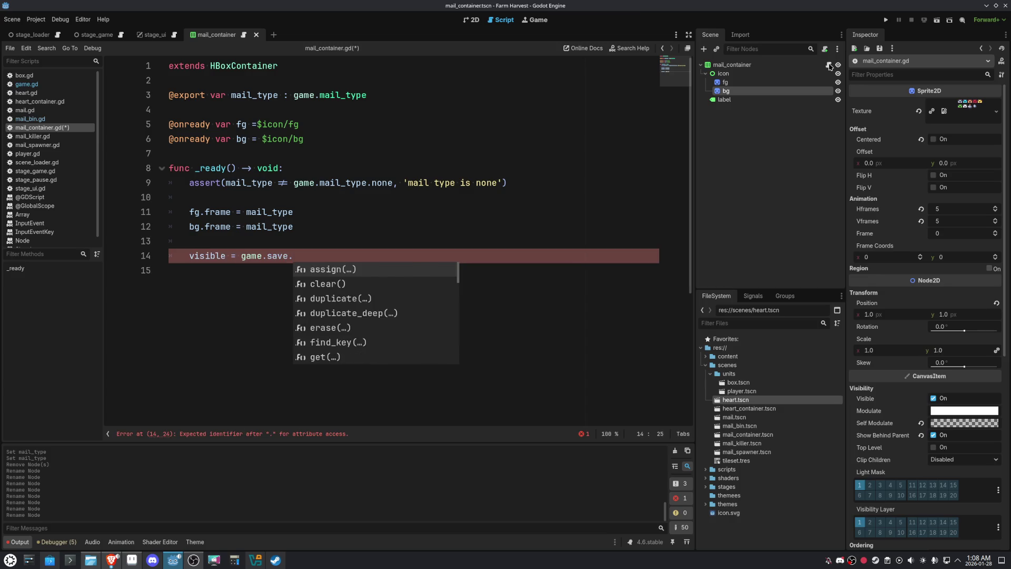
pyautogui.click(361, 136)
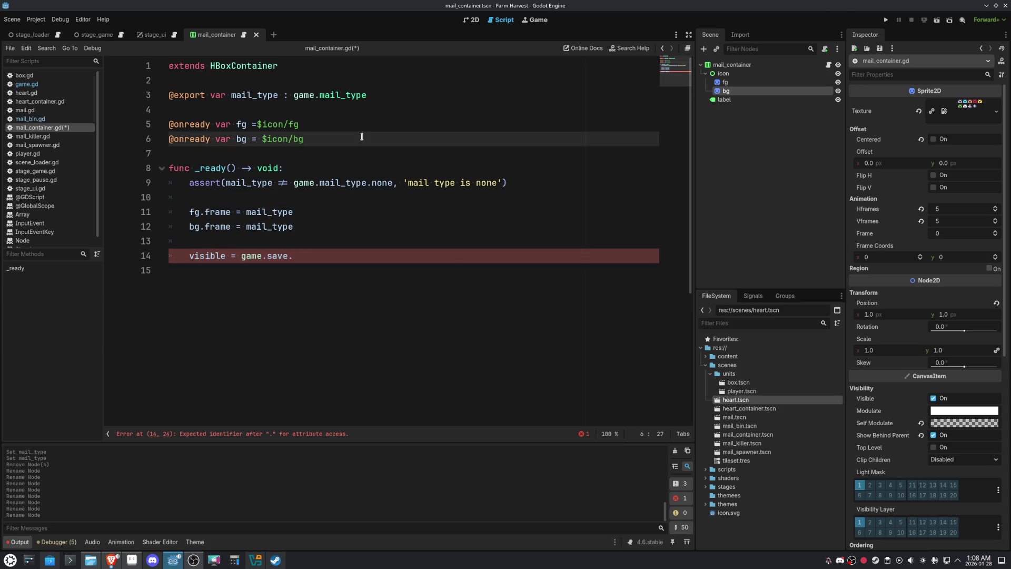
pyautogui.press('Return')
pyautogui.press('Return')
pyautogui.write('@onready ')
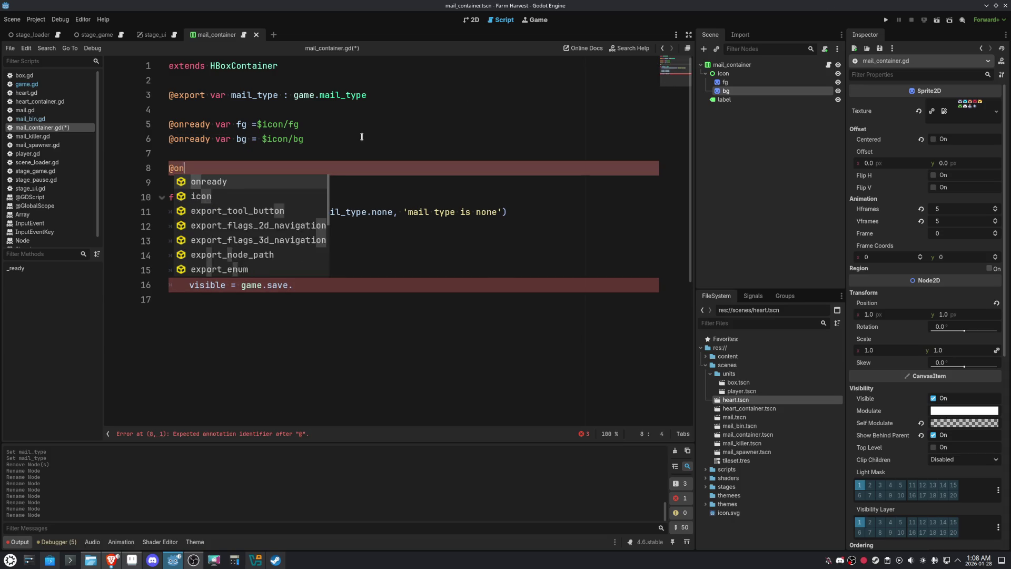
pyautogui.write('var ')
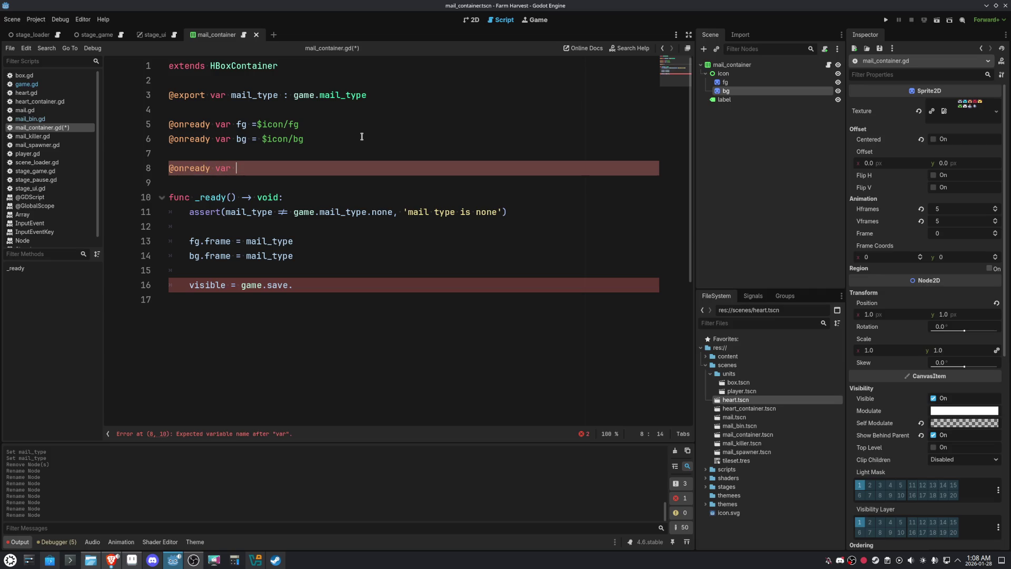
pyautogui.write('mails = game.save.mails')
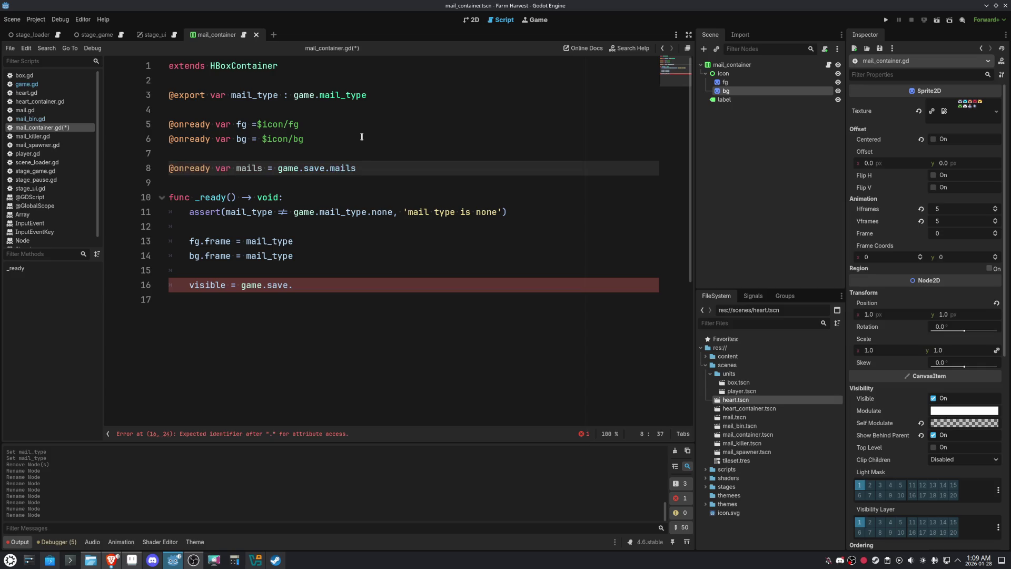
# Step: Complete the line as visible = mails[mail_type].max > 0 and save the script
pyautogui.doubleClick(251, 171)
pyautogui.moveTo(293, 285); pyautogui.dragTo(241, 285)
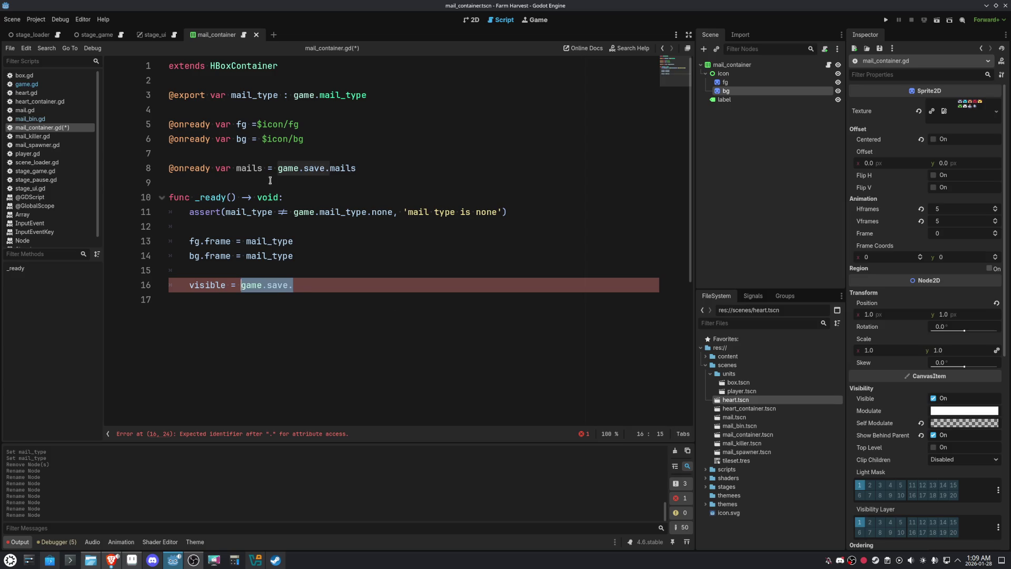
pyautogui.click(195, 169)
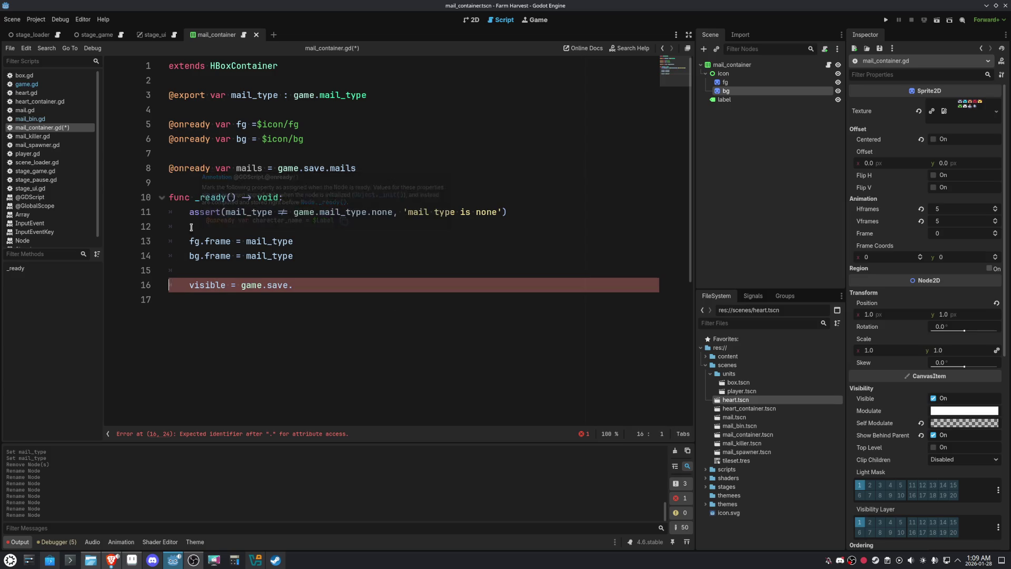
pyautogui.doubleClick(209, 197)
pyautogui.doubleClick(194, 168)
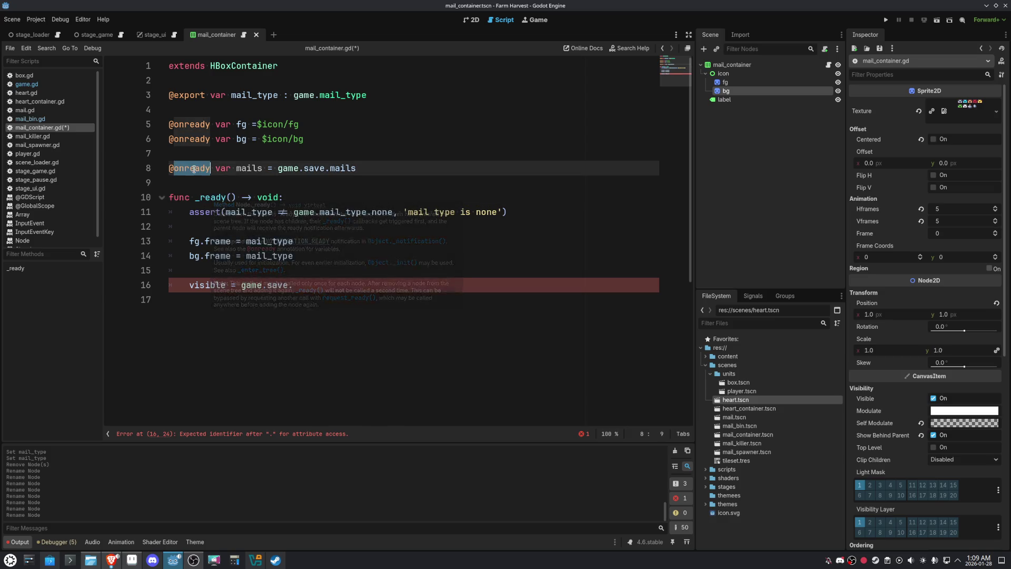
pyautogui.doubleClick(245, 167)
pyautogui.hotkey('ctrl', 'c')
pyautogui.moveTo(293, 285); pyautogui.dragTo(240, 287)
pyautogui.hotkey('ctrl', 'v')
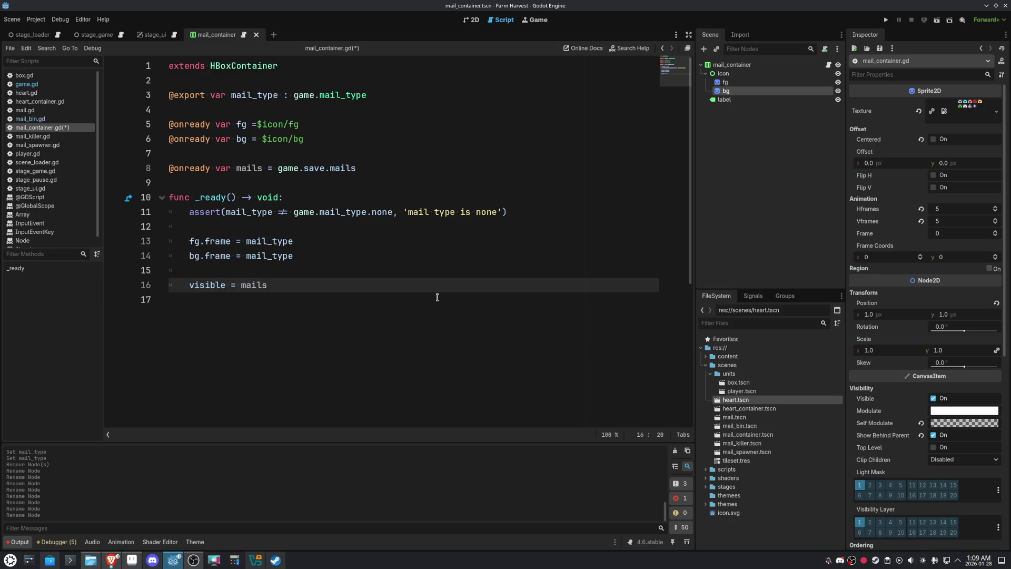
pyautogui.write('[')
pyautogui.write('mail-')
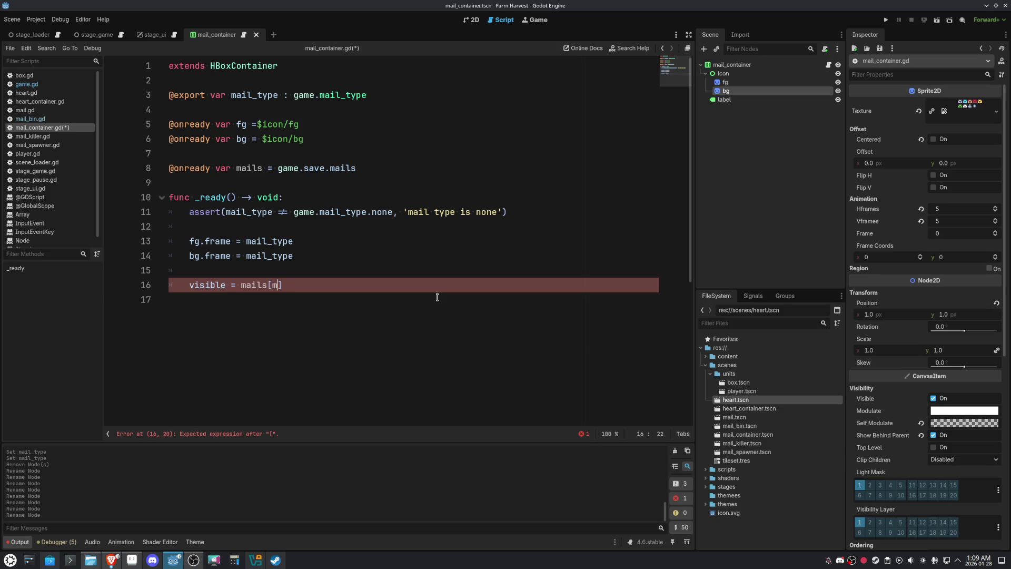
pyautogui.press('BackSpace')
pyautogui.write('_type].')
pyautogui.write('max > 0')
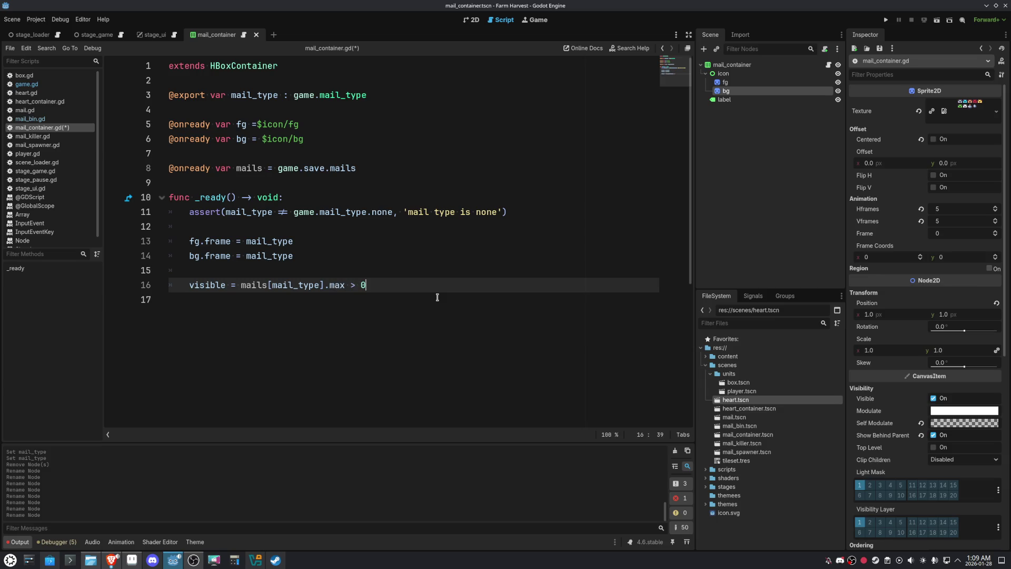
pyautogui.hotkey('ctrl', 's')
pyautogui.click(152, 34)
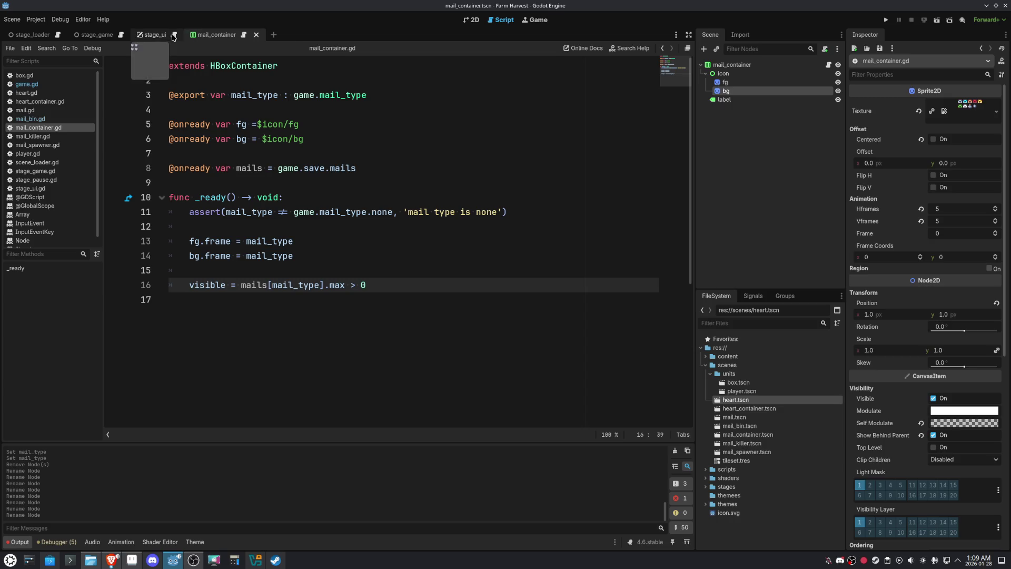
pyautogui.click(473, 20)
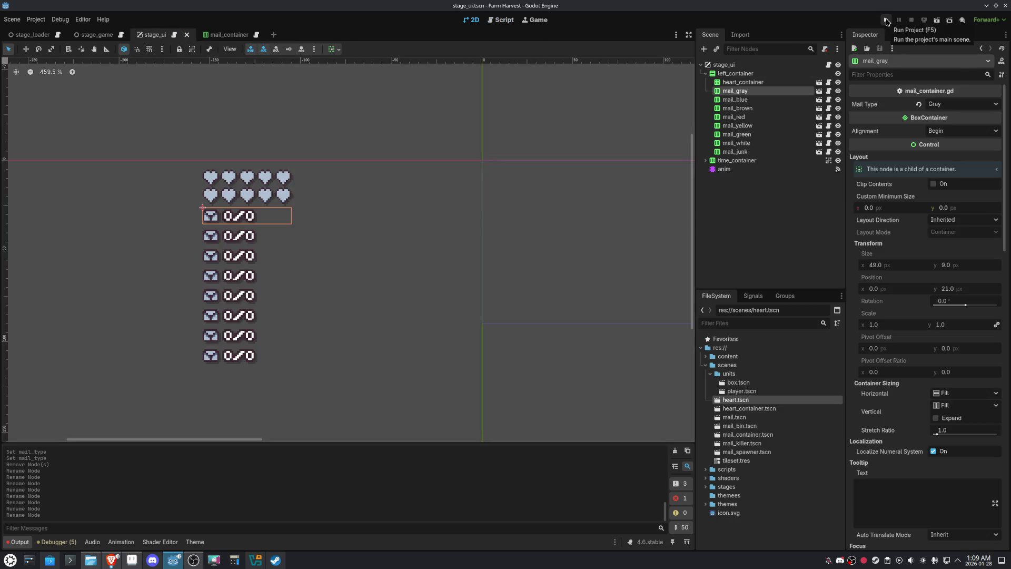
pyautogui.click(501, 20)
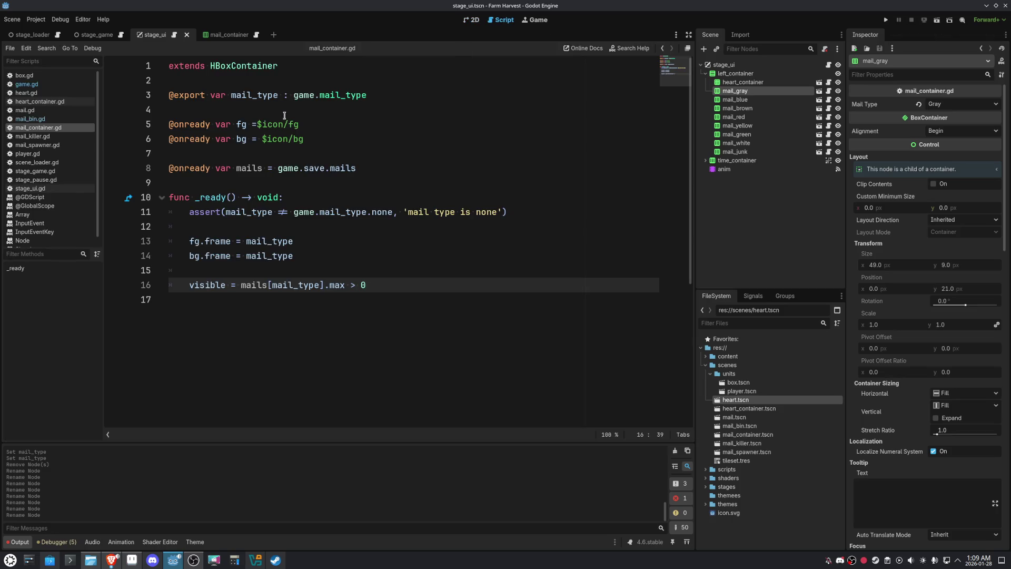
pyautogui.click(389, 264)
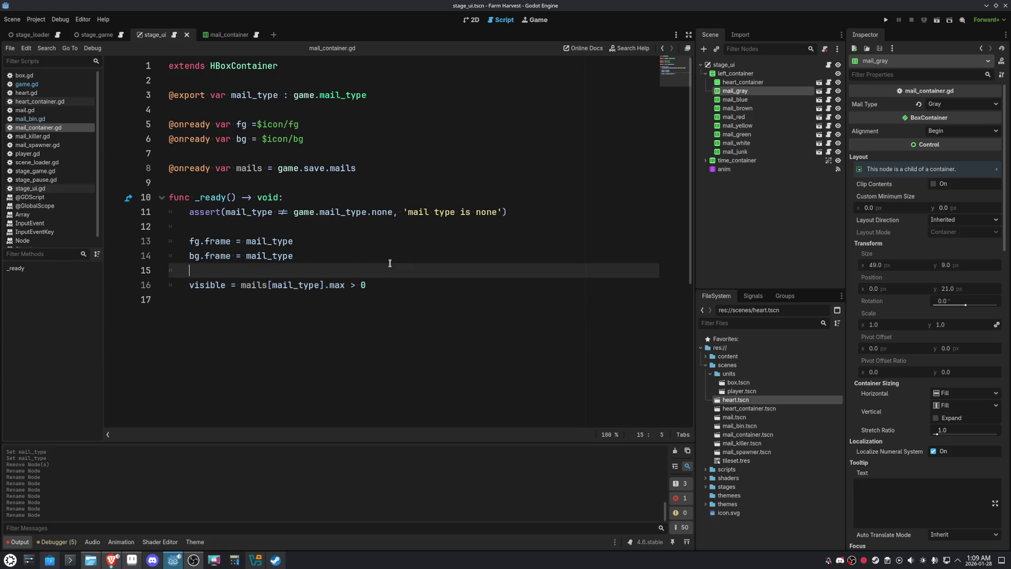
pyautogui.press('Return')
pyautogui.press('Up')
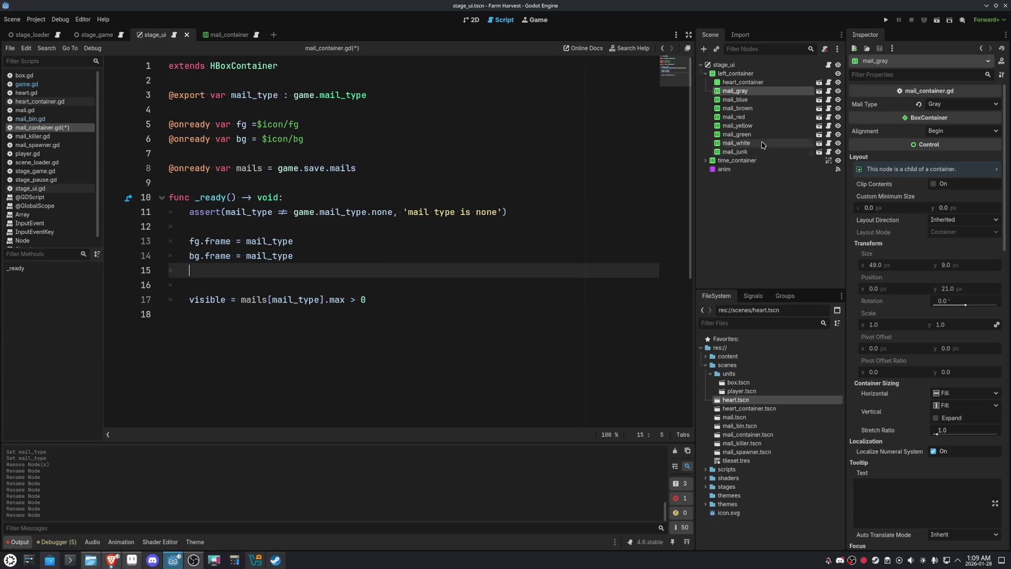
pyautogui.click(223, 35)
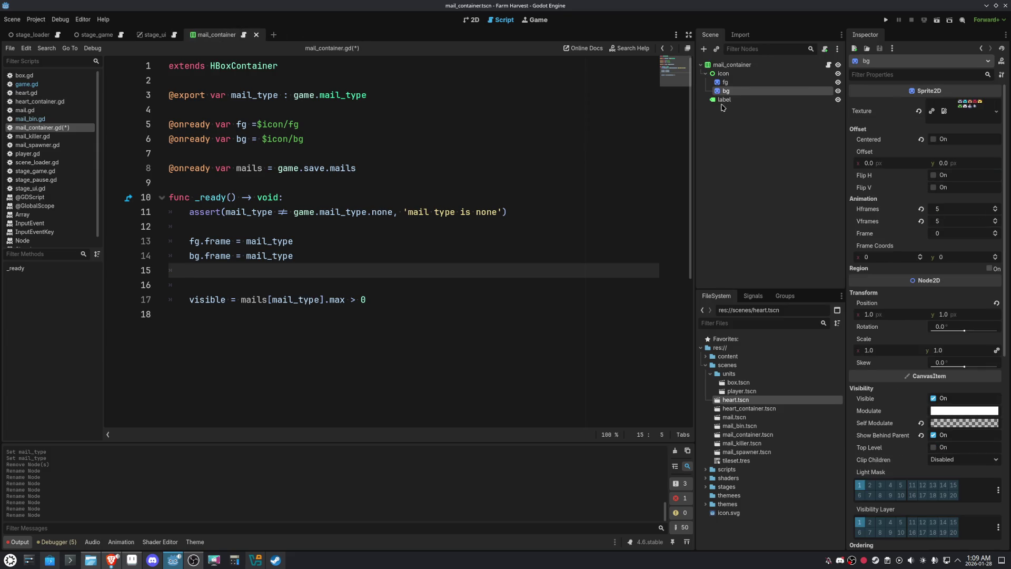
pyautogui.moveTo(722, 105)
pyautogui.mouseDown()
pyautogui.moveTo(474, 99)
pyautogui.moveTo(413, 154)
pyautogui.mouseUp()
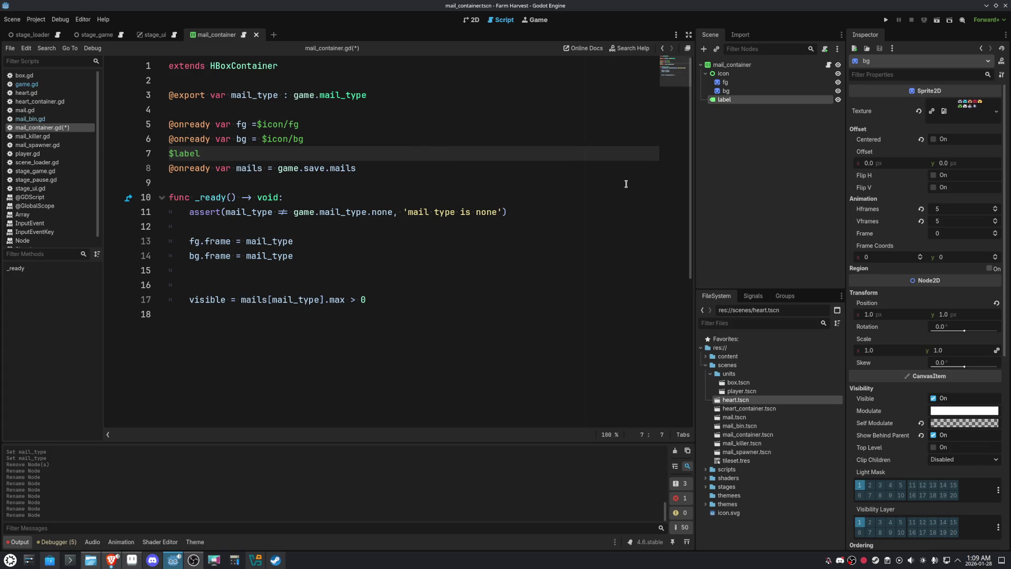
pyautogui.write('onrea')
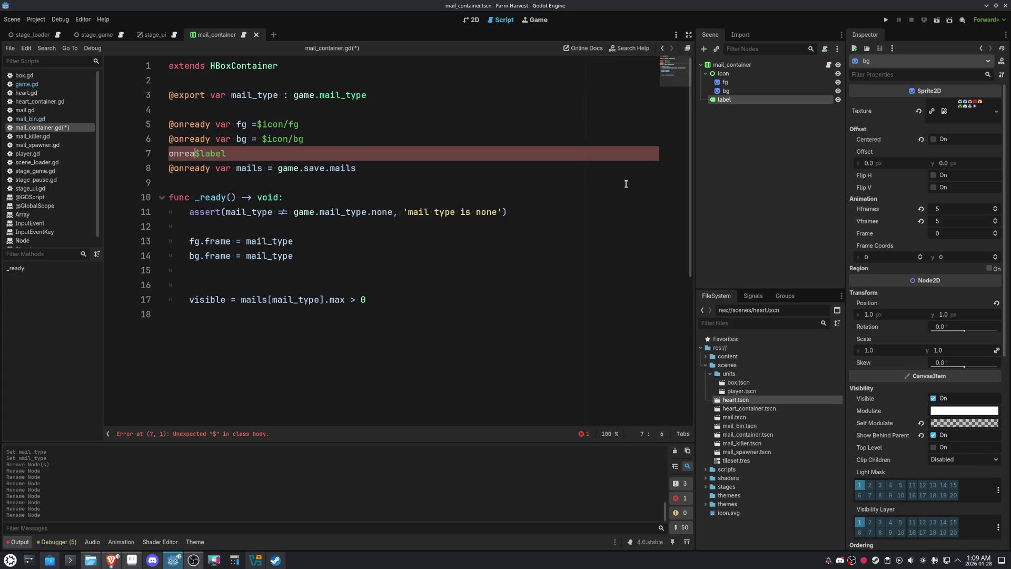
pyautogui.press('Home')
pyautogui.write('@')
pyautogui.press('Right')
pyautogui.press('Right')
pyautogui.press('Right')
pyautogui.write('ady var lab')
pyautogui.write('el =')
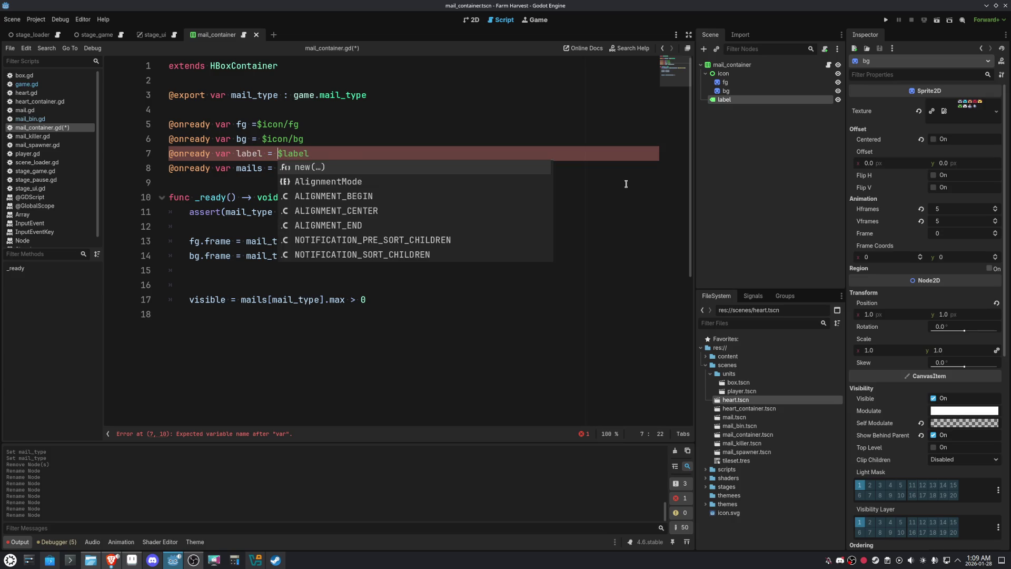
pyautogui.click(320, 152)
pyautogui.press('Return')
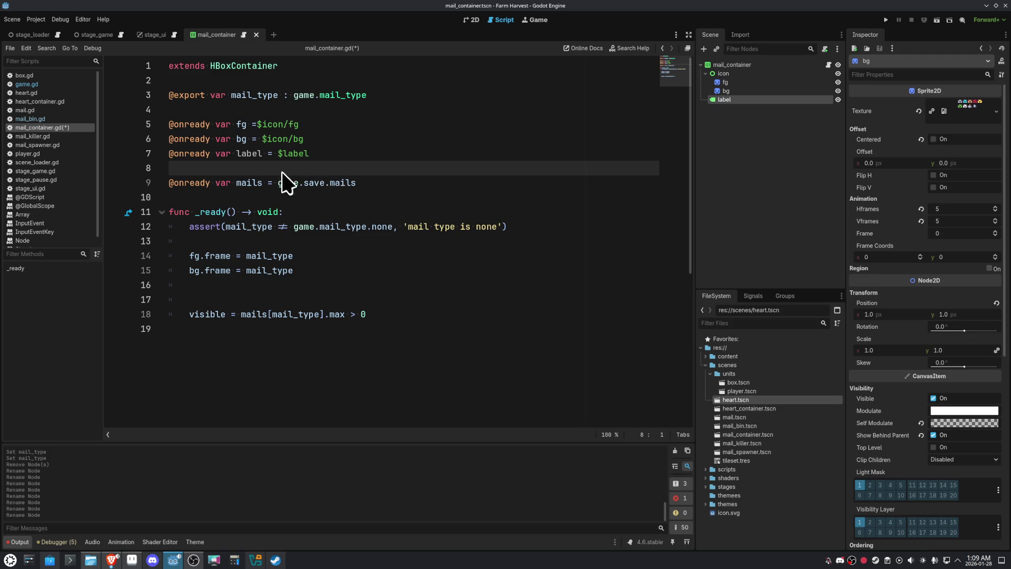
# Step: Add a label.text = '0/%s' % line in _ready
pyautogui.doubleClick(251, 154)
pyautogui.hotkey('ctrl', 'c')
pyautogui.click(246, 287)
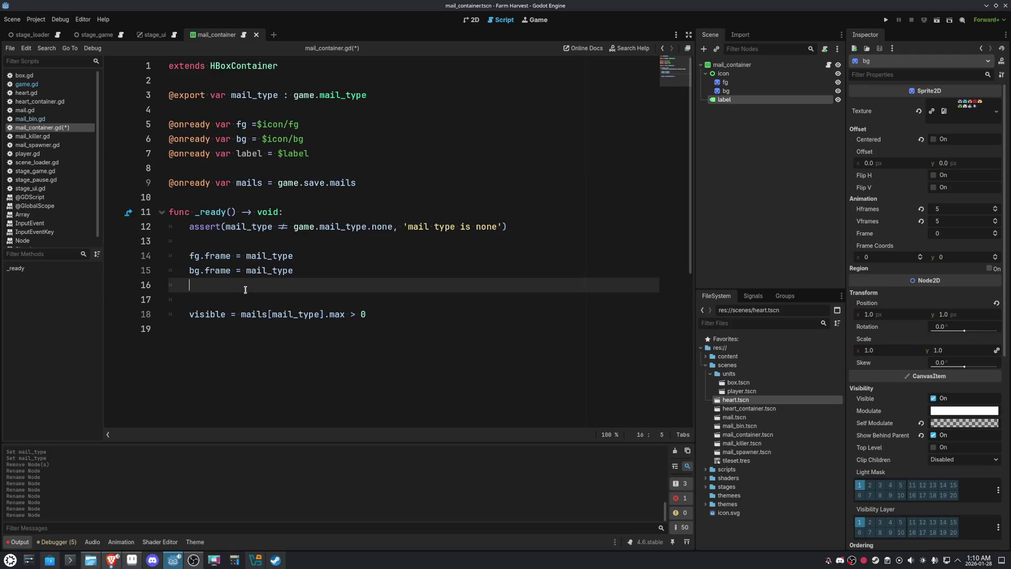
pyautogui.hotkey('ctrl', 'v')
pyautogui.write('.text = ')
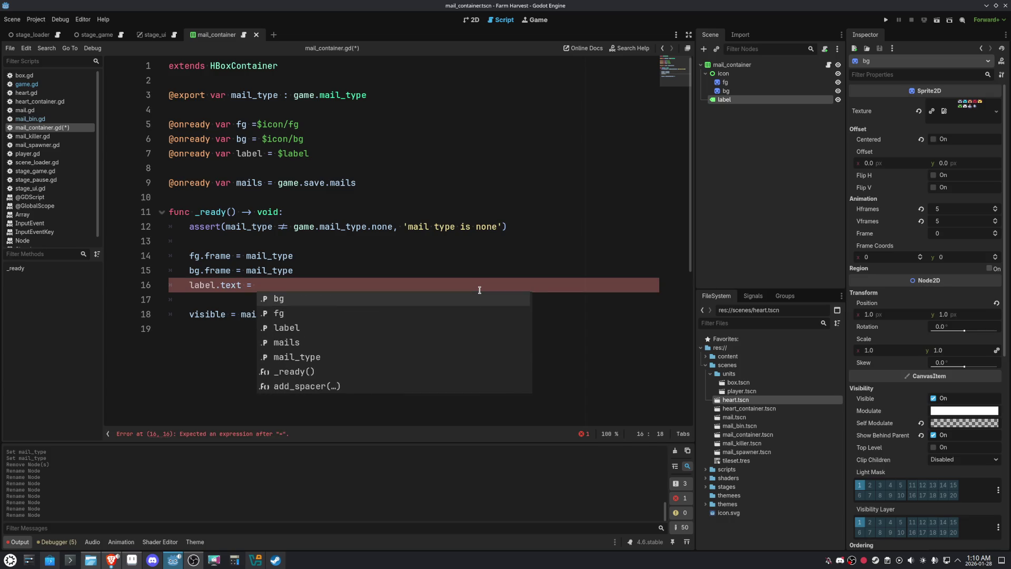
pyautogui.write("'%s/%s'")
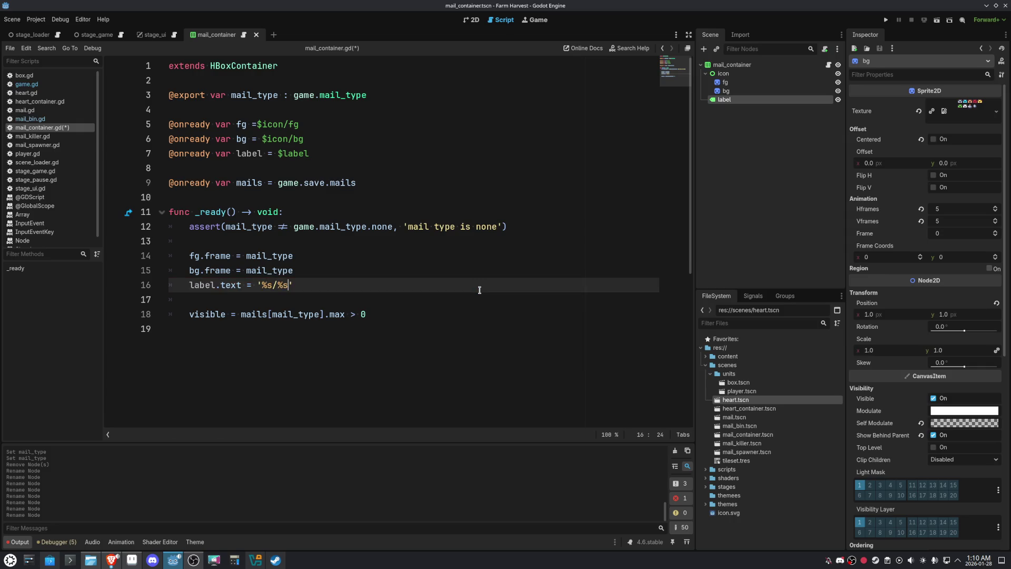
pyautogui.write(' % [')
pyautogui.write('0,')
pyautogui.press('Right')
pyautogui.hotkey('shift', 'Left')
pyautogui.hotkey('shift', 'Left')
pyautogui.write('0')
pyautogui.press('End')
pyautogui.press('Right')
pyautogui.press('Right')
pyautogui.press('Left')
pyautogui.hotkey('shift', 'End')
pyautogui.press('BackSpace')
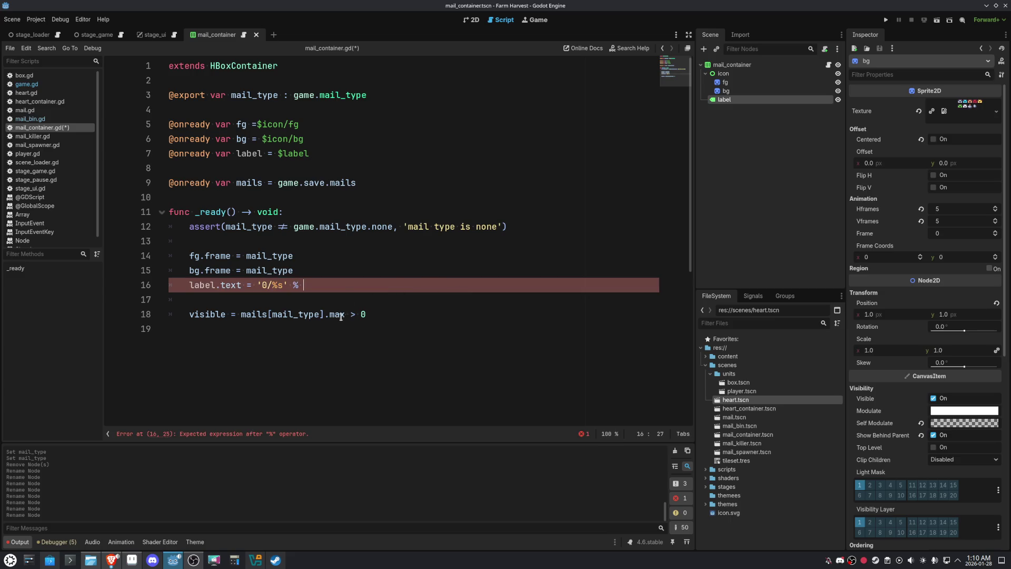
# Step: Add var data = mails[mail_type] and use data in the visibility line
pyautogui.moveTo(323, 314); pyautogui.dragTo(241, 314)
pyautogui.hotkey('ctrl', 'c')
pyautogui.click(348, 241)
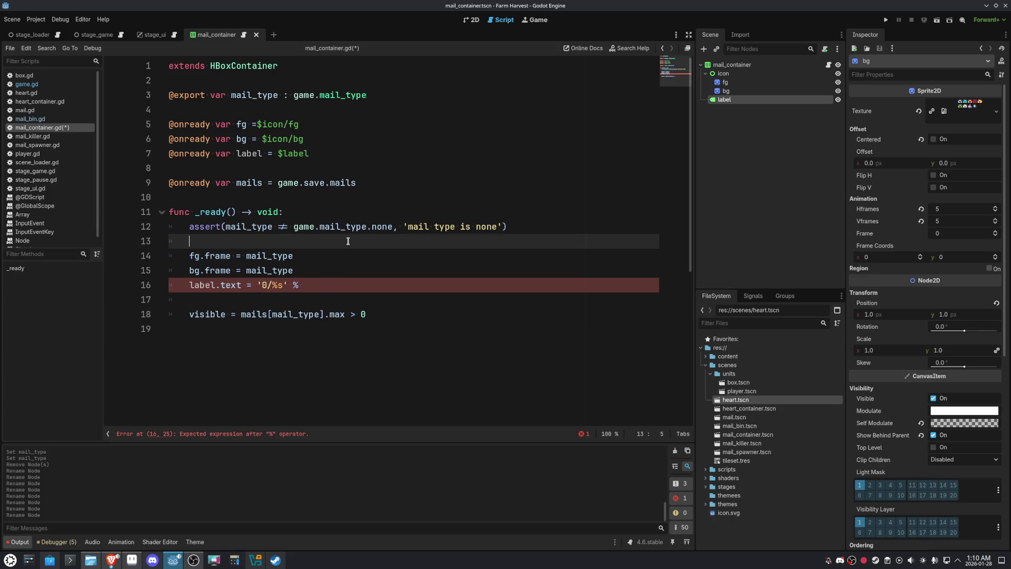
pyautogui.press('Return')
pyautogui.press('Return')
pyautogui.press('Up')
pyautogui.write('var data =')
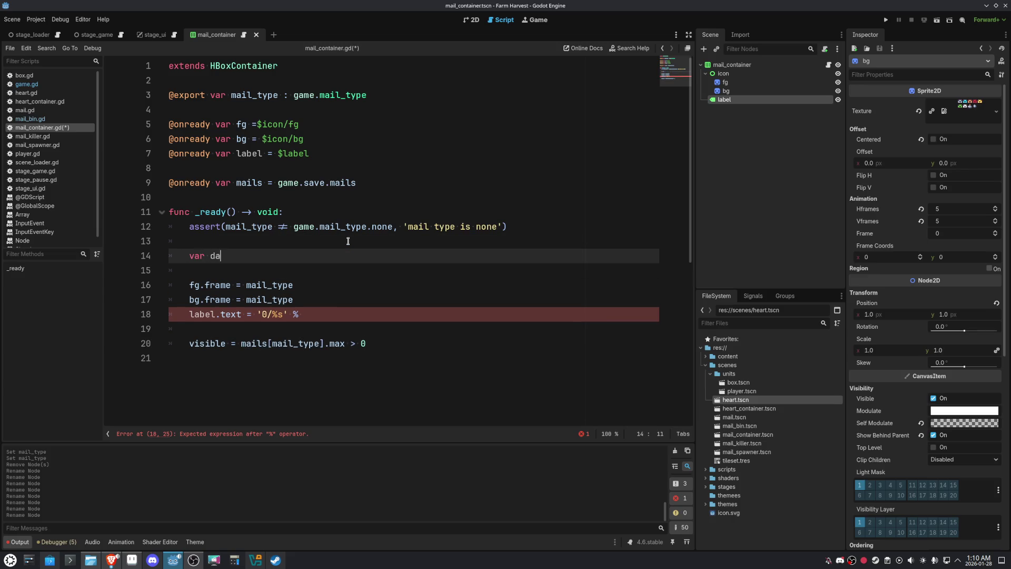
pyautogui.hotkey('ctrl', 'v')
pyautogui.doubleClick(217, 258)
pyautogui.hotkey('ctrl', 'c')
pyautogui.moveTo(326, 342); pyautogui.dragTo(241, 342)
pyautogui.hotkey('ctrl', 'v')
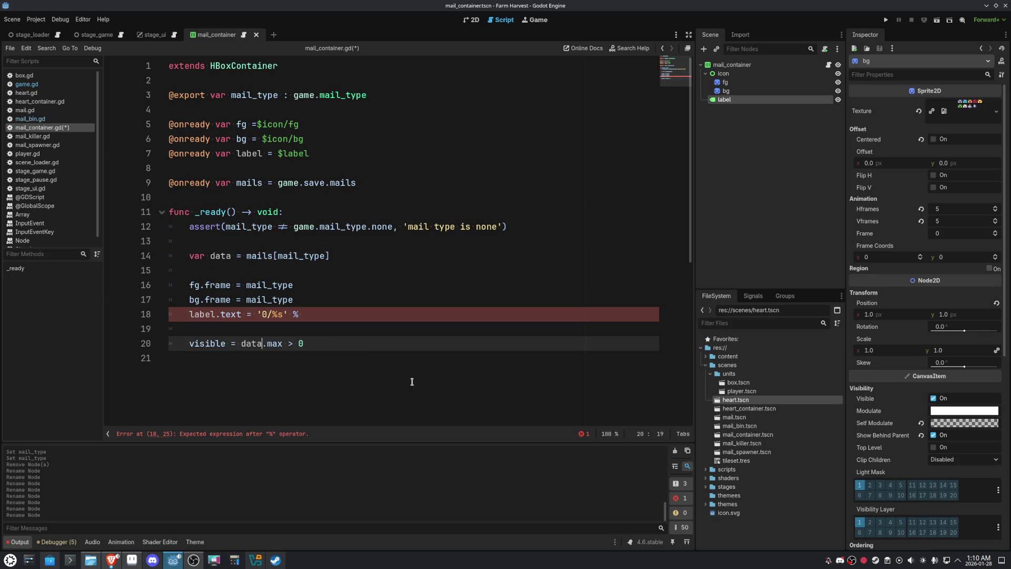
# Step: Finish the label text with data.max, save, and run the project with F5
pyautogui.click(328, 313)
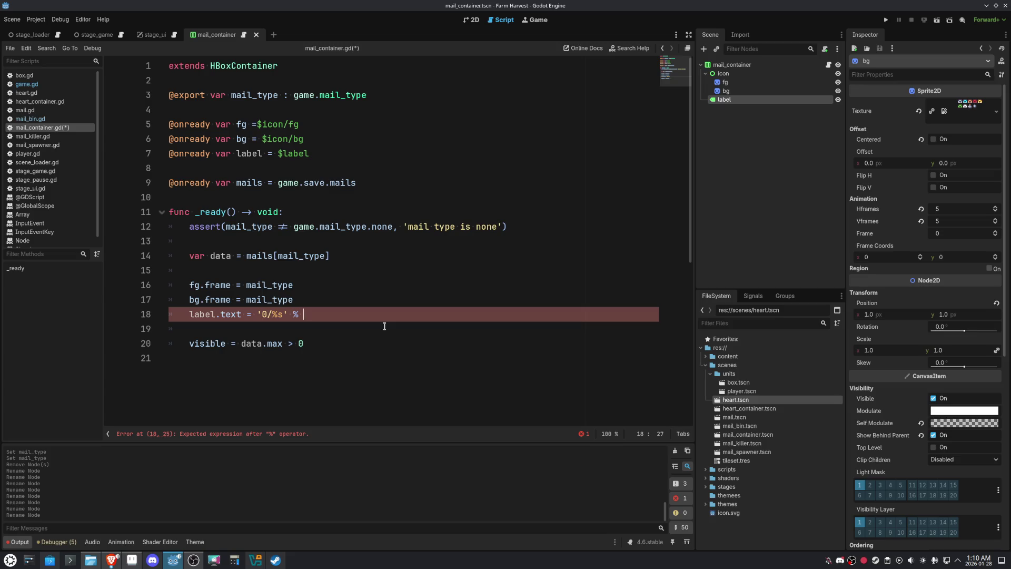
pyautogui.write('data.')
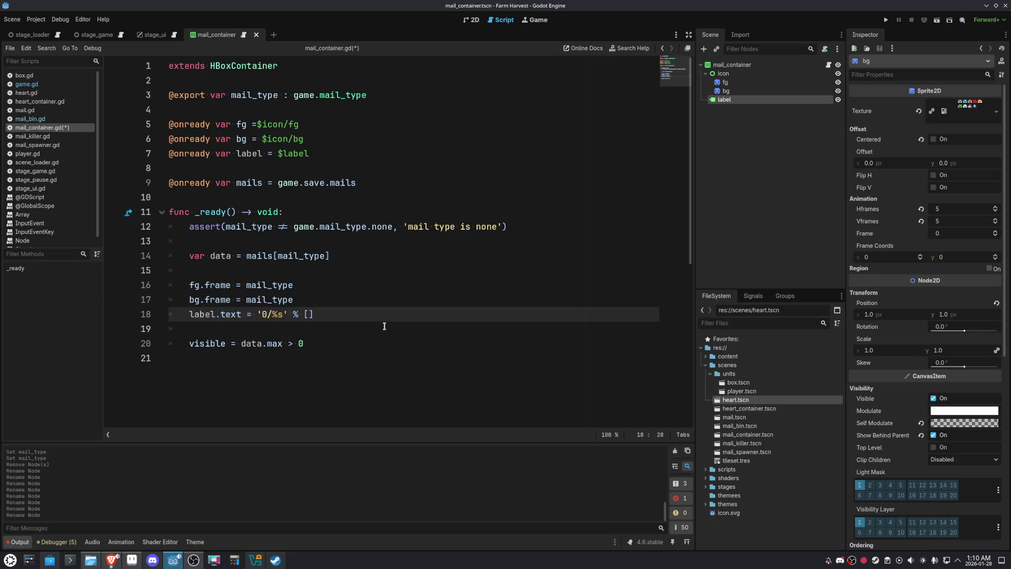
pyautogui.write('max')
pyautogui.hotkey('ctrl', 's')
pyautogui.click(385, 325)
pyautogui.press('Down')
pyautogui.press('Down')
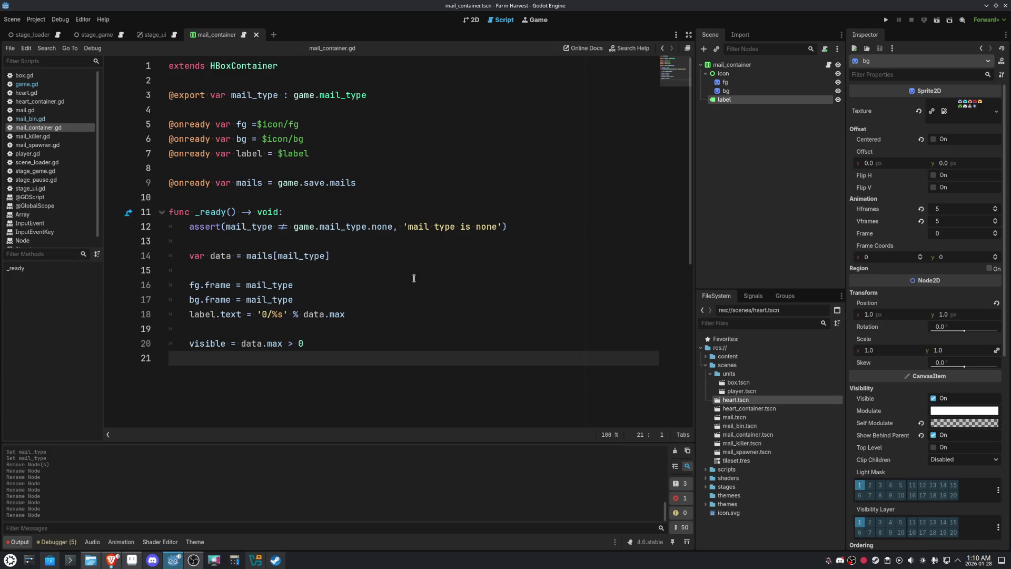
pyautogui.click(420, 348)
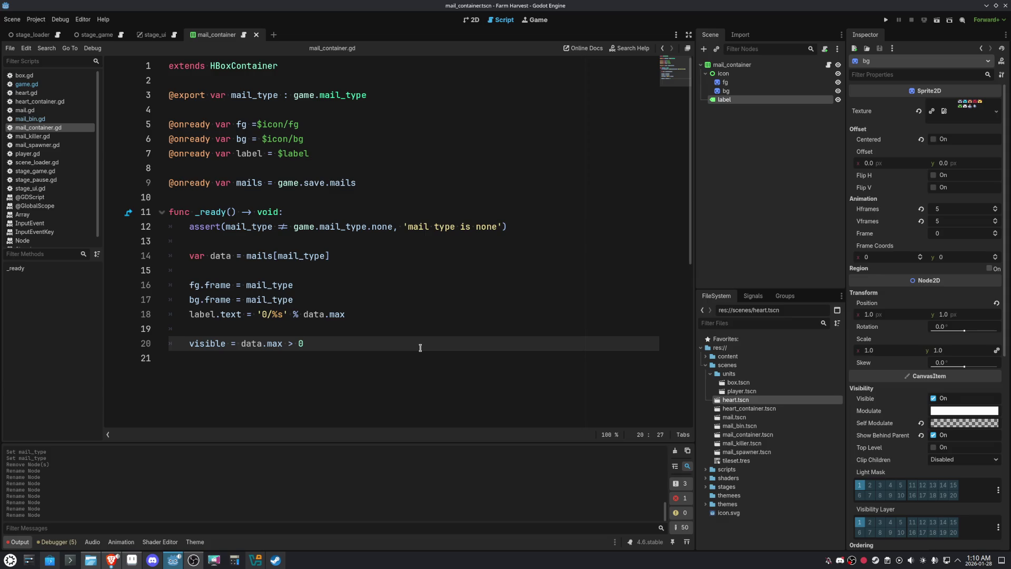
pyautogui.press('F5')
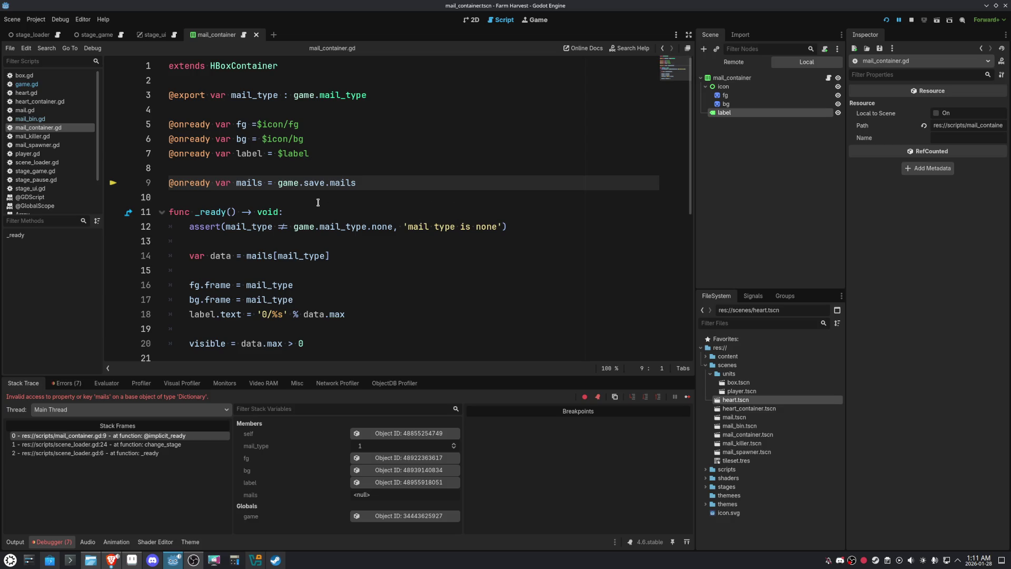
# Step: Check game.gd's save data and change the mails source to game.save.level.mails
pyautogui.click(31, 84)
pyautogui.scroll(15, 378, 239)
pyautogui.doubleClick(222, 314)
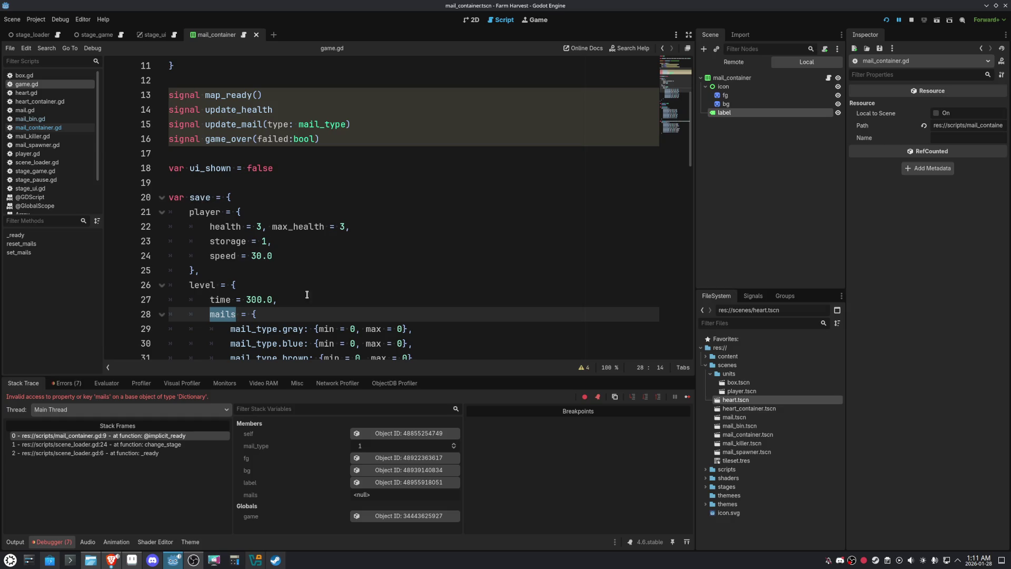
pyautogui.click(662, 48)
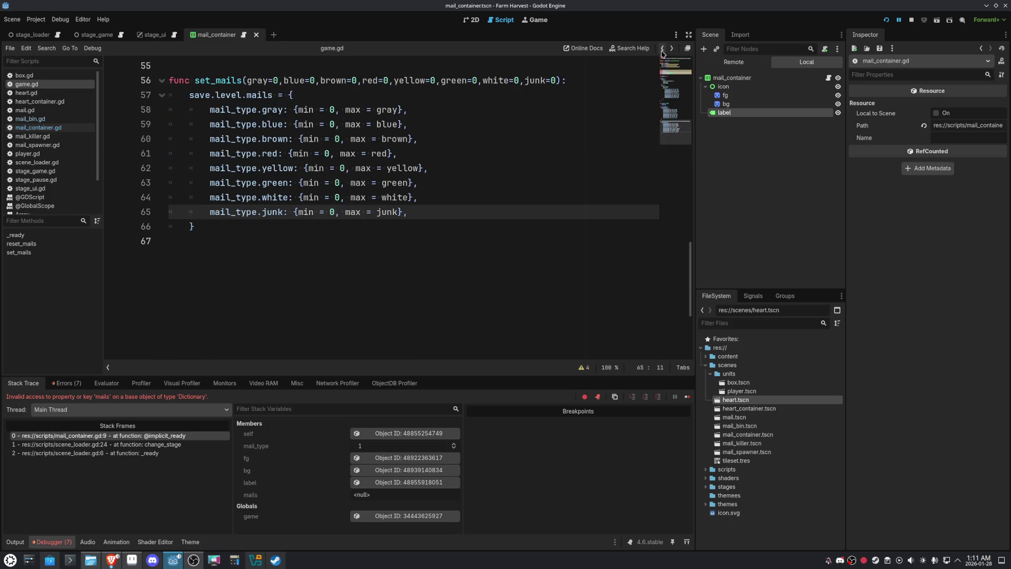
pyautogui.click(662, 48)
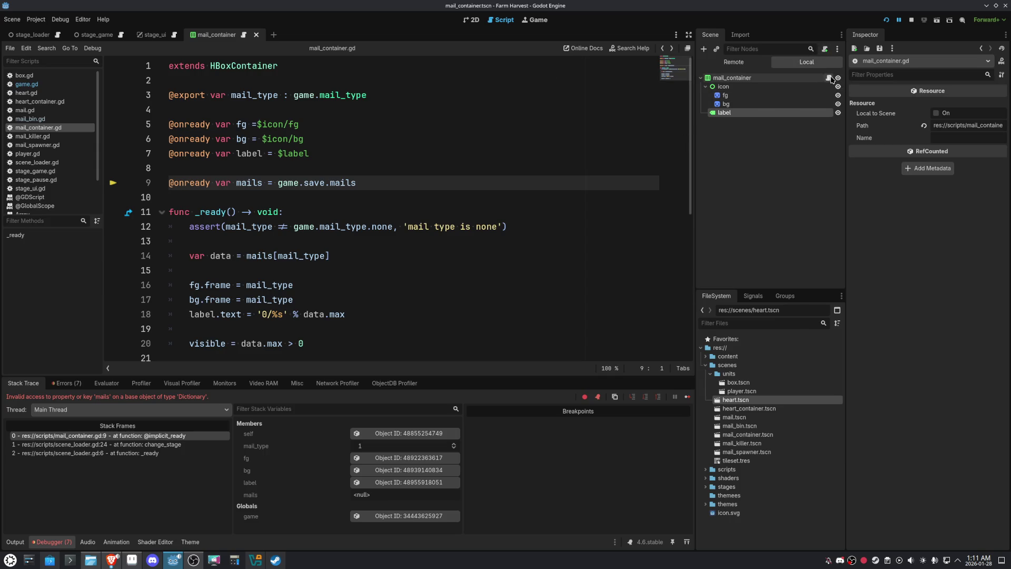
pyautogui.doubleClick(343, 183)
pyautogui.write('level.')
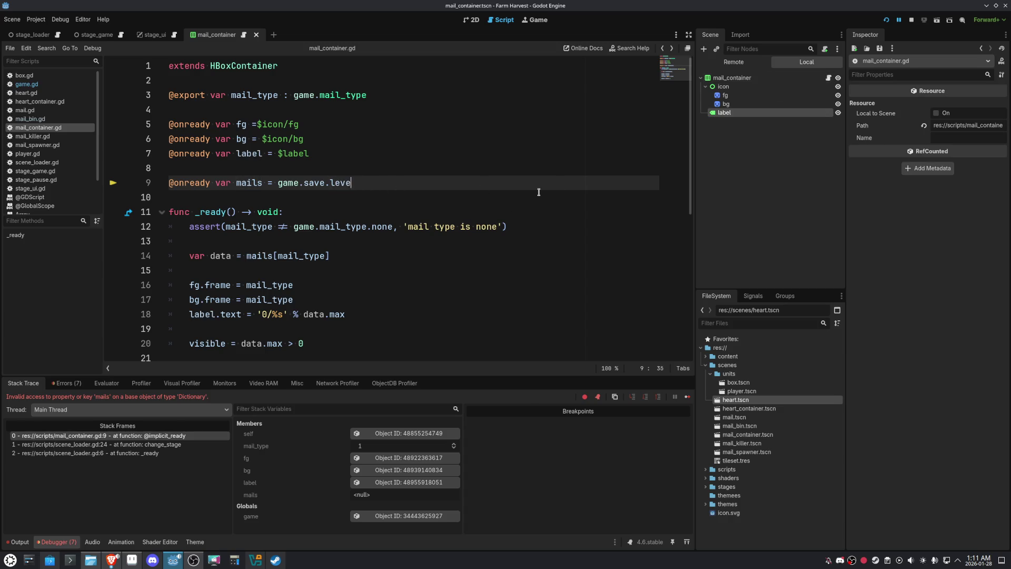
pyautogui.write('mails')
# Step: Restart the game to test the fix, stop it, and switch to stage_game
pyautogui.click(885, 21)
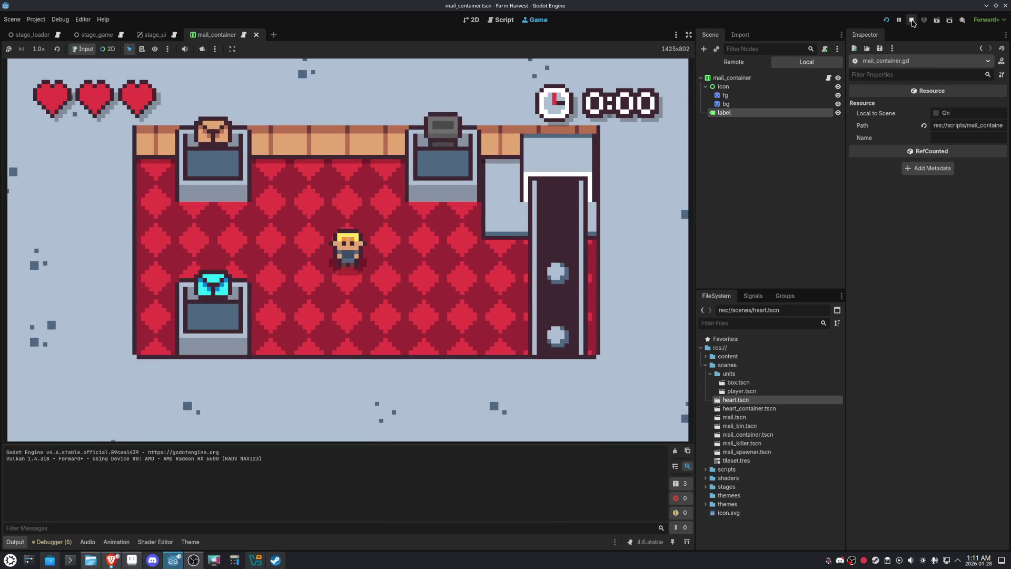
pyautogui.click(912, 19)
pyautogui.click(100, 36)
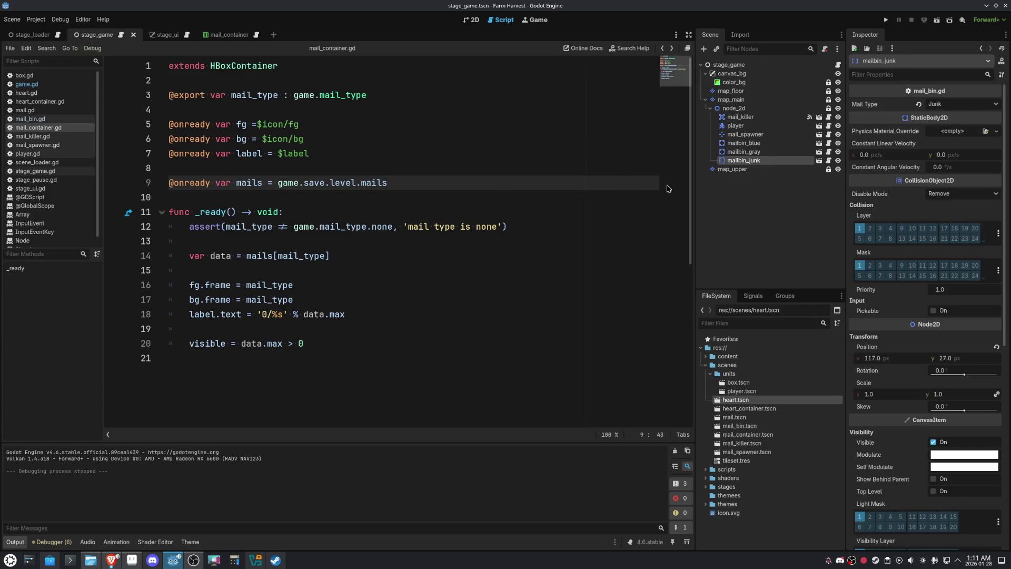
# Step: Add a set_mails(gray=5) call below randomize() in game.gd's _ready
pyautogui.click(839, 65)
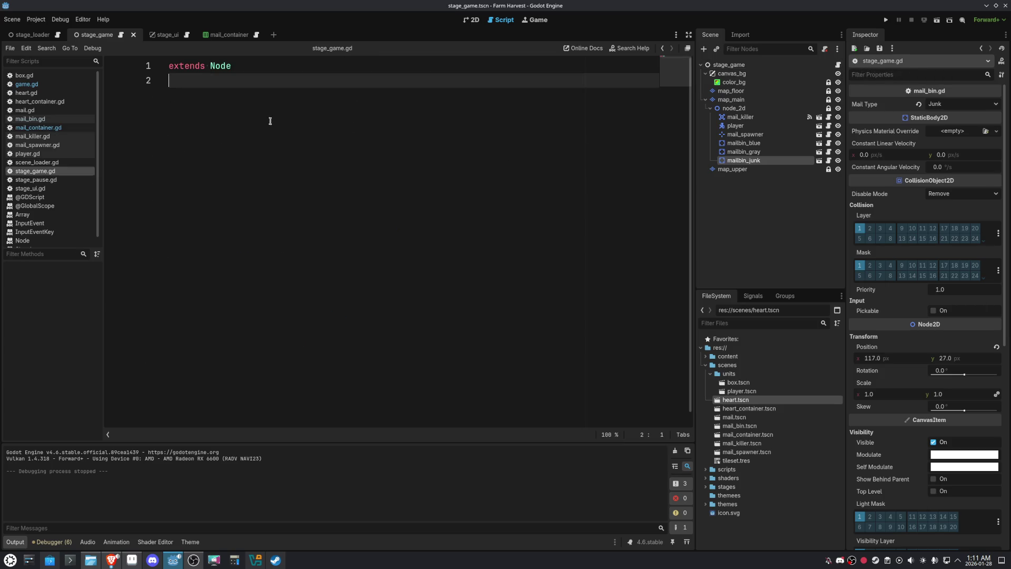
pyautogui.click(34, 86)
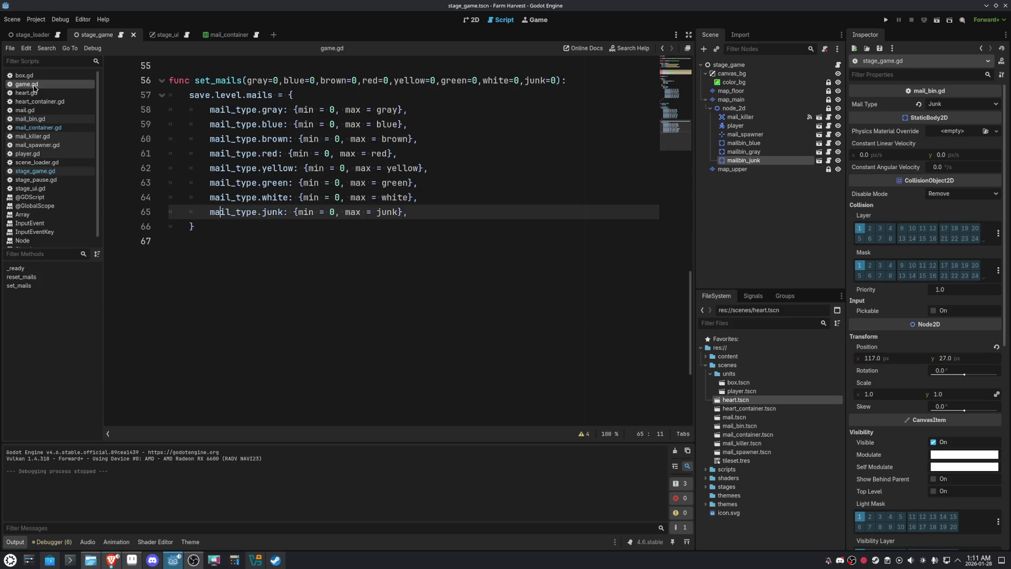
pyautogui.scroll(6, 266, 255)
pyautogui.click(279, 141)
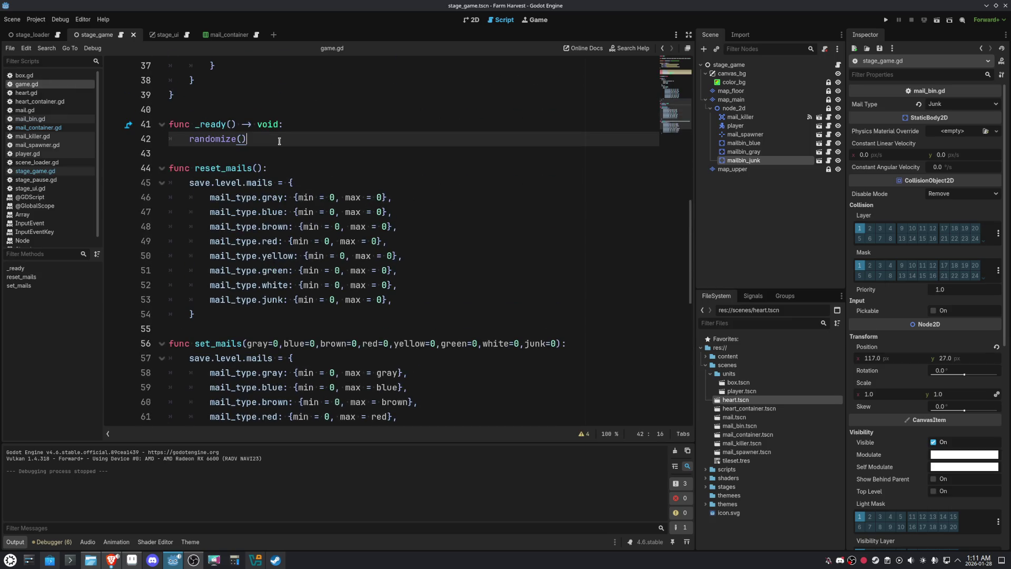
pyautogui.press('Return')
pyautogui.press('Return')
pyautogui.write('set')
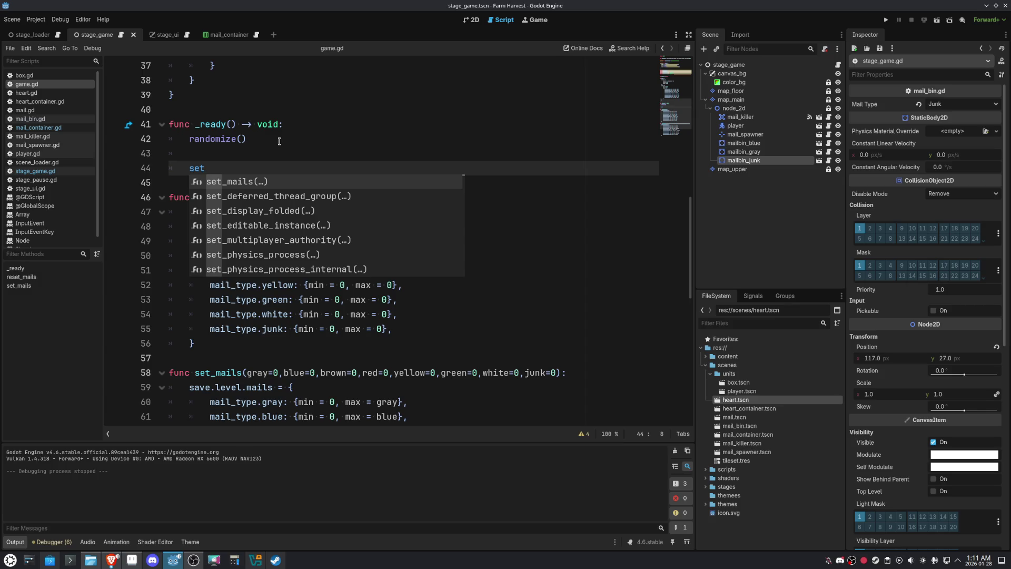
pyautogui.press('Return')
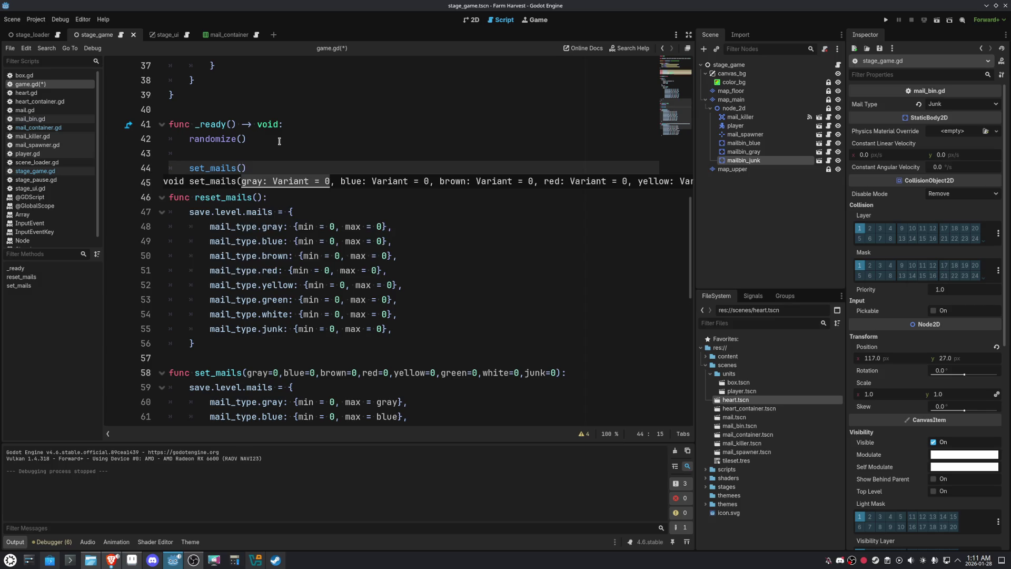
pyautogui.write('gray: ')
pyautogui.write('5')
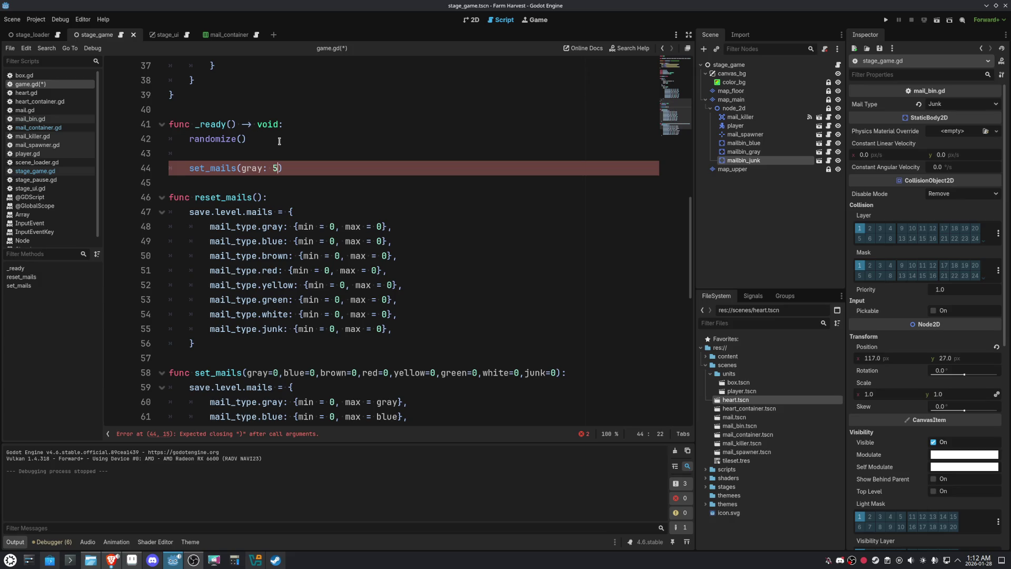
pyautogui.press('BackSpace')
pyautogui.press('BackSpace')
pyautogui.press('BackSpace')
pyautogui.write('=5')
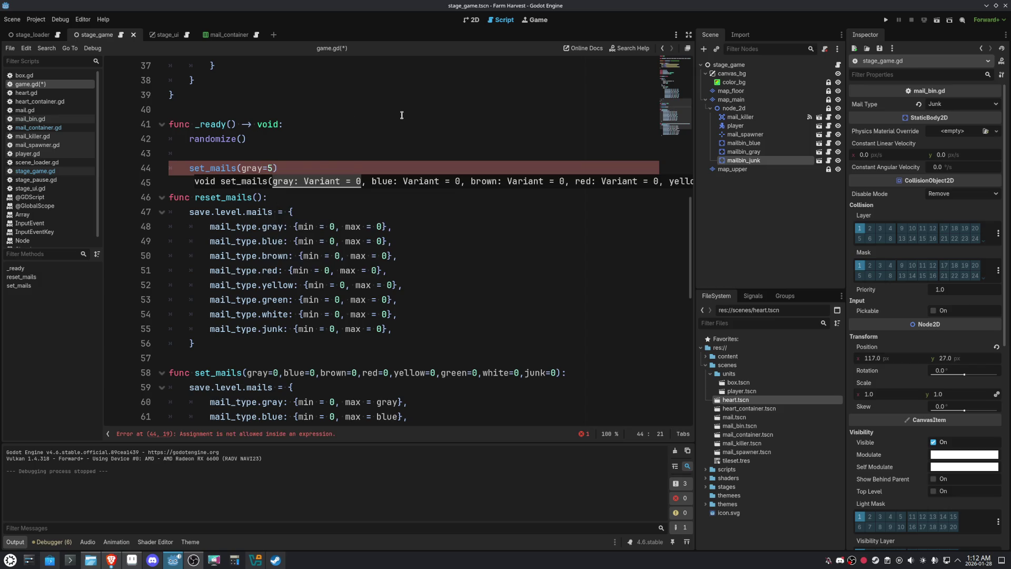
pyautogui.click(405, 109)
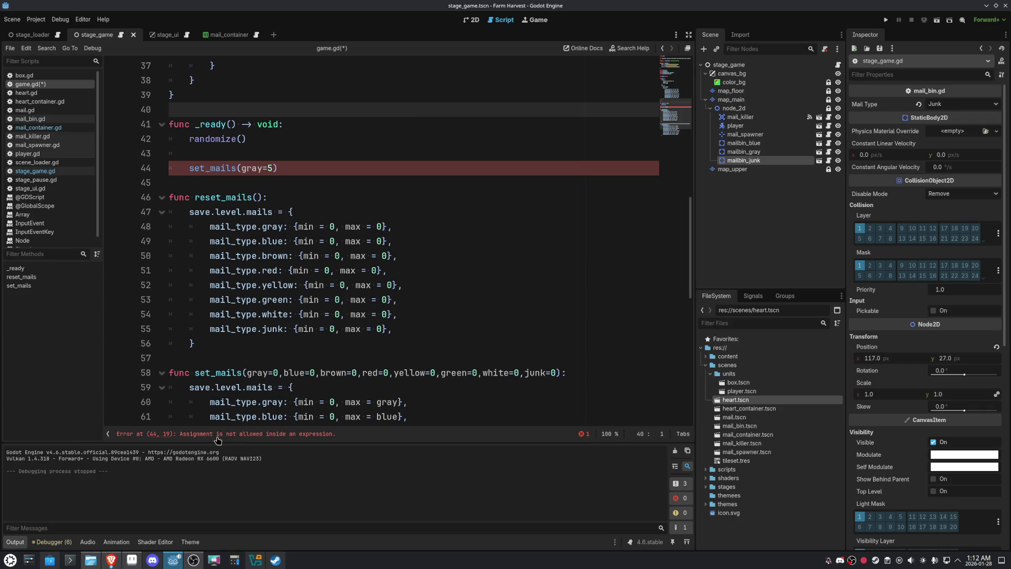
# Step: Reduce the call to set_mails(5) and select set_mails' parameter list
pyautogui.doubleClick(245, 169)
pyautogui.press('Delete')
pyautogui.press('Delete')
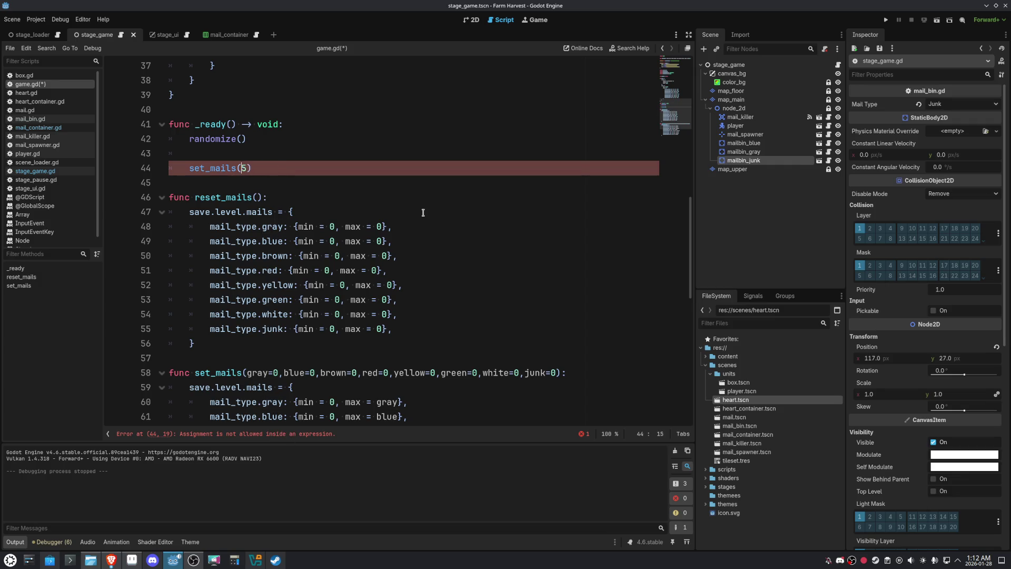
pyautogui.doubleClick(254, 371)
pyautogui.doubleClick(295, 372)
pyautogui.click(321, 373)
pyautogui.doubleClick(322, 373)
pyautogui.doubleClick(370, 373)
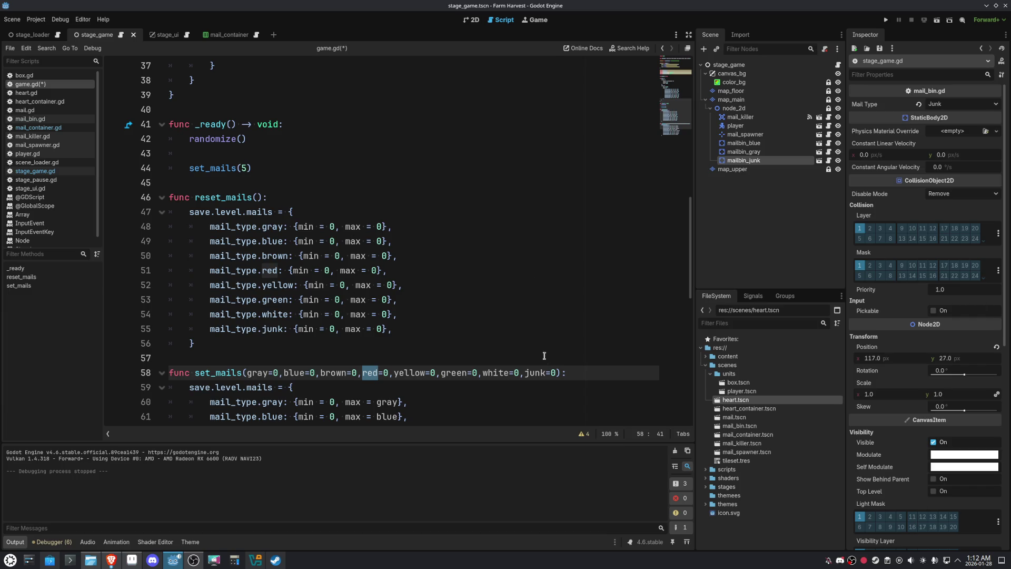
pyautogui.moveTo(556, 372); pyautogui.dragTo(245, 377)
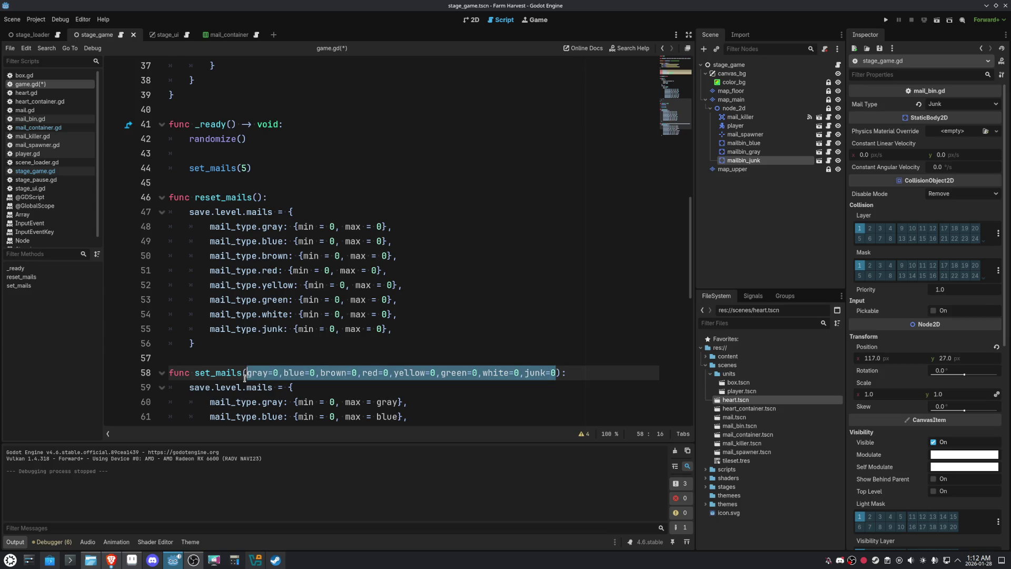
# Step: Replace set_mails' parameter list with items: Array[mail_type]
pyautogui.press('BackSpace')
pyautogui.write('[')
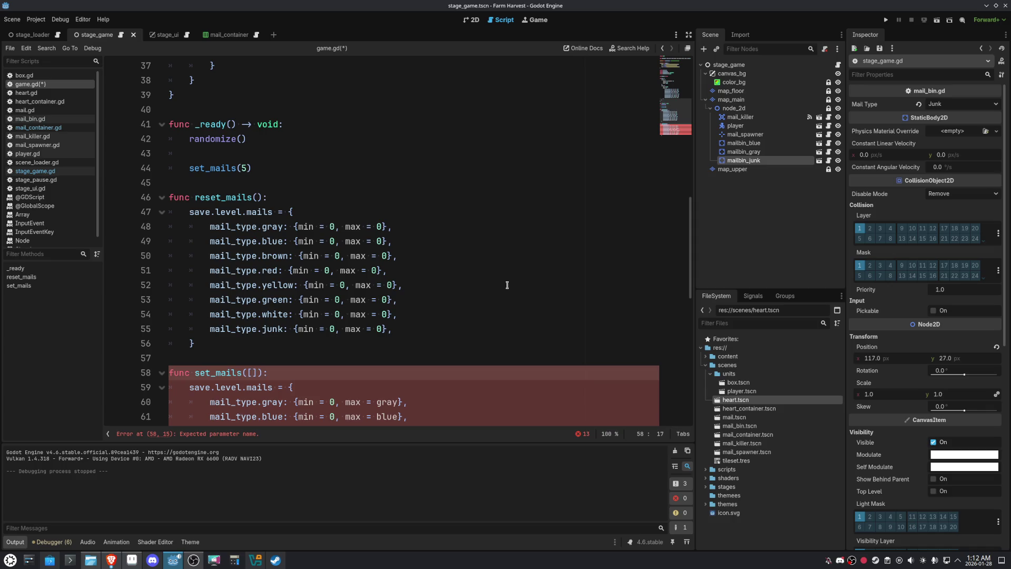
pyautogui.press('BackSpace')
pyautogui.write('item')
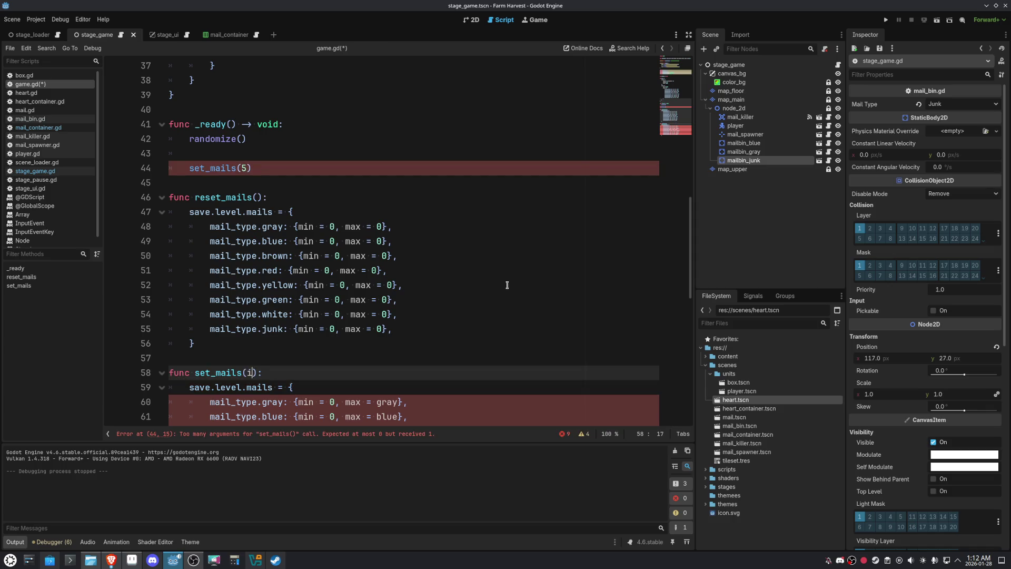
pyautogui.write('s: ')
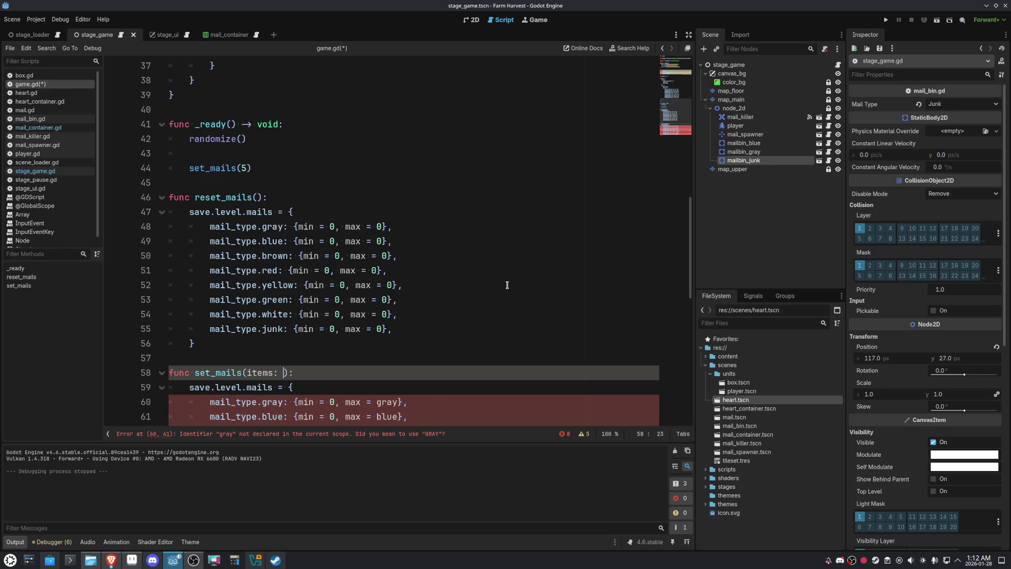
pyautogui.write('Array[')
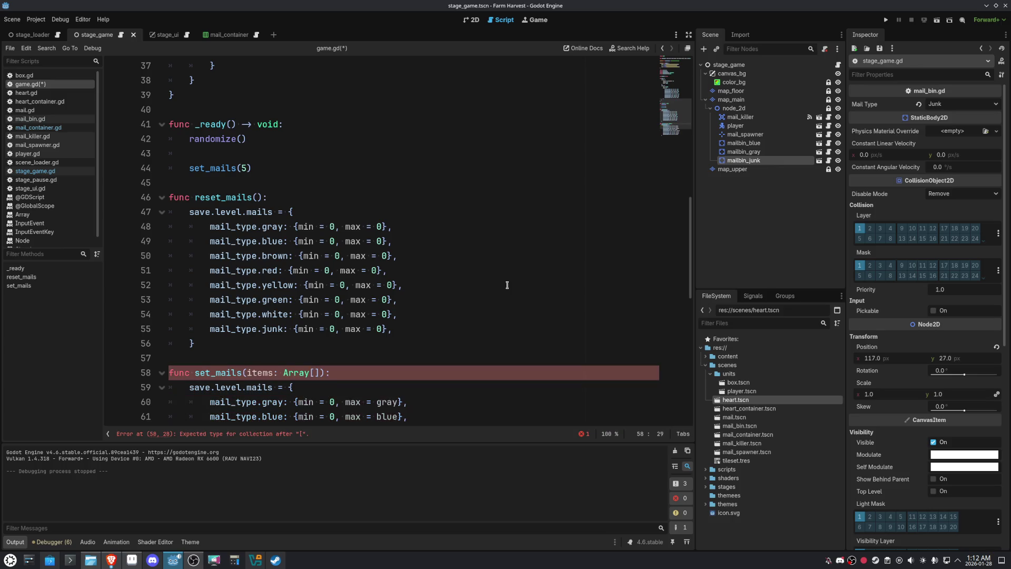
pyautogui.write('mail')
pyautogui.write('_type')
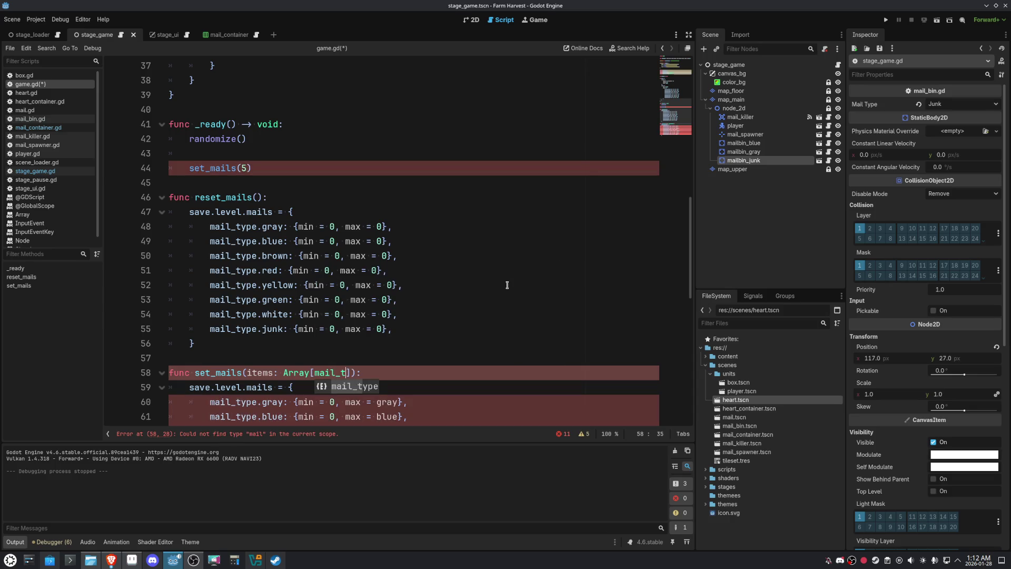
# Step: Open a new first line in the set_mails body and start an if check
pyautogui.scroll(-5, 507, 285)
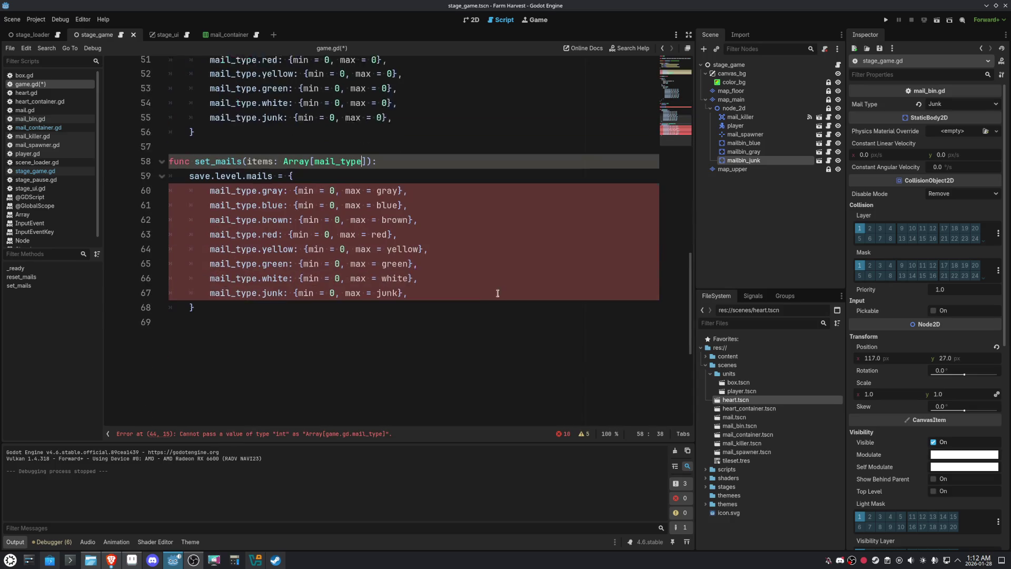
pyautogui.click(243, 297)
pyautogui.click(398, 154)
pyautogui.press('Return')
pyautogui.press('Return')
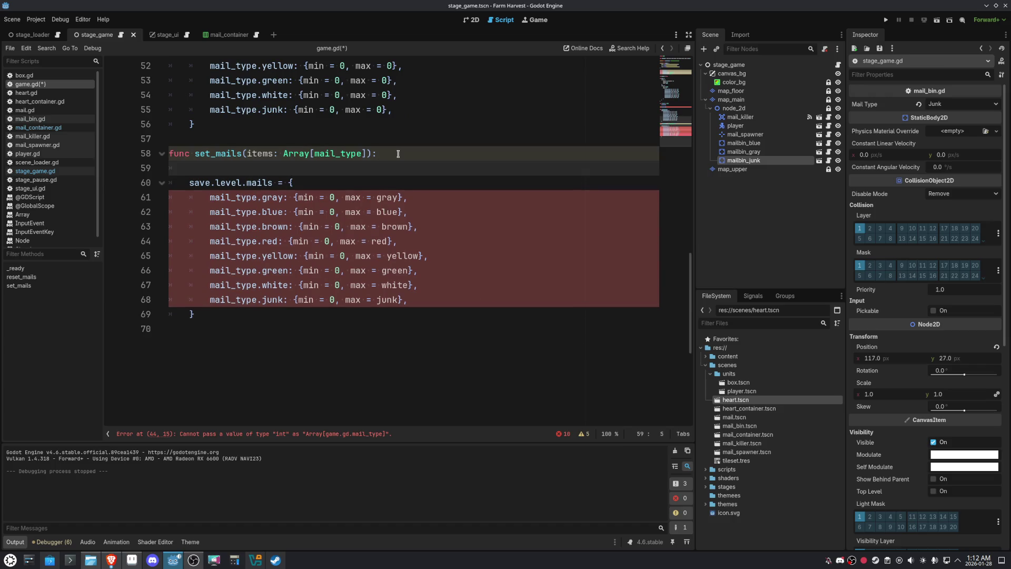
pyautogui.press('Up')
pyautogui.write('if itm')
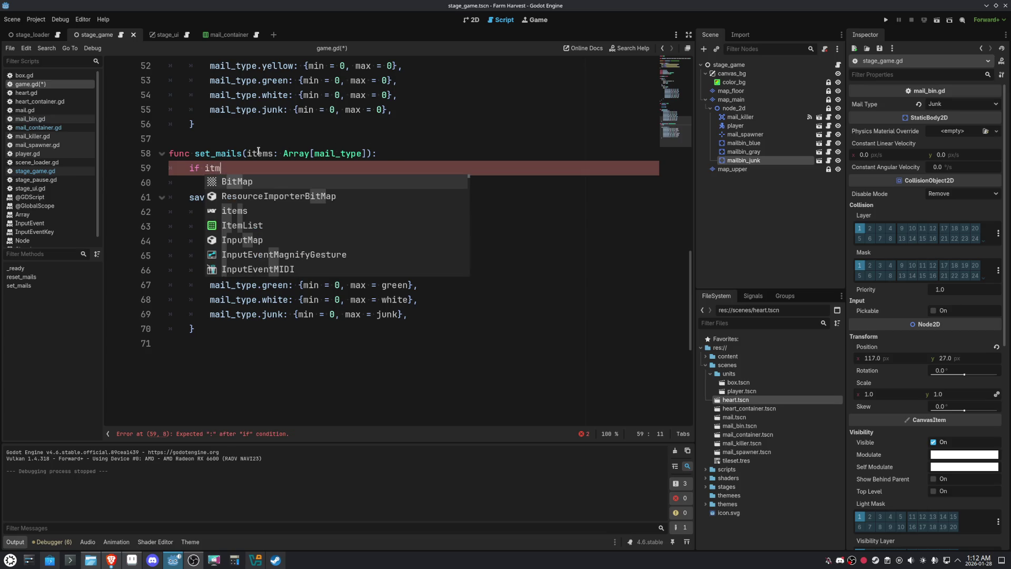
# Step: Rename the parameter to mails and write 'if mails.is_empty(): return'
pyautogui.doubleClick(258, 151)
pyautogui.press('BackSpace')
pyautogui.write('mails')
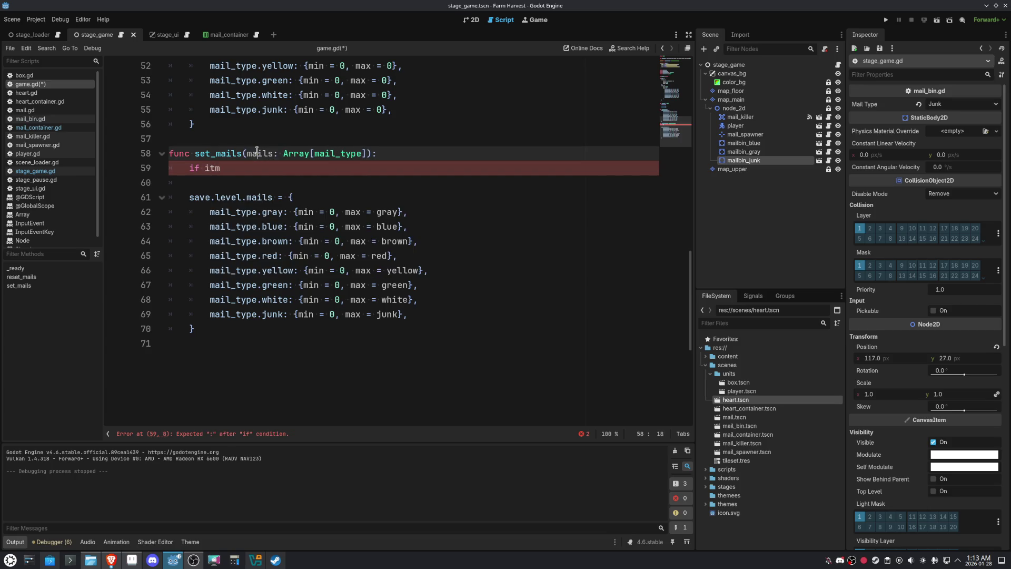
pyautogui.doubleClick(212, 168)
pyautogui.write('mails.is')
pyautogui.press('Return')
pyautogui.write(':')
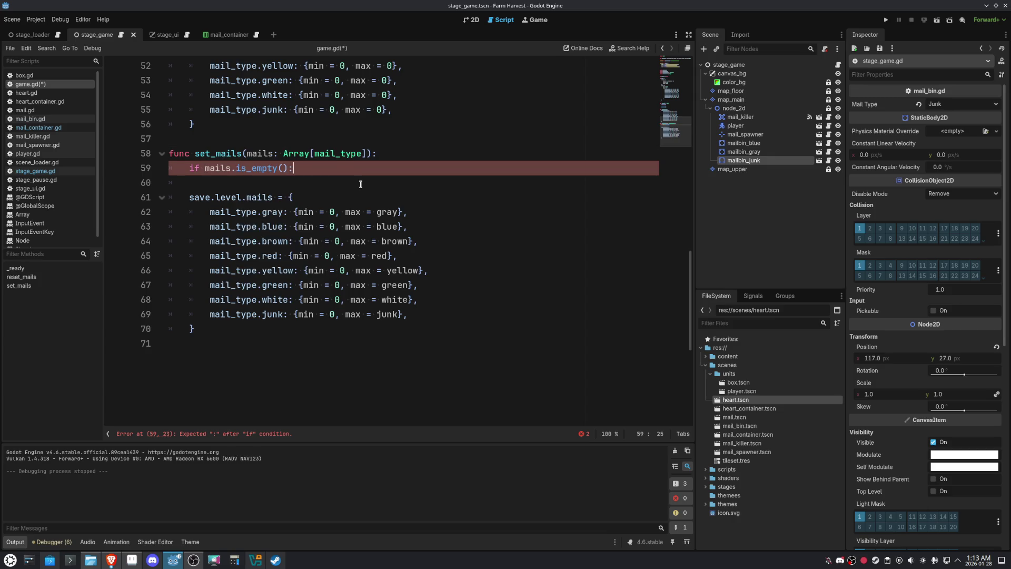
pyautogui.press('Return')
pyautogui.write('return')
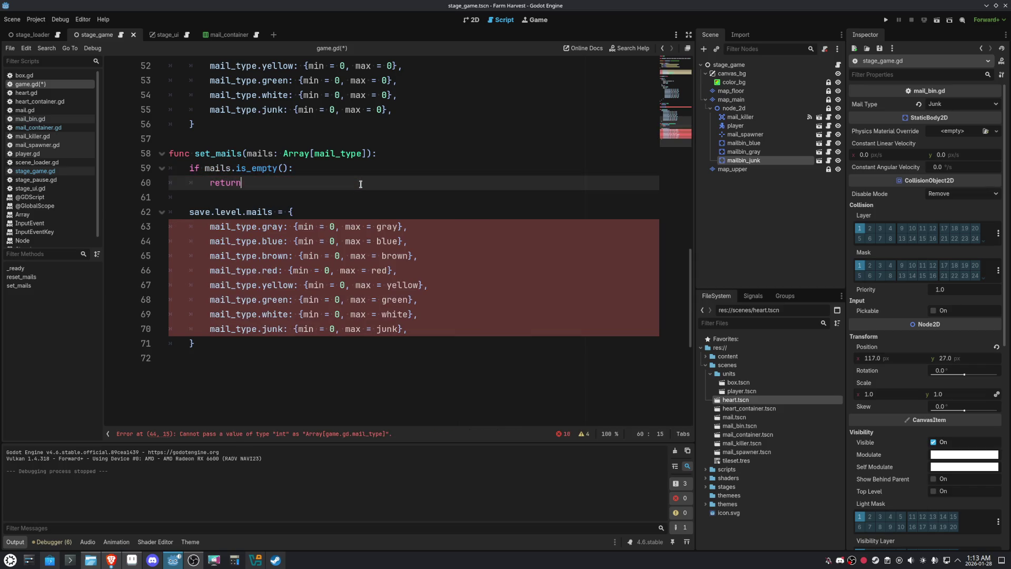
# Step: Delete the old save.level.mails assignment block from set_mails
pyautogui.moveTo(195, 343); pyautogui.dragTo(183, 216)
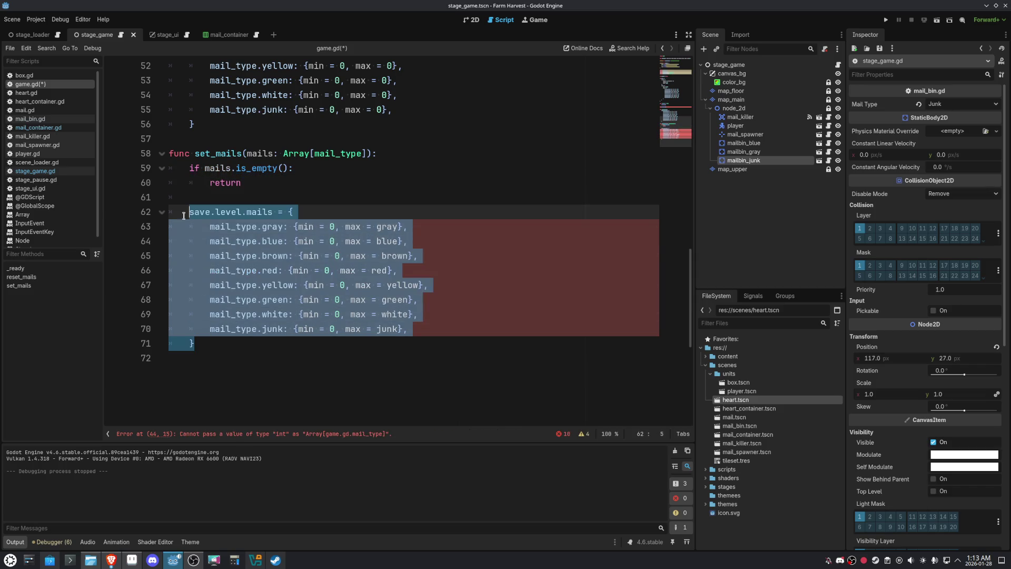
pyautogui.press('BackSpace')
pyautogui.scroll(5, 427, 290)
pyautogui.scroll(-3, 447, 295)
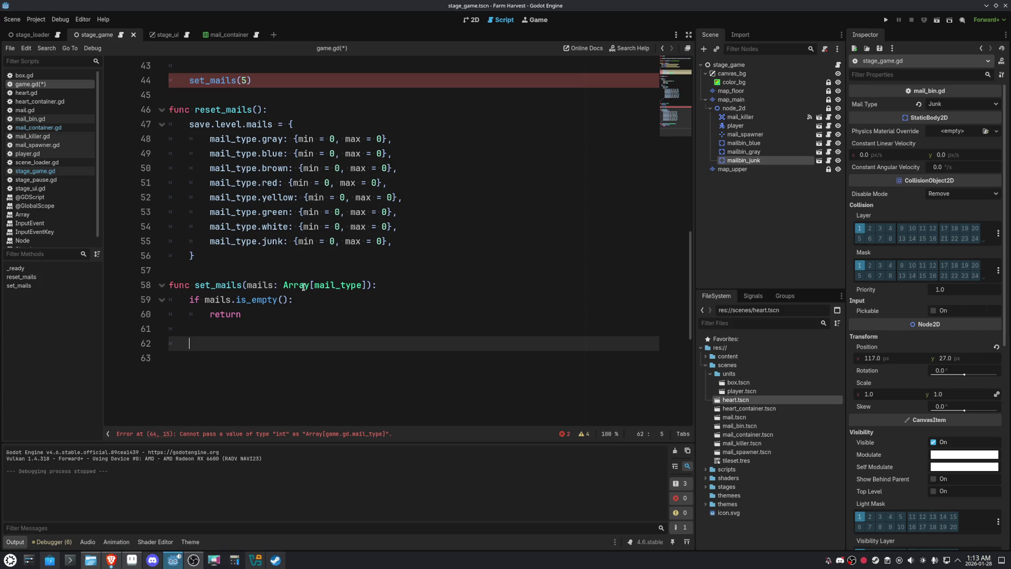
# Step: Call reset_mails() on the empty line at the start of set_mails
pyautogui.click(265, 285)
pyautogui.click(232, 346)
pyautogui.moveTo(240, 256); pyautogui.dragTo(210, 197)
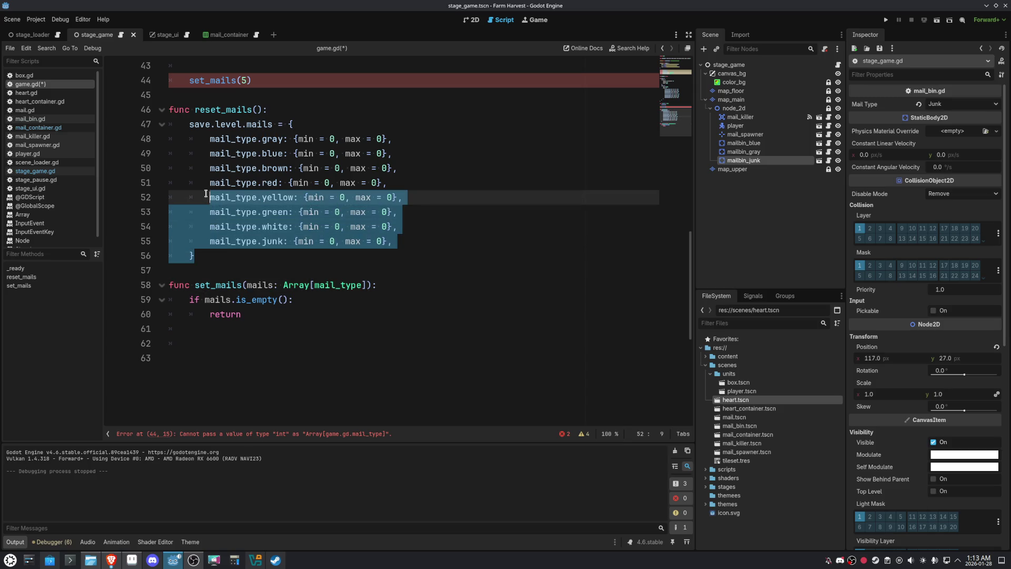
pyautogui.click(256, 111)
pyautogui.click(222, 340)
pyautogui.write('reset_mails()')
pyautogui.press('Return')
pyautogui.press('Return')
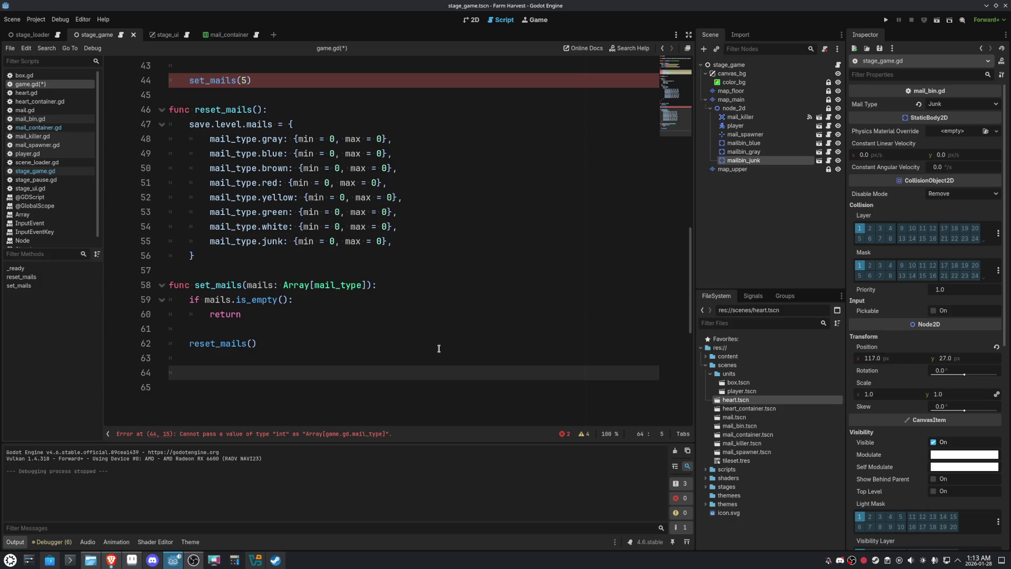
# Step: Add a 'for mail in mails:' loop containing save.level.mails[mail], followed by pass
pyautogui.write('for mail in ')
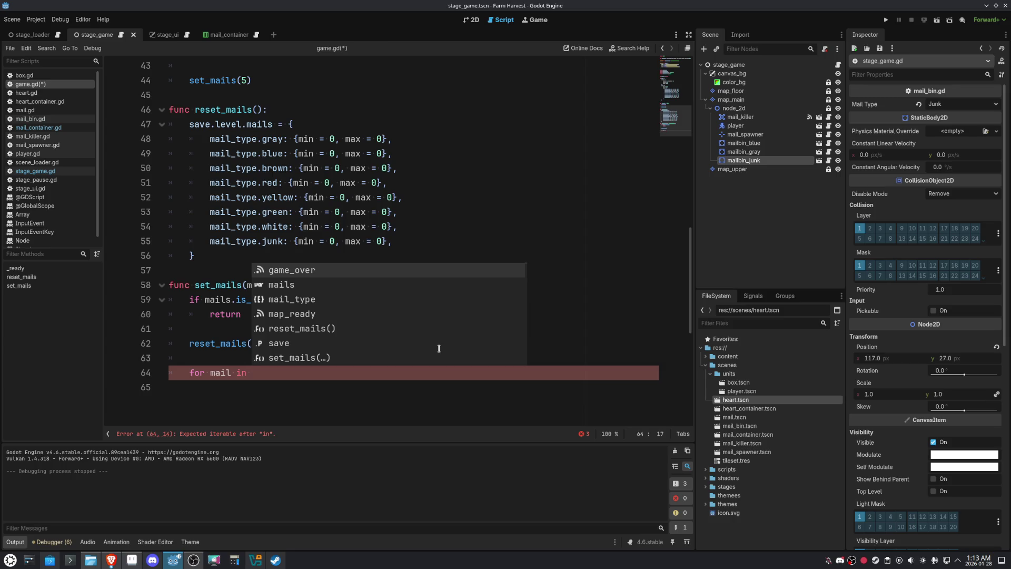
pyautogui.write('mails:')
pyautogui.press('Return')
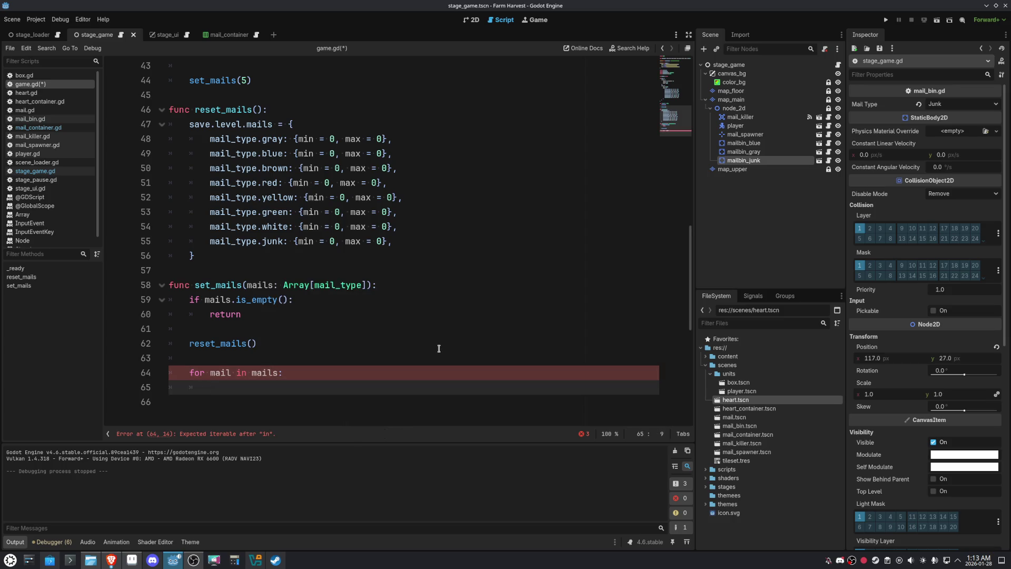
pyautogui.press('Return')
pyautogui.press('Return')
pyautogui.write('pass')
pyautogui.press('Up')
pyautogui.press('Up')
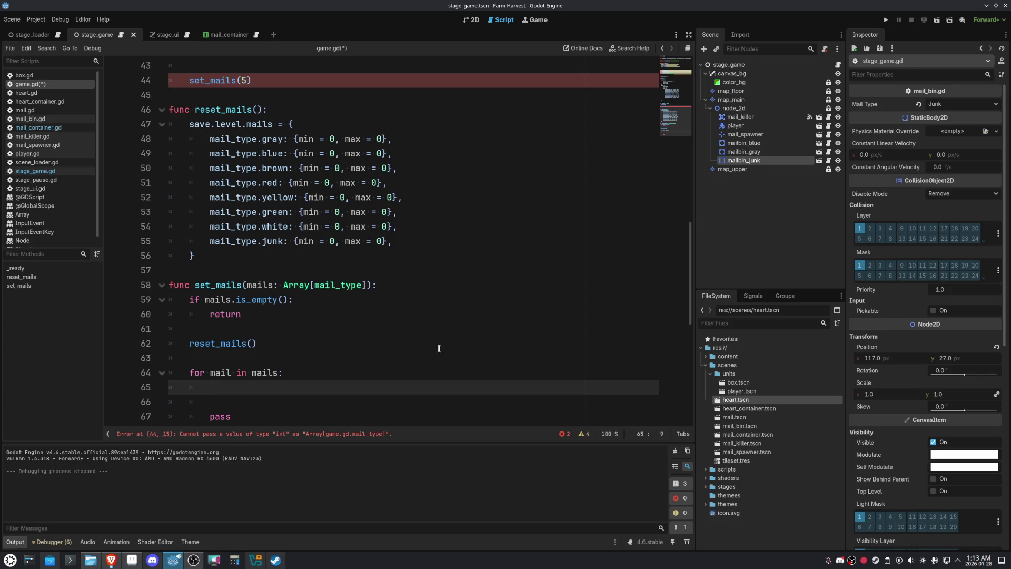
pyautogui.write('save.lev')
pyautogui.write('el.mails[')
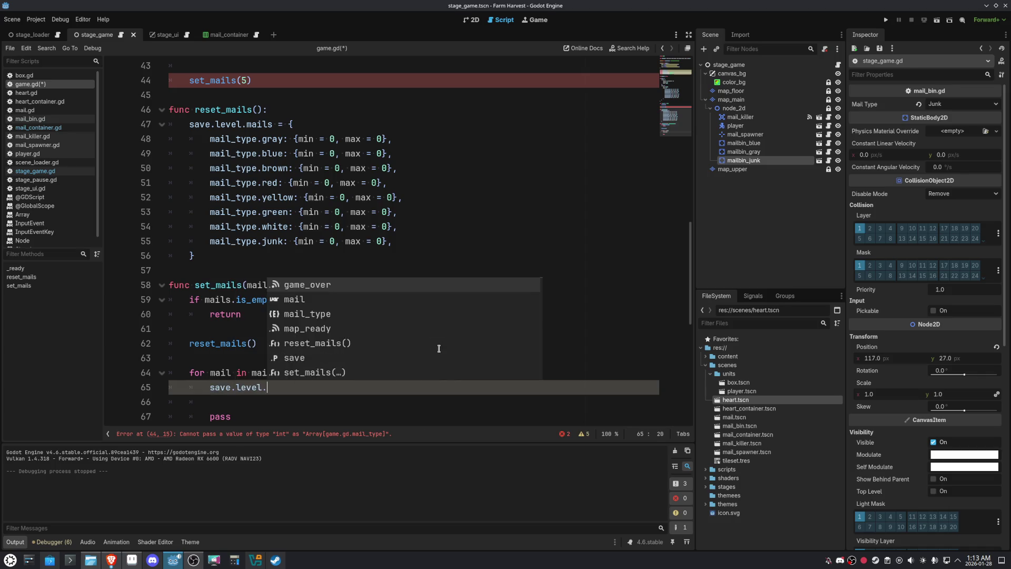
pyautogui.write('mail]')
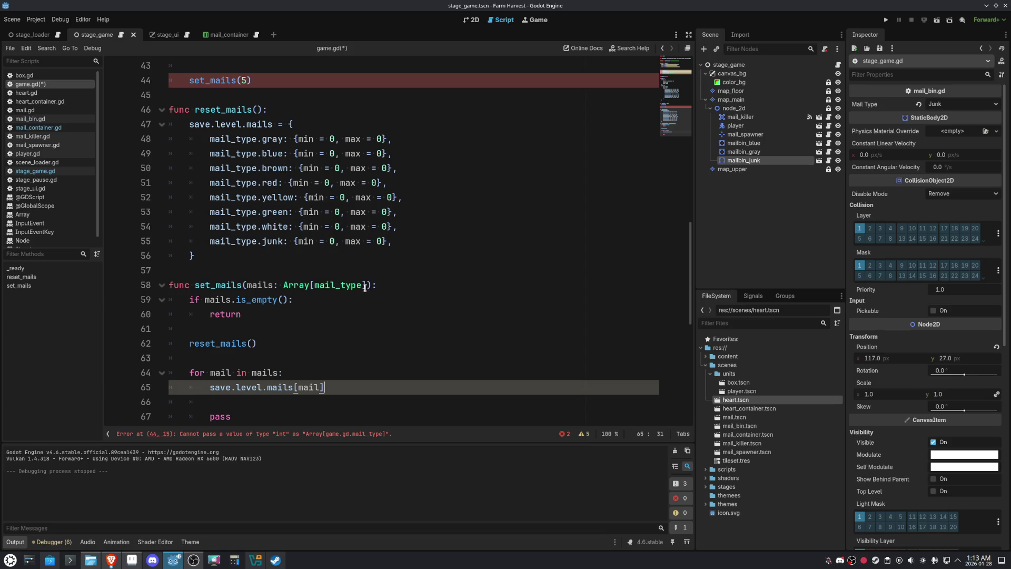
pyautogui.moveTo(366, 285); pyautogui.dragTo(283, 284)
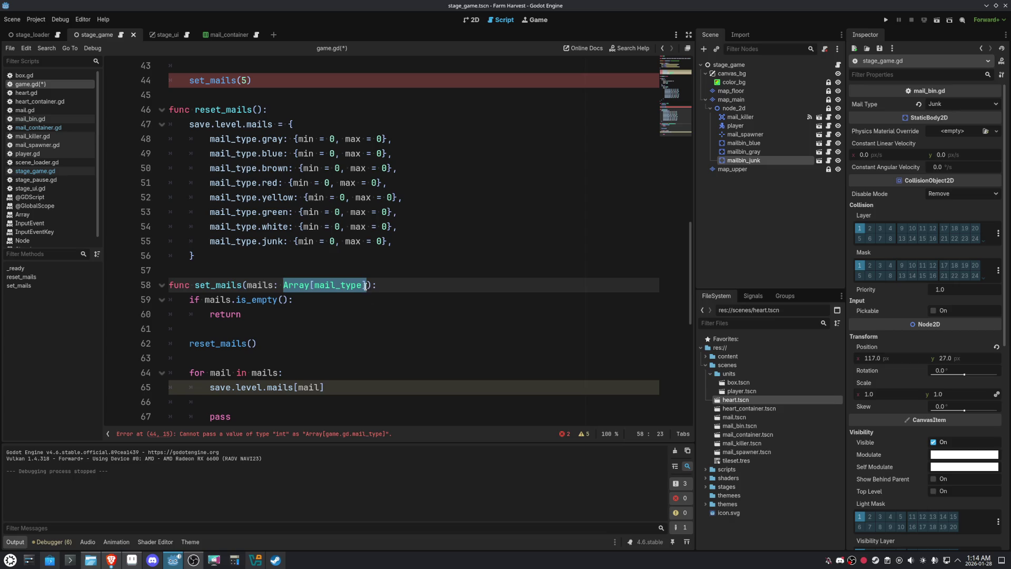
pyautogui.press('Right')
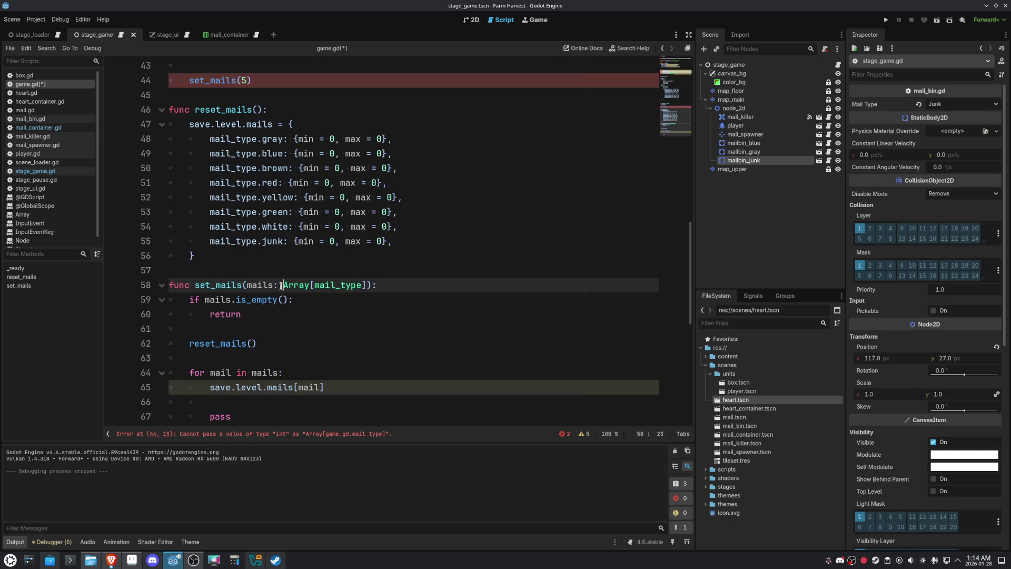
# Step: Strip ': Array[mail_type]' so the signature reads set_mails(mails), then save game.gd
pyautogui.moveTo(283, 285); pyautogui.dragTo(367, 284)
pyautogui.press('BackSpace')
pyautogui.write('{')
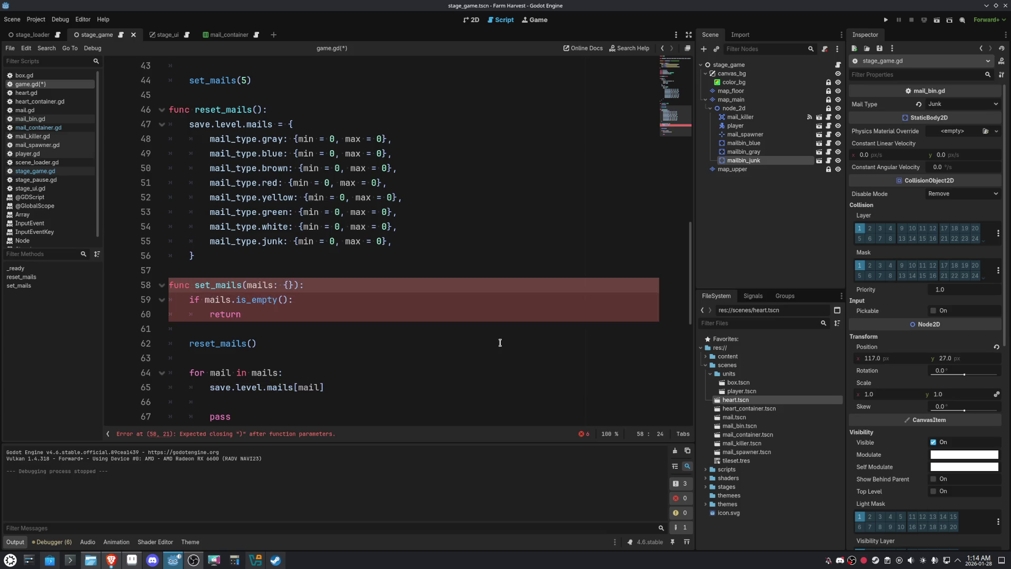
pyautogui.write('mail')
pyautogui.press('BackSpace')
pyautogui.press('BackSpace')
pyautogui.press('BackSpace')
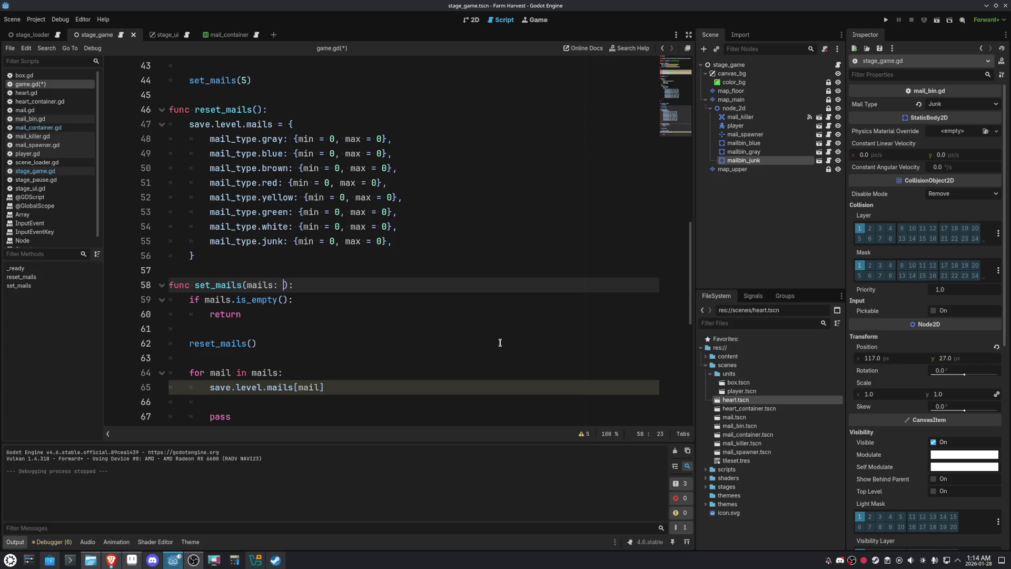
pyautogui.press('BackSpace')
pyautogui.press('BackSpace')
pyautogui.scroll(-1, 408, 343)
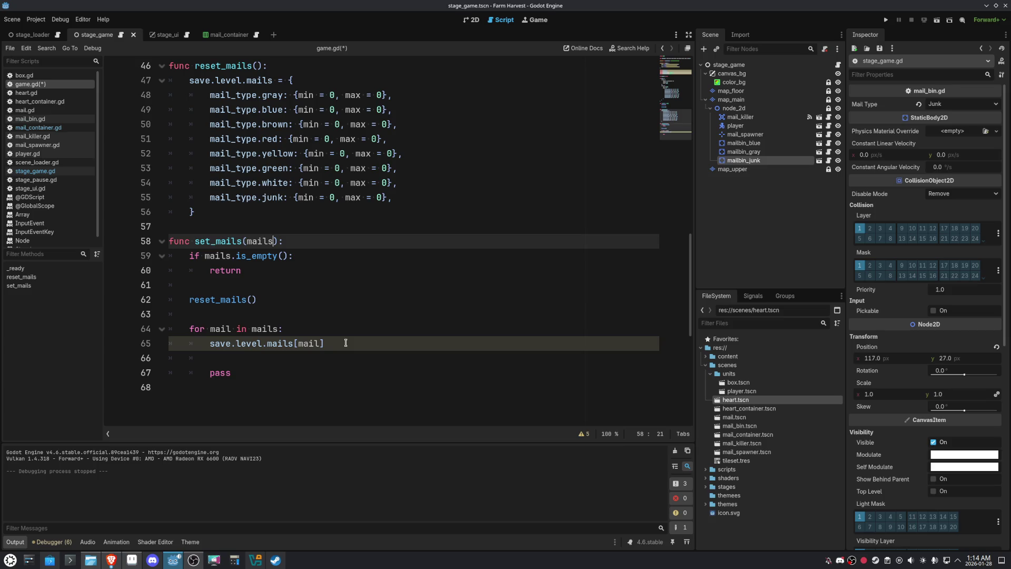
pyautogui.hotkey('ctrl', 's')
# Step: Search the help for 'Dict' and open the Dictionary class documentation
pyautogui.click(630, 47)
pyautogui.write('Dict')
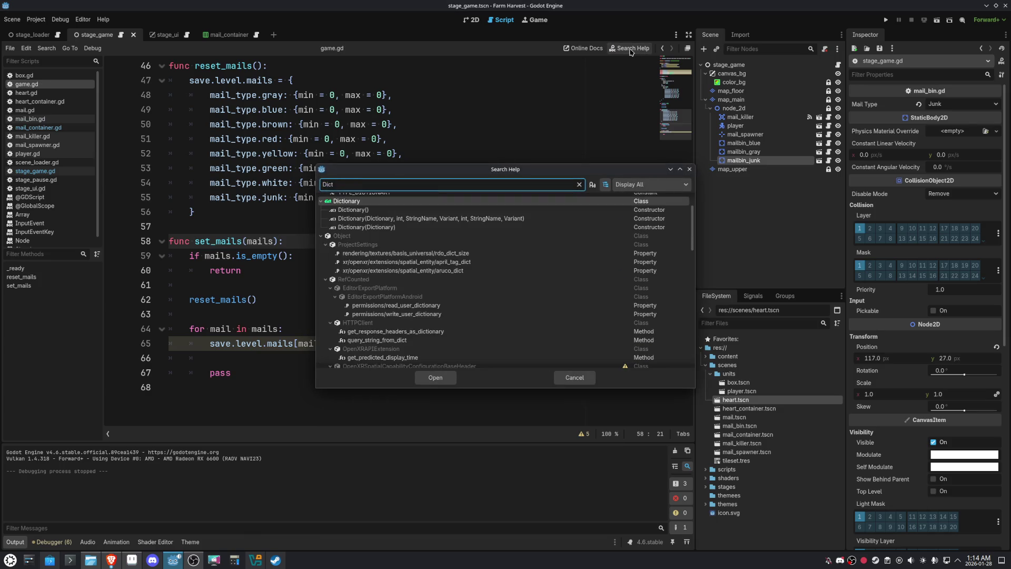
pyautogui.press('Down')
pyautogui.press('Up')
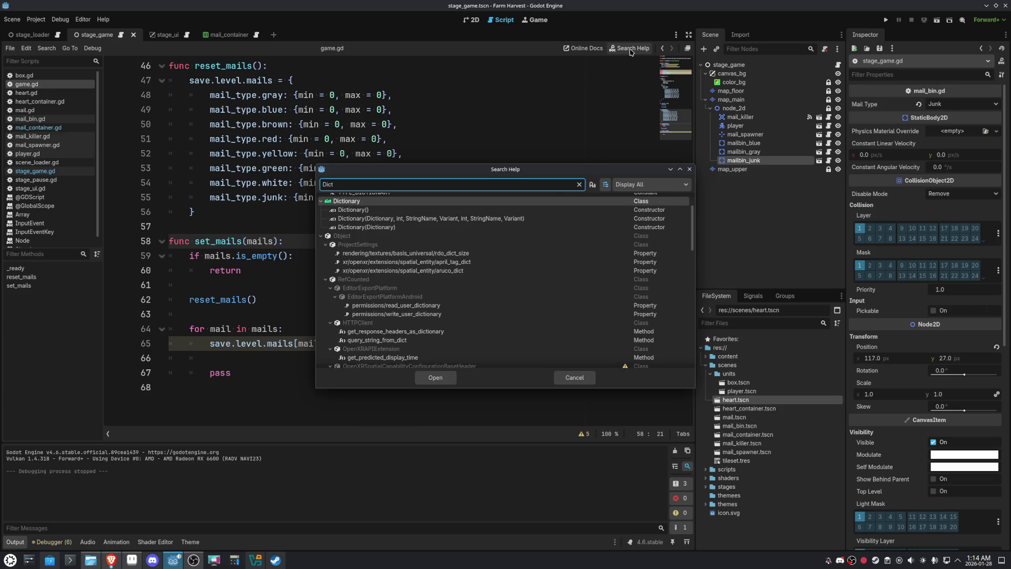
pyautogui.press('Return')
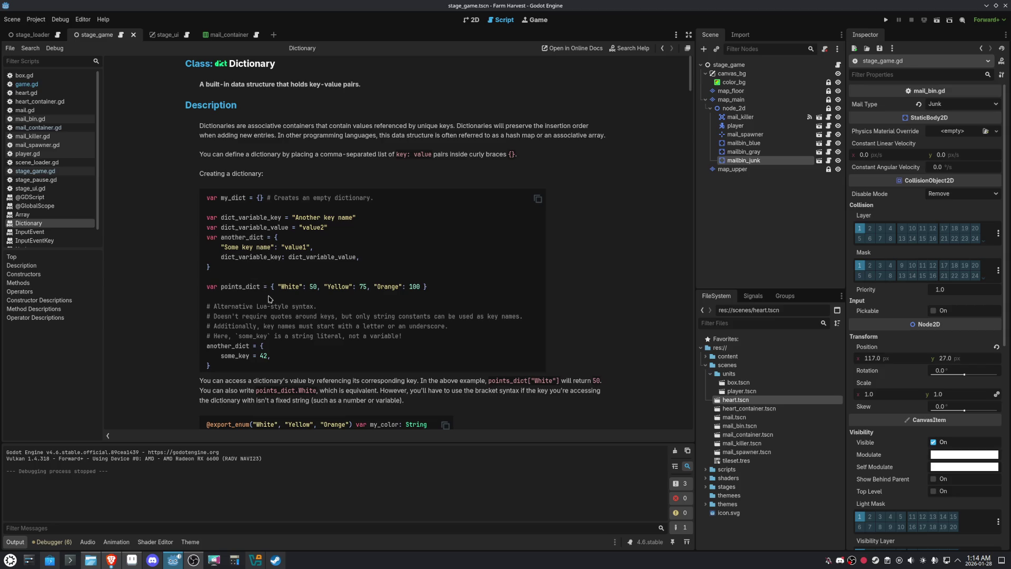
# Step: Scroll to the typed dictionary example, grab the Dictionary name, and return to game.gd
pyautogui.scroll(-1, 331, 353)
pyautogui.scroll(-2, 327, 365)
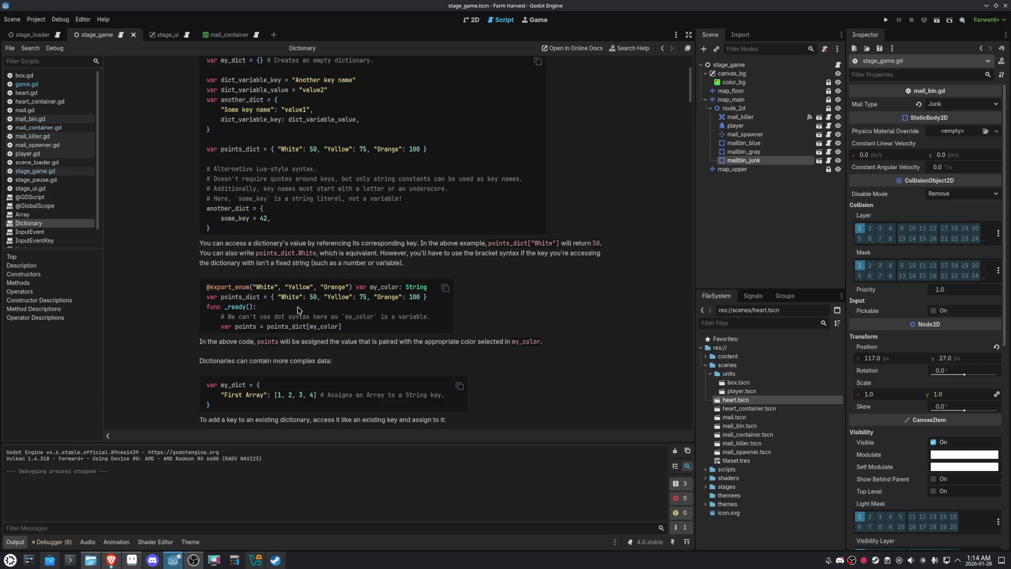
pyautogui.scroll(-2, 298, 311)
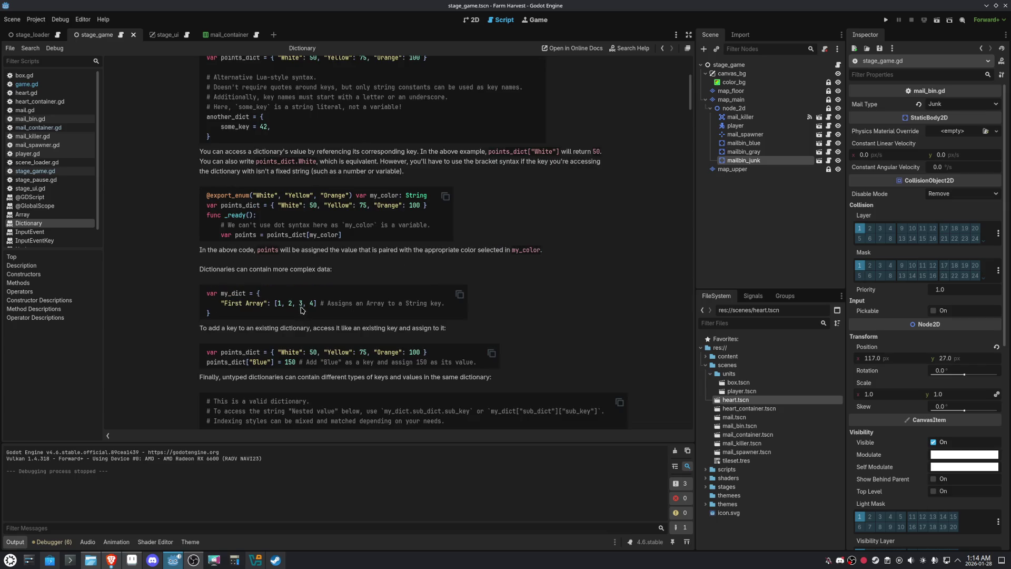
pyautogui.scroll(-3, 302, 310)
pyautogui.scroll(-1, 302, 310)
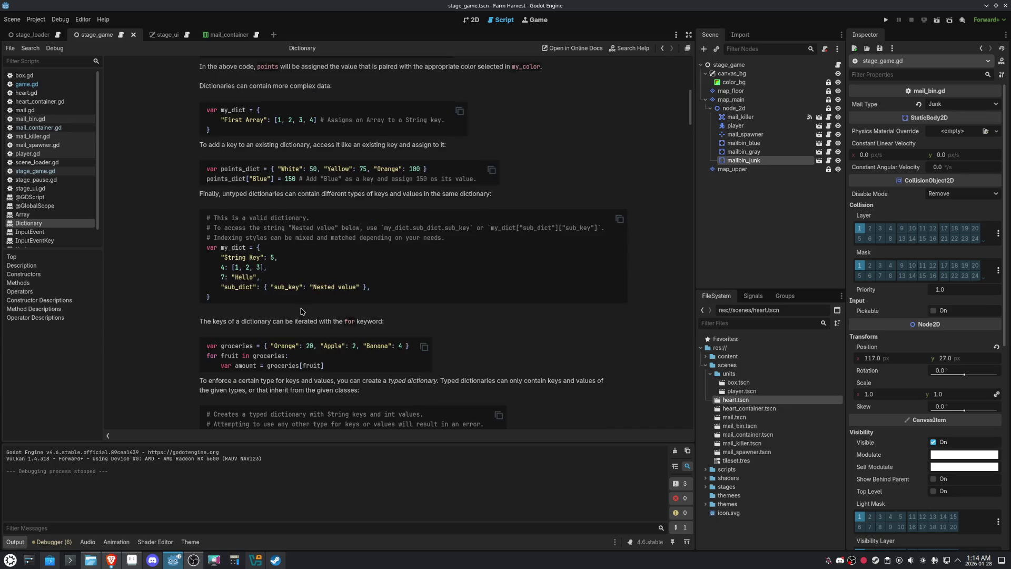
pyautogui.scroll(-3, 302, 310)
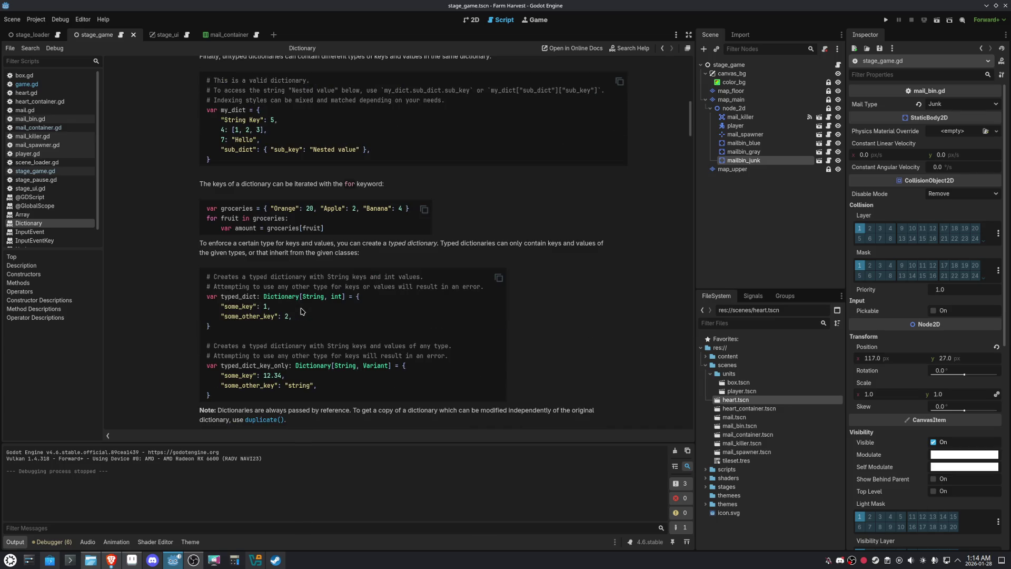
pyautogui.doubleClick(296, 296)
pyautogui.hotkey('ctrl', 'c')
pyautogui.click(662, 48)
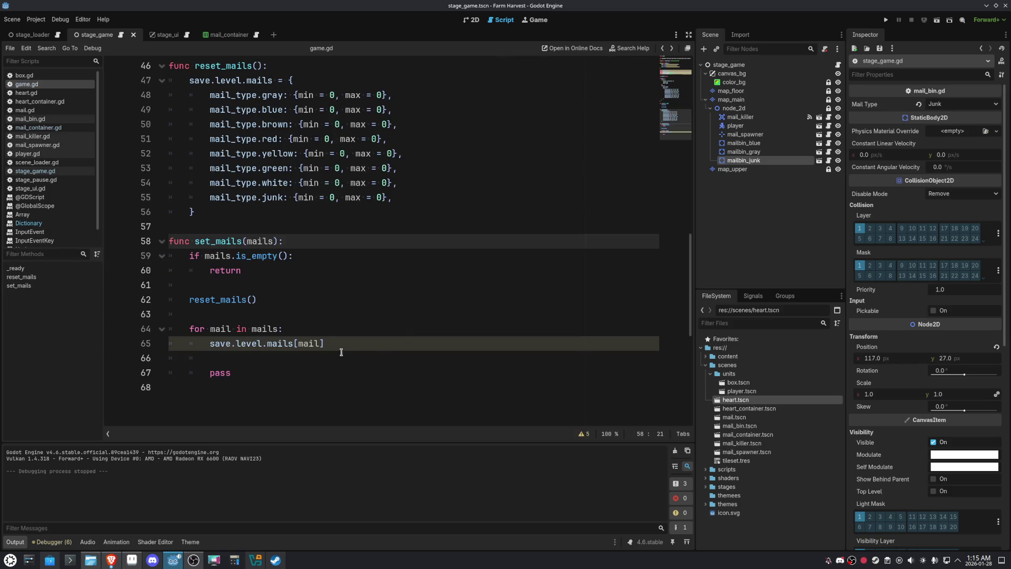
# Step: Type the set_mails parameter as mails: Dictionary[mail_type, int] and save
pyautogui.write(':')
pyautogui.hotkey('ctrl', 'v')
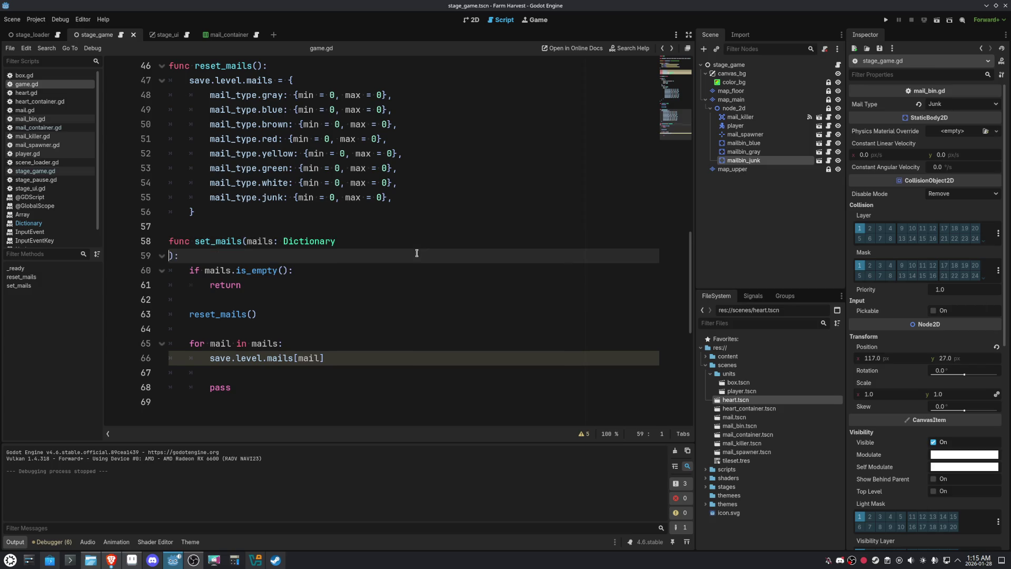
pyautogui.hotkey('ctrl', 'z')
pyautogui.write('Dic')
pyautogui.press('Return')
pyautogui.write('[')
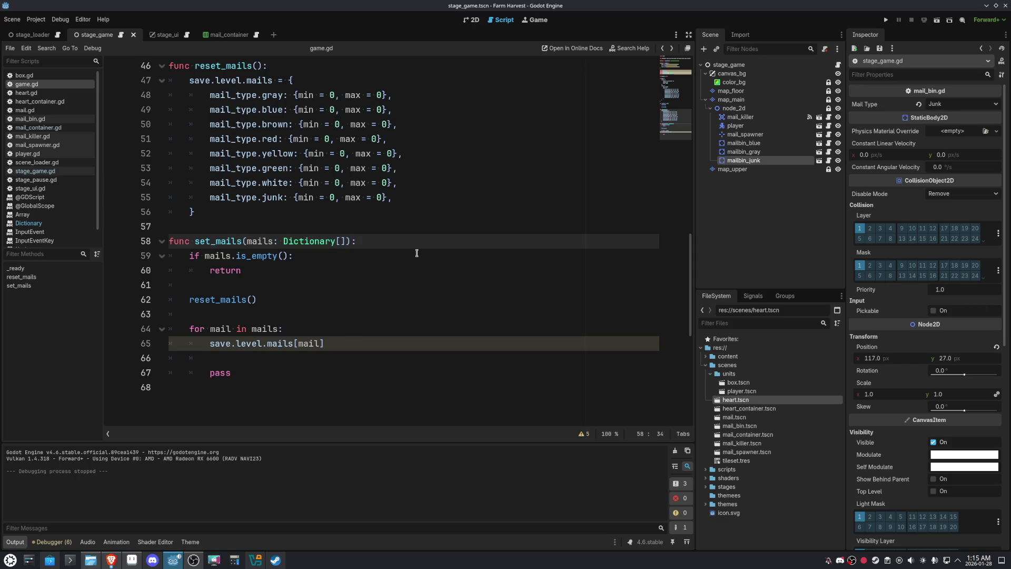
pyautogui.write('mail')
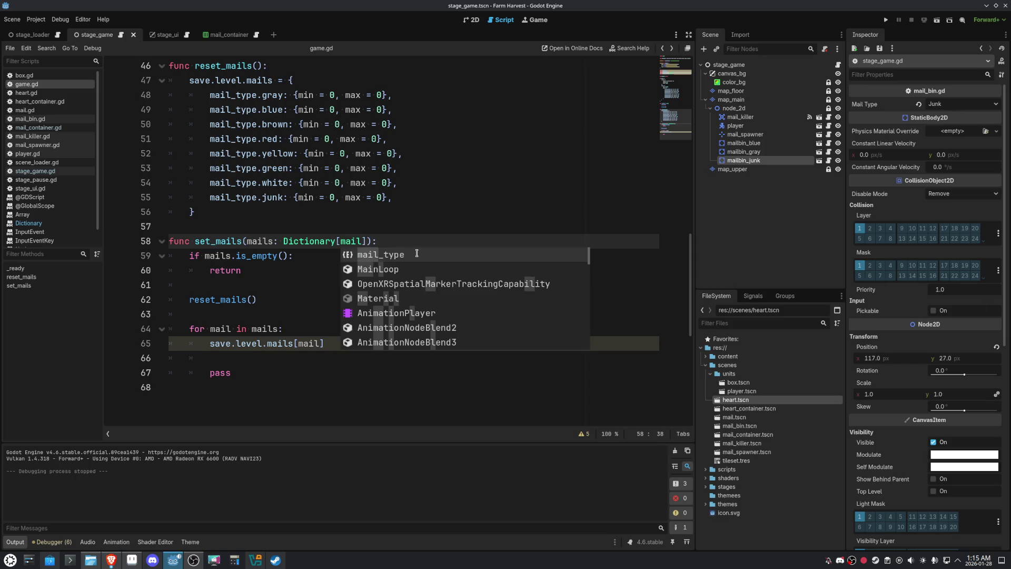
pyautogui.write(', int')
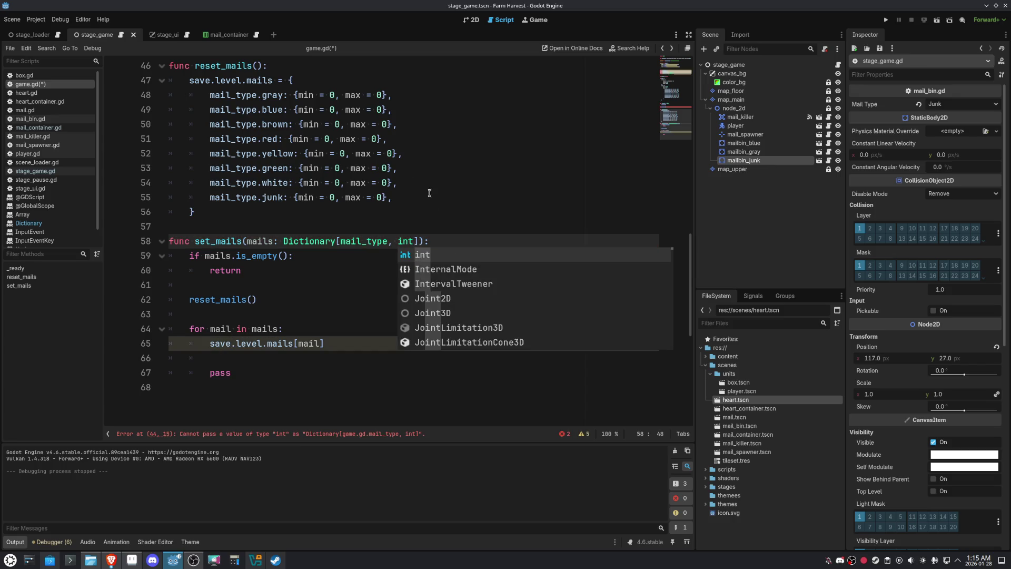
pyautogui.press('Escape')
pyautogui.press('Up')
pyautogui.press('Up')
pyautogui.press('Up')
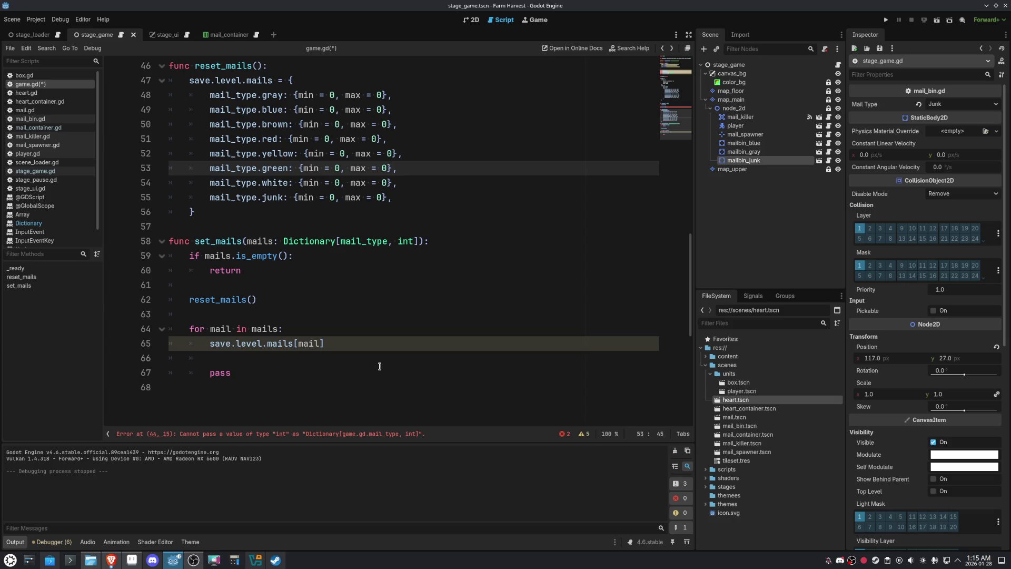
pyautogui.hotkey('ctrl', 's')
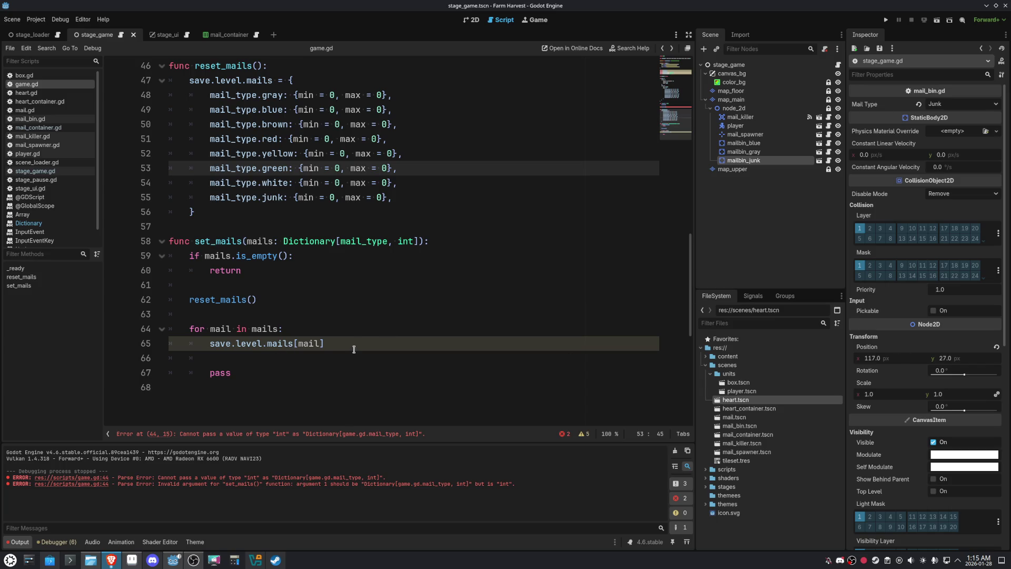
# Step: Complete line 65 as save.level.mails[mail] = mails[mail] and reopen the Dictionary docs
pyautogui.click(346, 344)
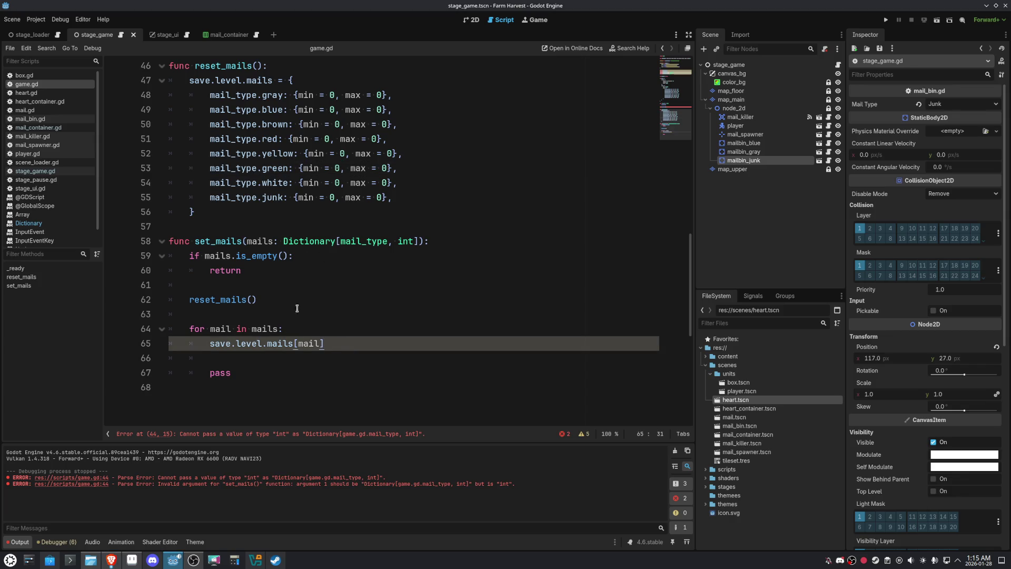
pyautogui.write('= ')
pyautogui.write('mail')
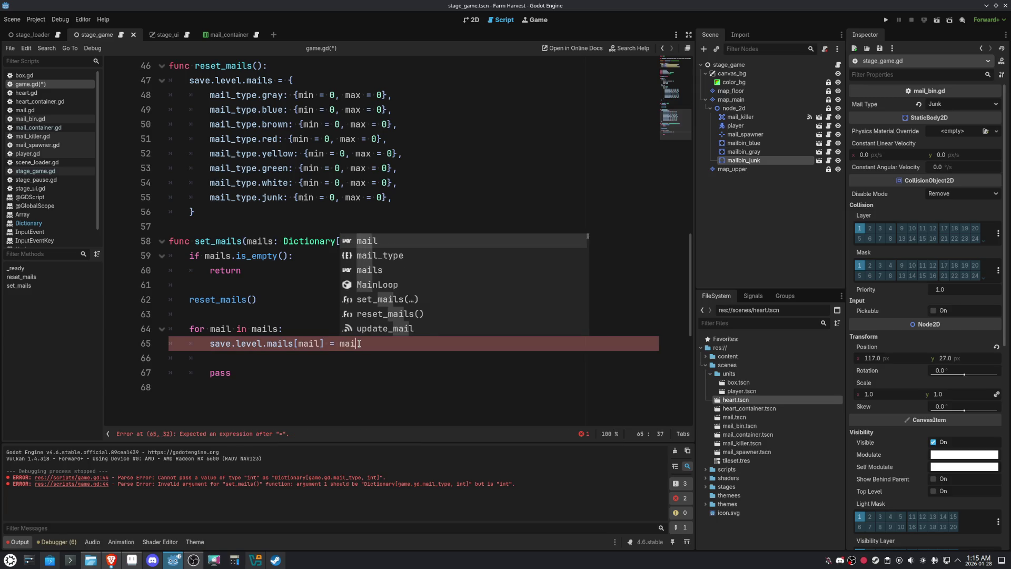
pyautogui.click(285, 393)
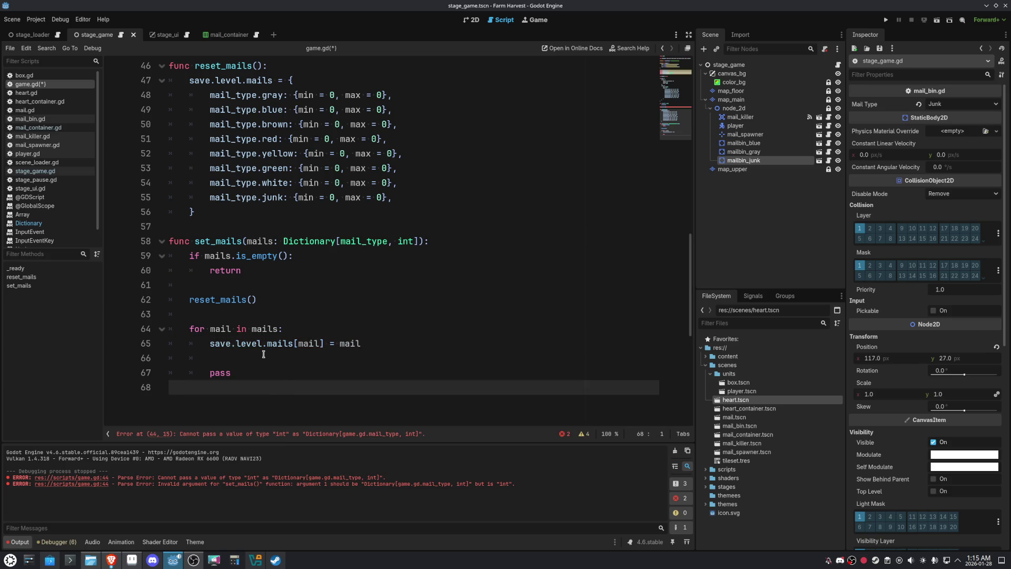
pyautogui.click(320, 343)
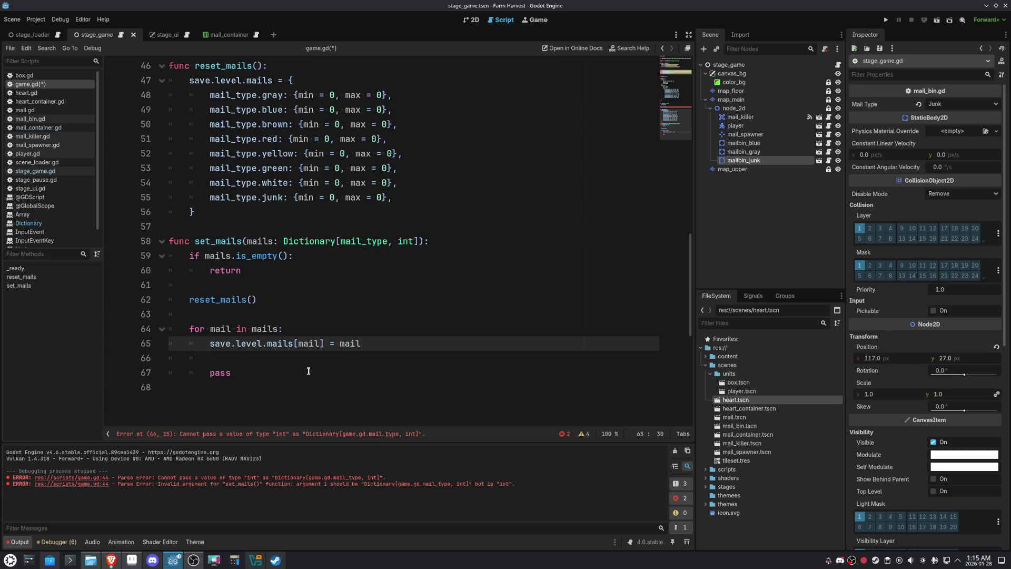
pyautogui.hotkey('ctrl', 'z')
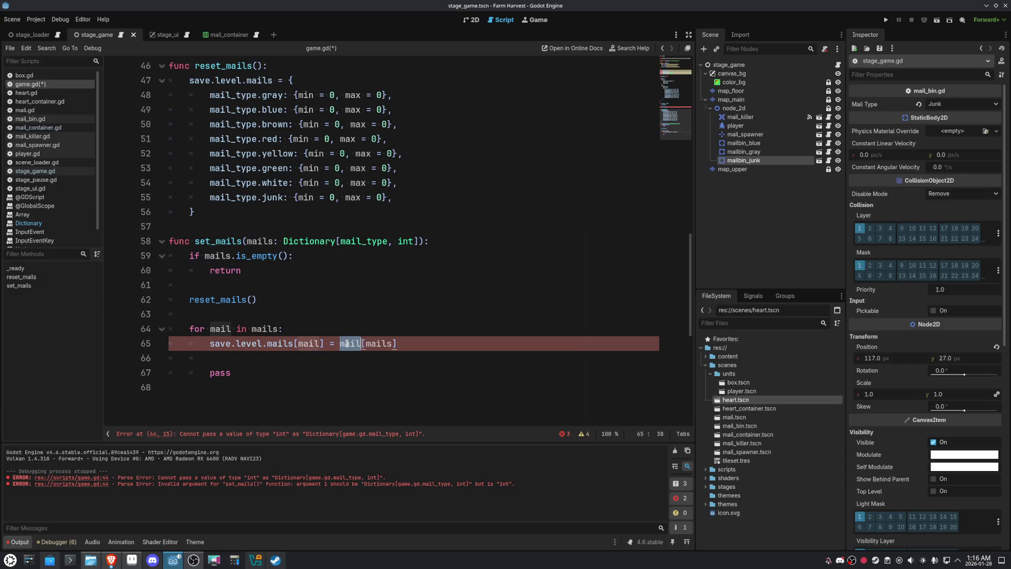
pyautogui.write('s')
pyautogui.press('BackSpace')
pyautogui.click(445, 381)
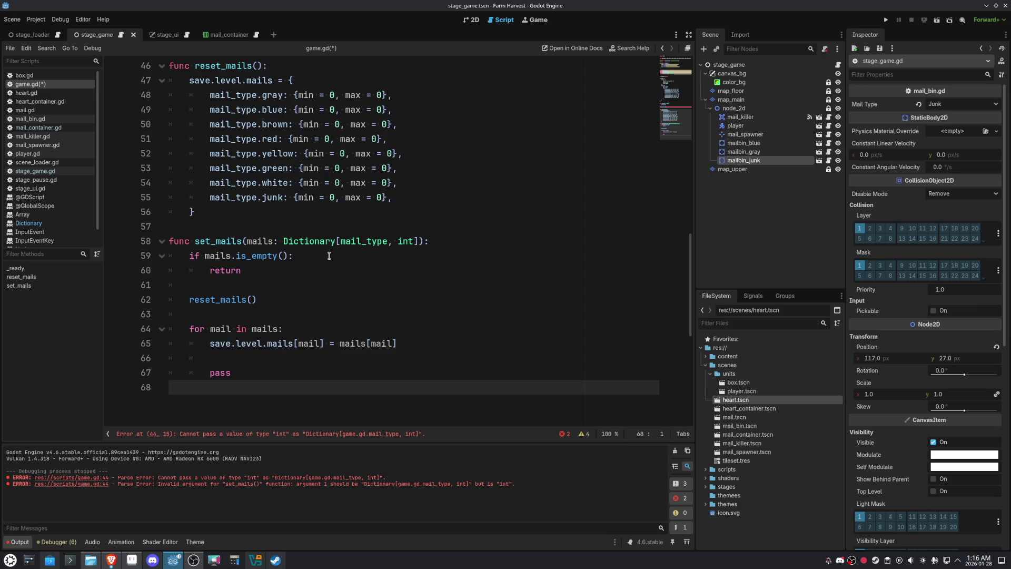
pyautogui.keyDown('ctrl'); pyautogui.click(311, 242); pyautogui.keyUp('ctrl')
pyautogui.scroll(-15, 362, 262)
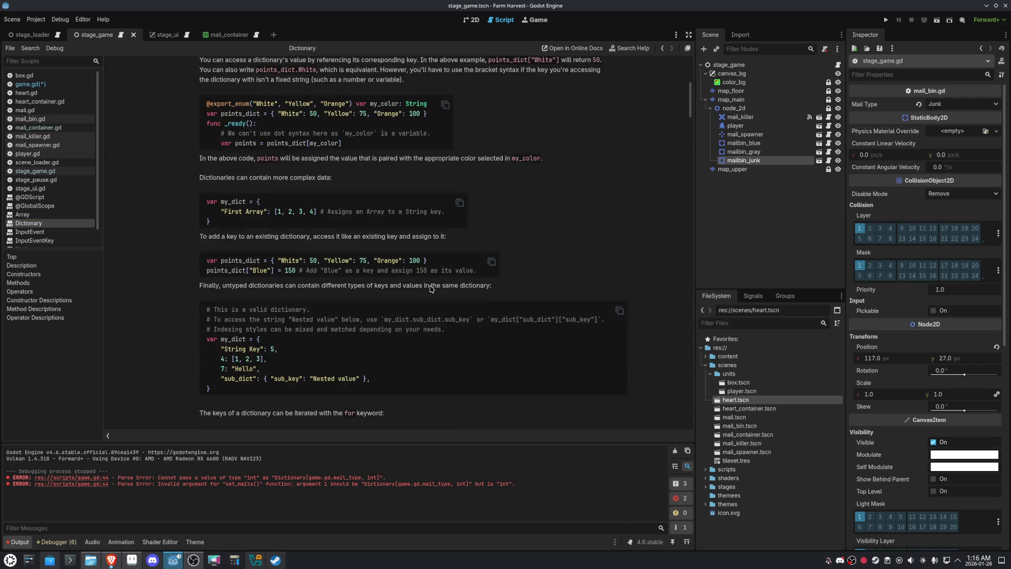
# Step: Review the groceries for-loop example in the Dictionary help, then return to game.gd
pyautogui.scroll(10, 436, 286)
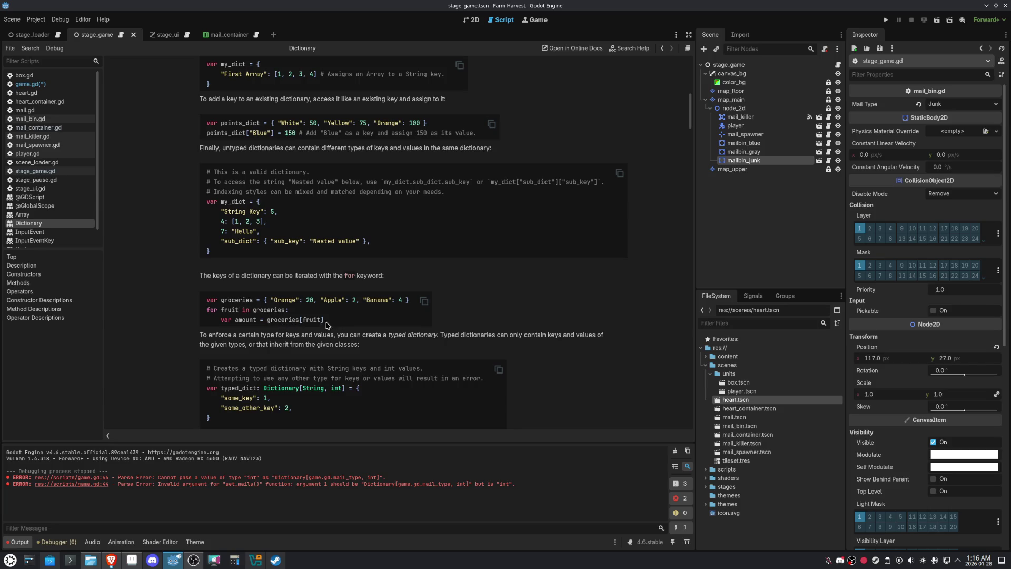
pyautogui.doubleClick(232, 311)
pyautogui.click(661, 48)
# Step: Delete the leftover pass and blank line after the mails loop and save game.gd
pyautogui.click(218, 330)
pyautogui.doubleClick(267, 328)
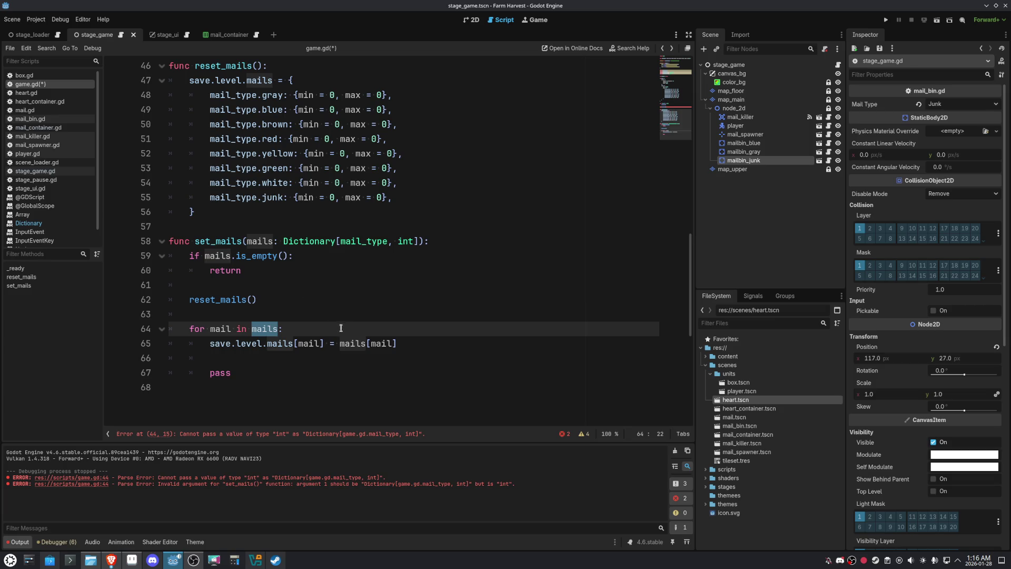
pyautogui.click(276, 365)
pyautogui.press('Up')
pyautogui.hotkey('ctrl', 'shift', 'k')
pyautogui.hotkey('ctrl', 'shift', 'k')
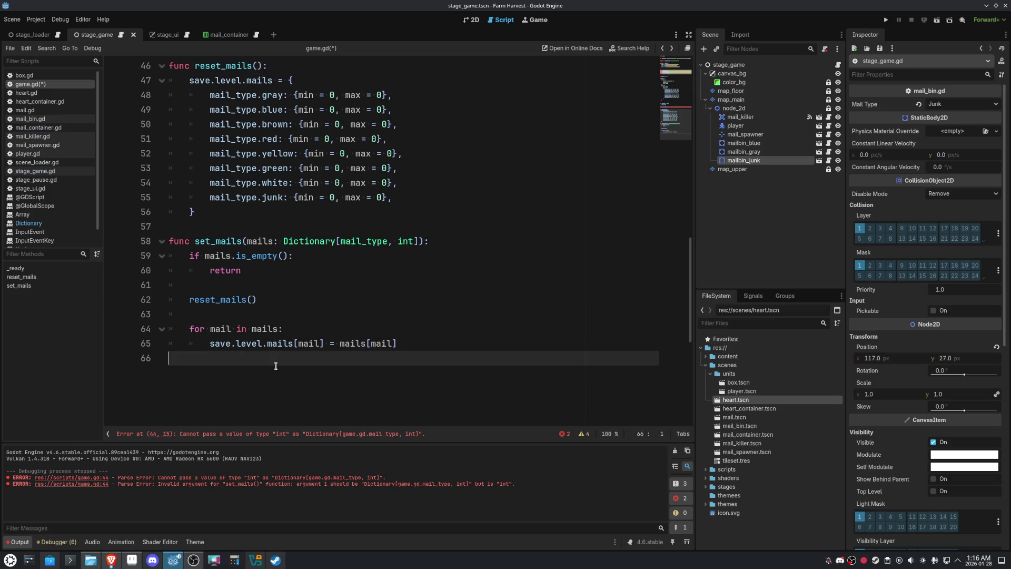
pyautogui.hotkey('ctrl', 's')
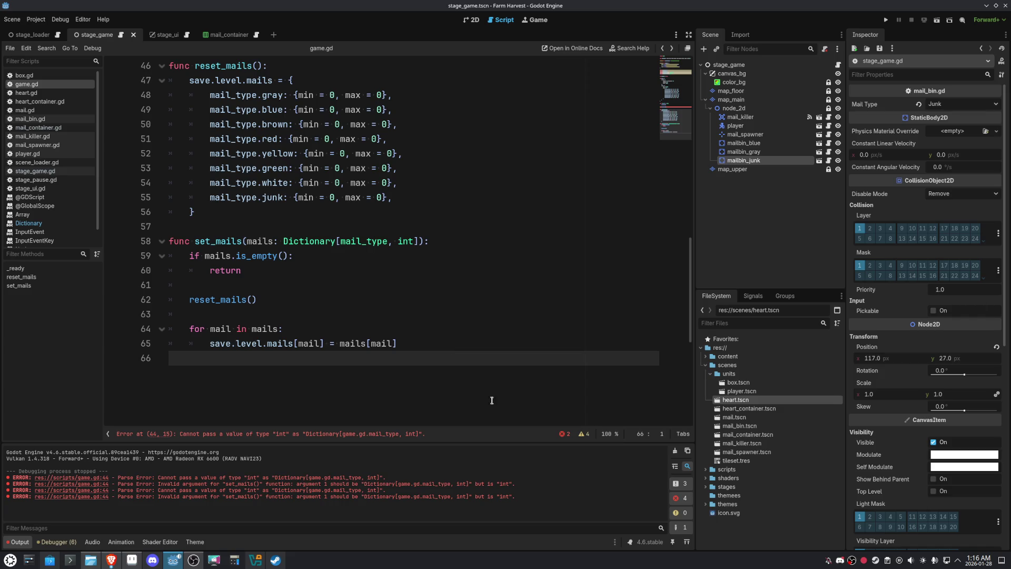
# Step: Check the error list and replace the set_mails(5) argument with an opening dictionary brace
pyautogui.click(564, 434)
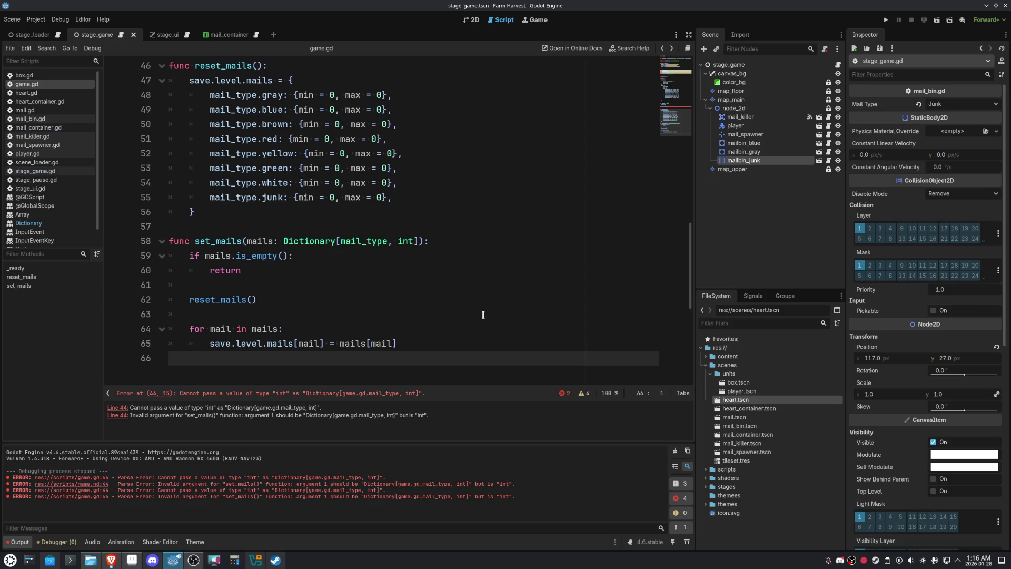
pyautogui.scroll(2, 483, 315)
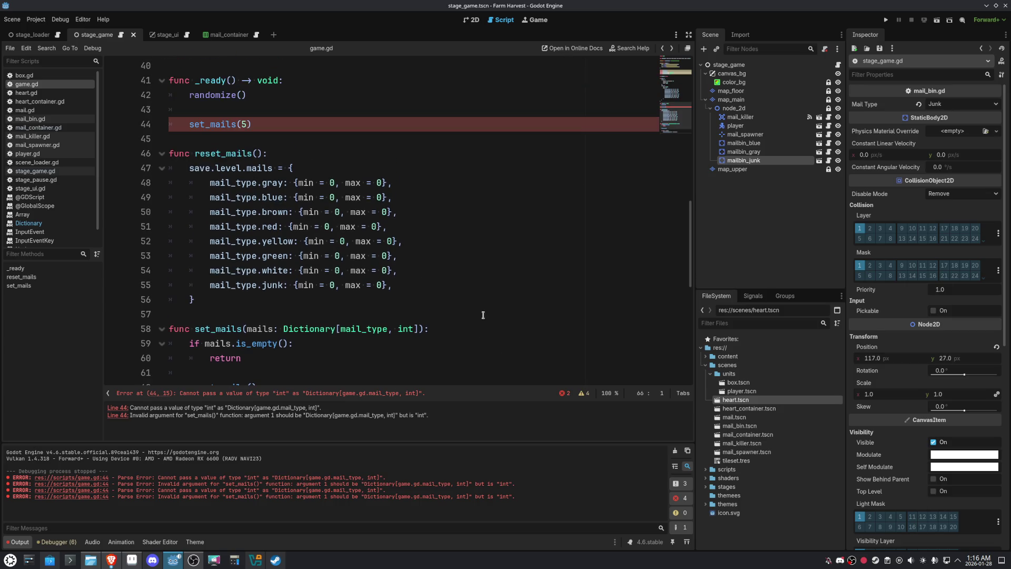
pyautogui.click(248, 123)
pyautogui.press('BackSpace')
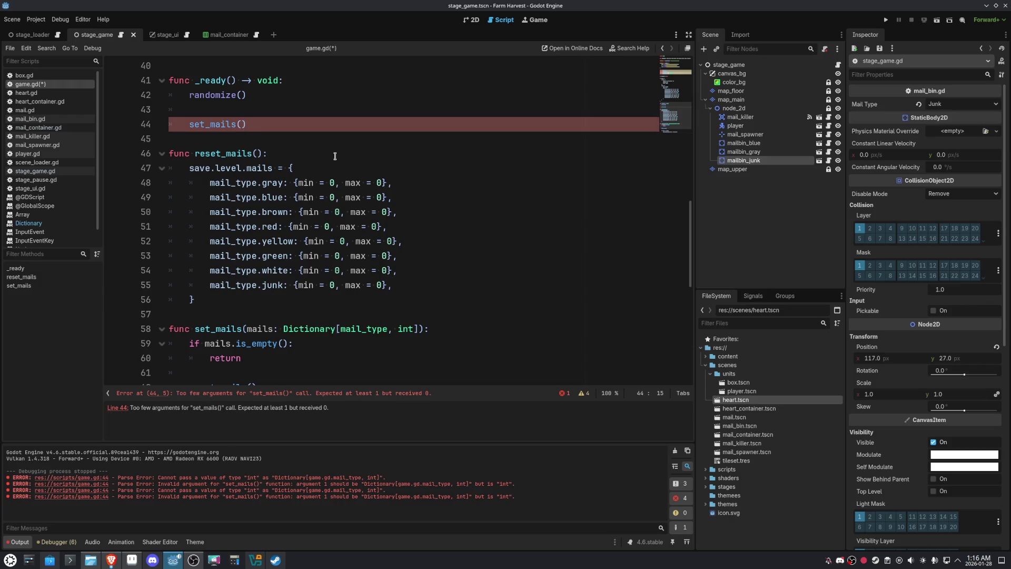
pyautogui.write('{')
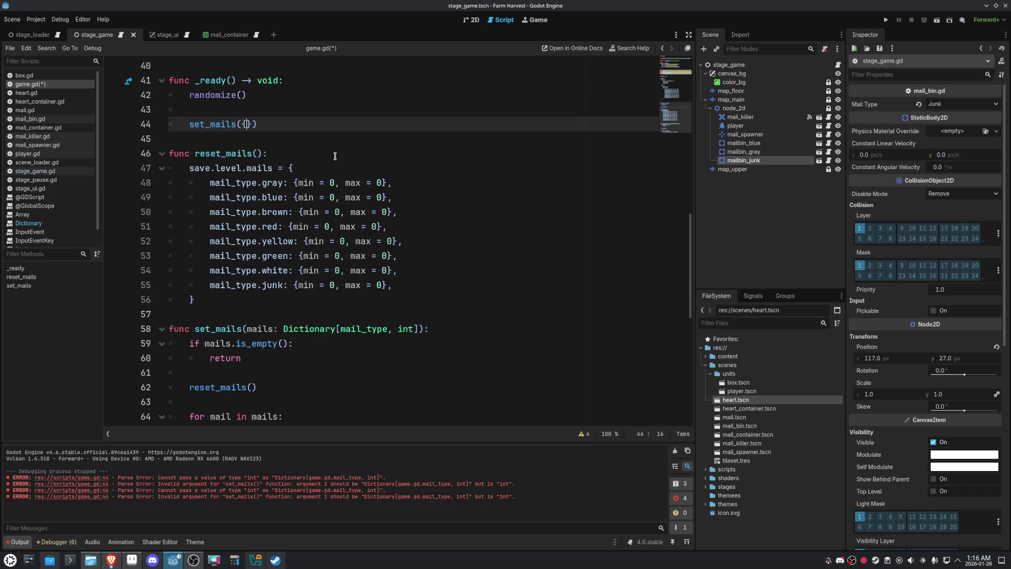
pyautogui.press('Return')
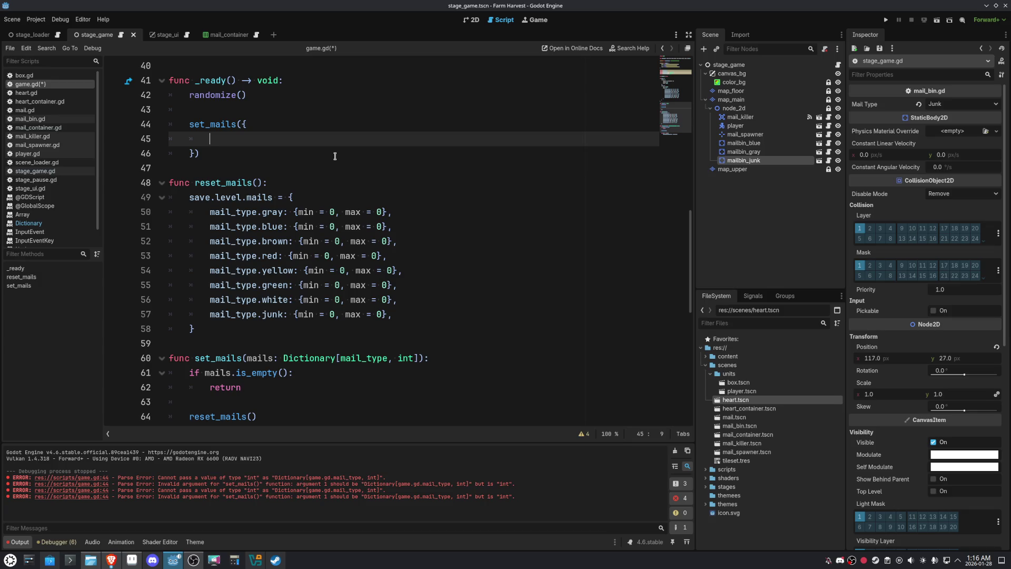
# Step: Add dictionary entries mail_type.gray: 5 and mail_type.blue: 2
pyautogui.write('mail_type')
pyautogui.press('BackSpace')
pyautogui.write('.')
pyautogui.press('Down')
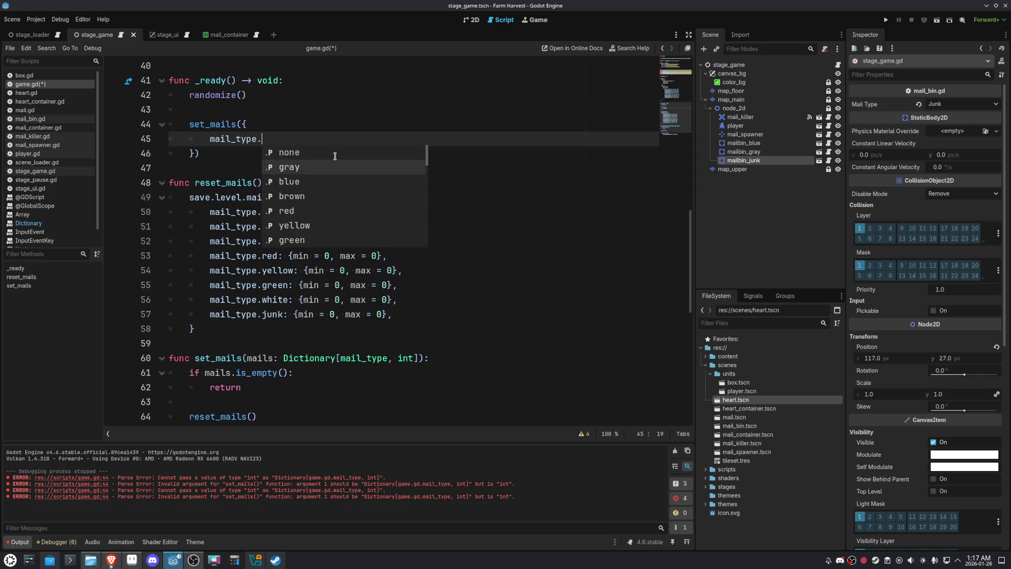
pyautogui.press('Return')
pyautogui.write('L:')
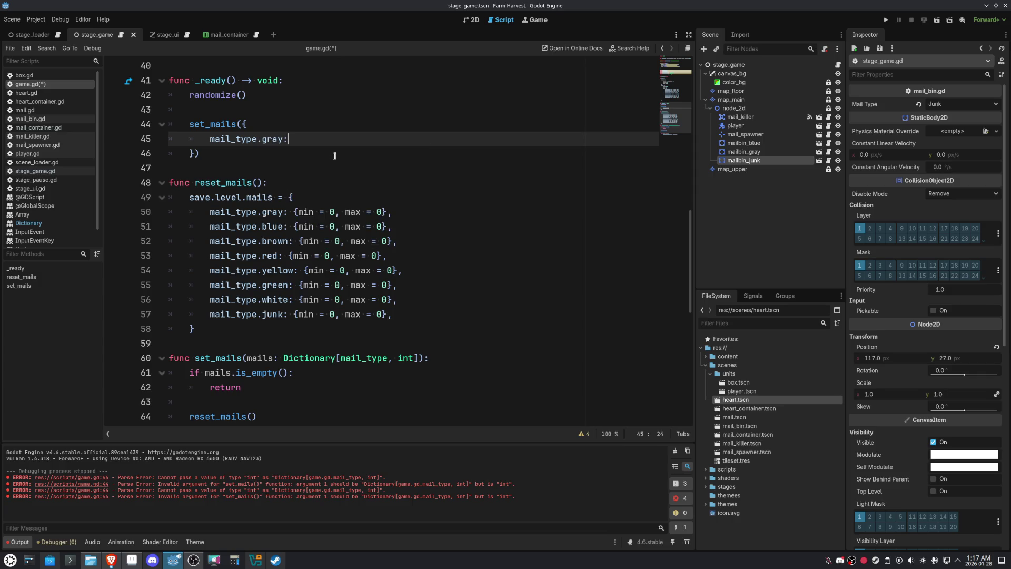
pyautogui.write('5,')
pyautogui.press('Return')
pyautogui.write('mail')
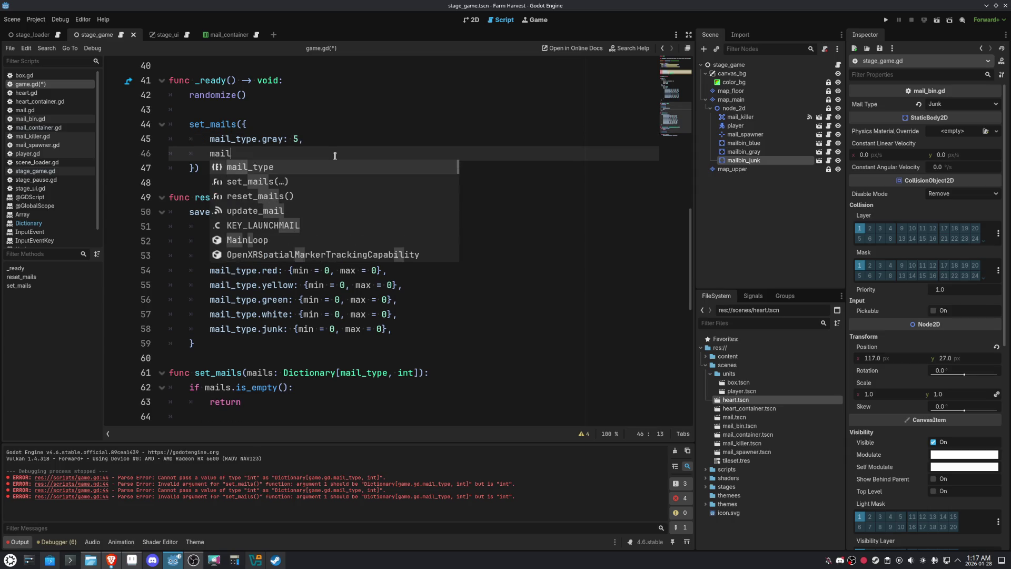
pyautogui.write('_type.')
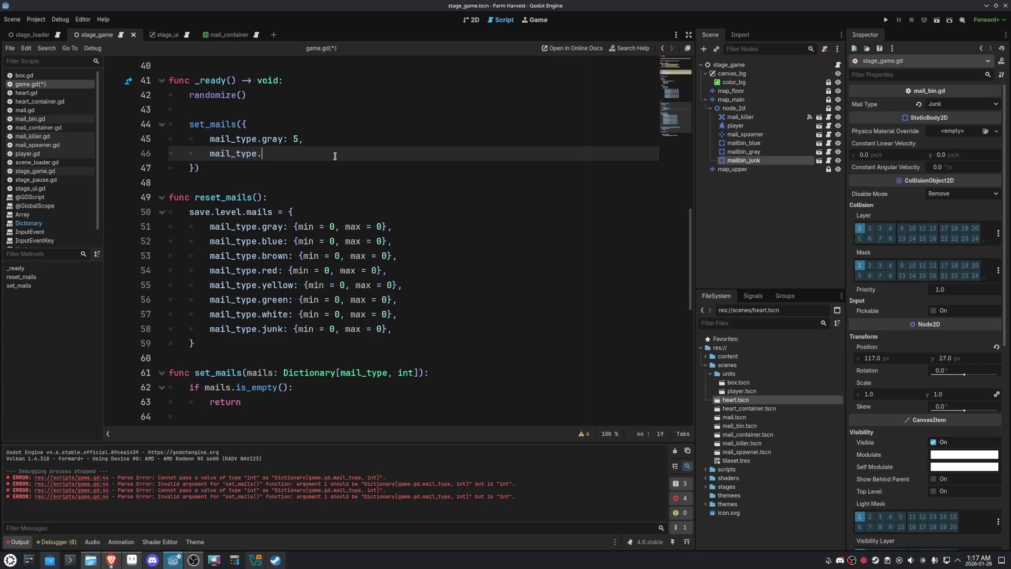
pyautogui.write('b')
pyautogui.press('Return')
pyautogui.write(': 2,')
# Step: Add a mail_type.junk: 5 entry and save game.gd
pyautogui.press('Return')
pyautogui.write('mail_type')
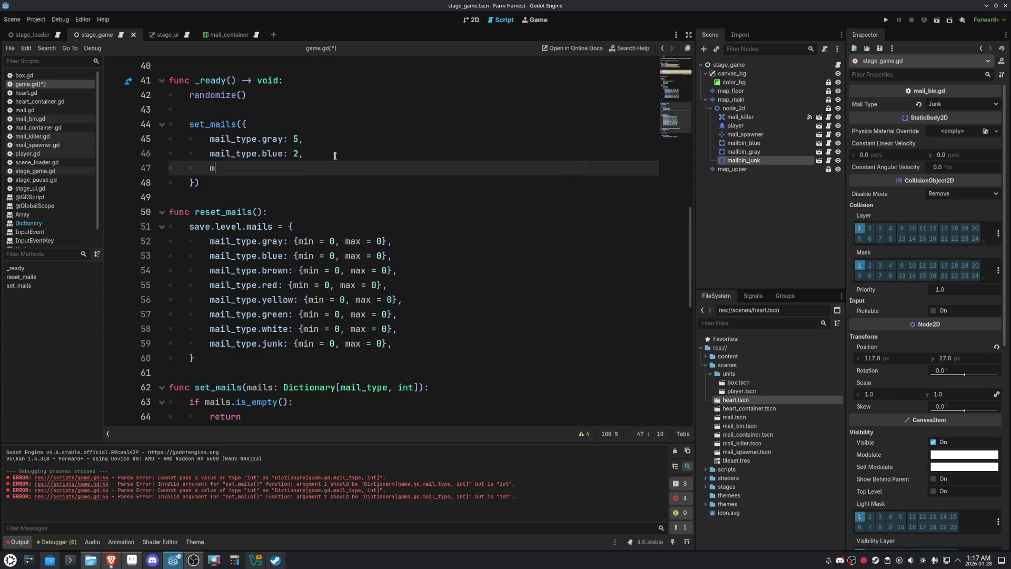
pyautogui.write('.')
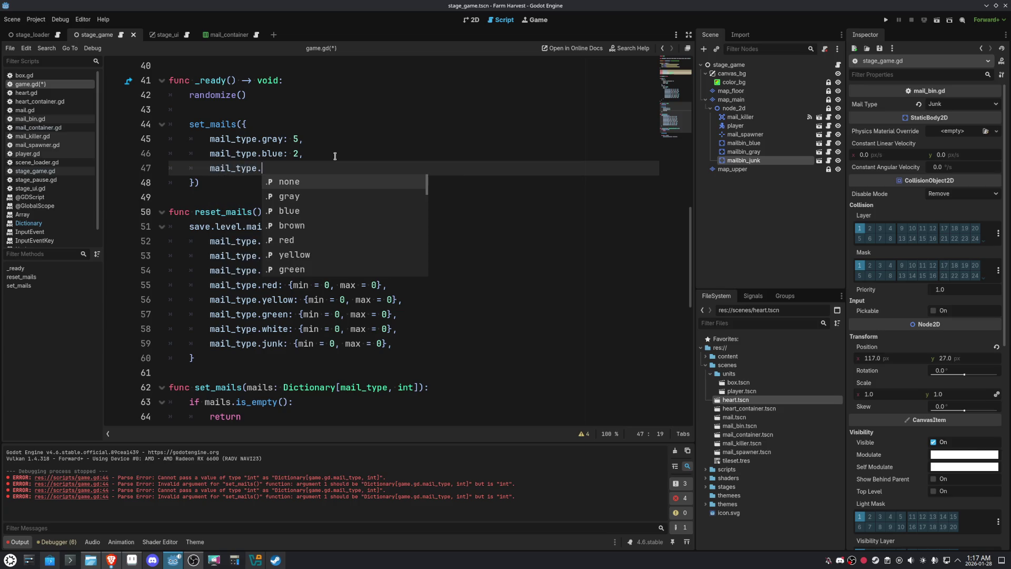
pyautogui.press('Down')
pyautogui.press('Down')
pyautogui.press('Down')
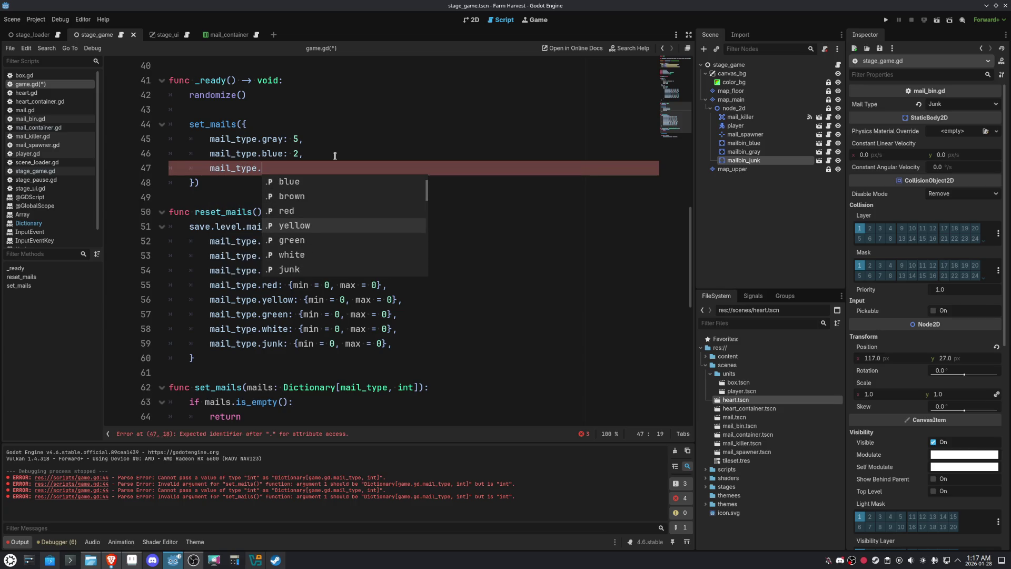
pyautogui.press('Down')
pyautogui.press('Return')
pyautogui.write('5')
pyautogui.press('Down')
pyautogui.hotkey('ctrl', 's')
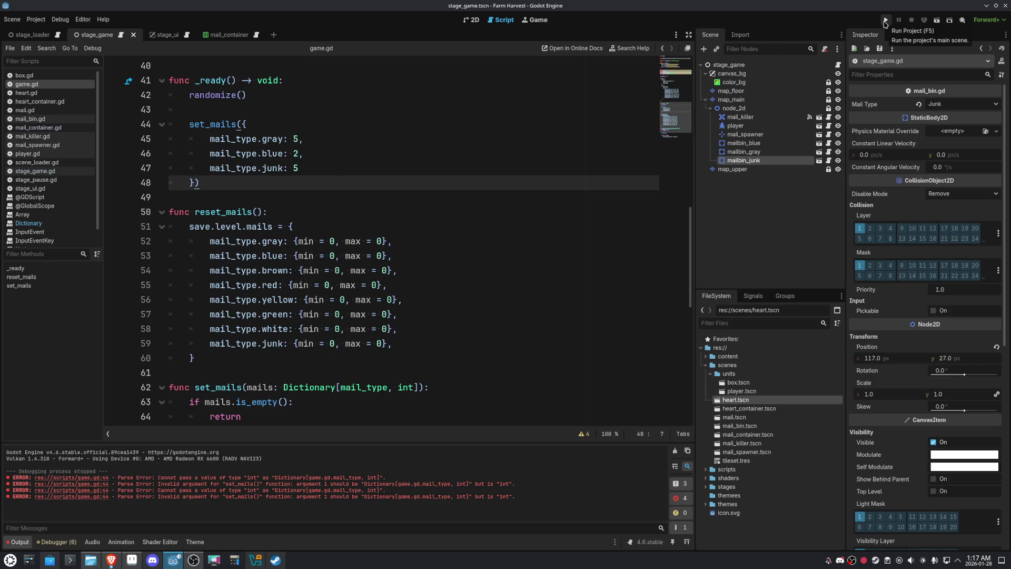
# Step: Run the project with F5 and inspect where data is used in mail_container.gd
pyautogui.scroll(-3, 555, 185)
pyautogui.scroll(1, 556, 183)
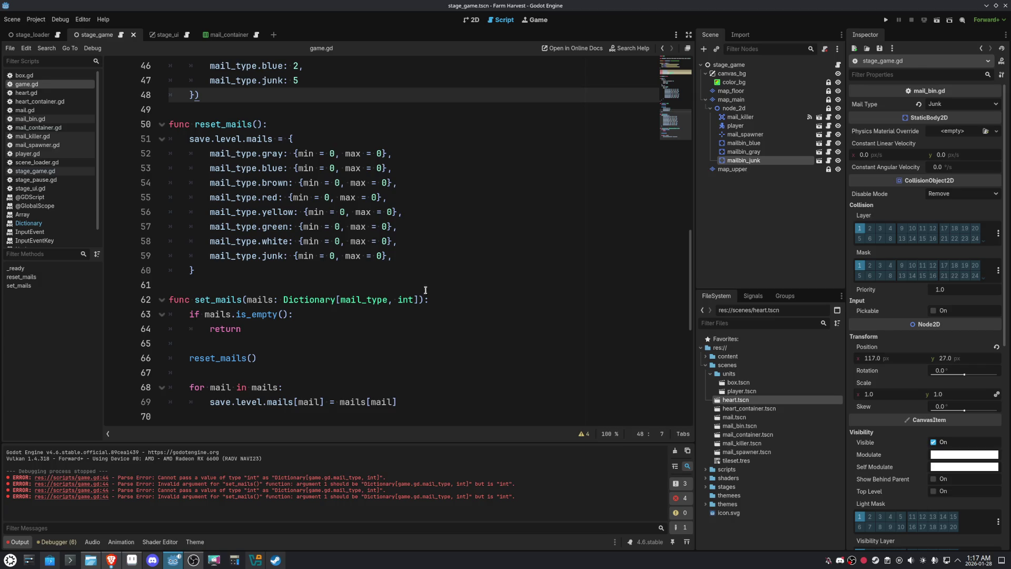
pyautogui.press('F5')
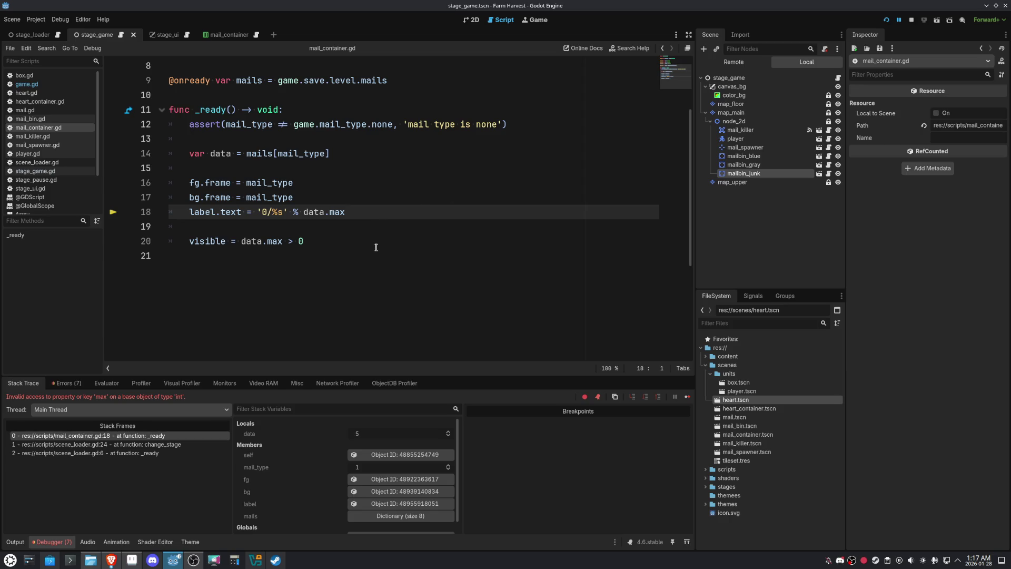
pyautogui.scroll(1, 368, 247)
pyautogui.moveTo(319, 253)
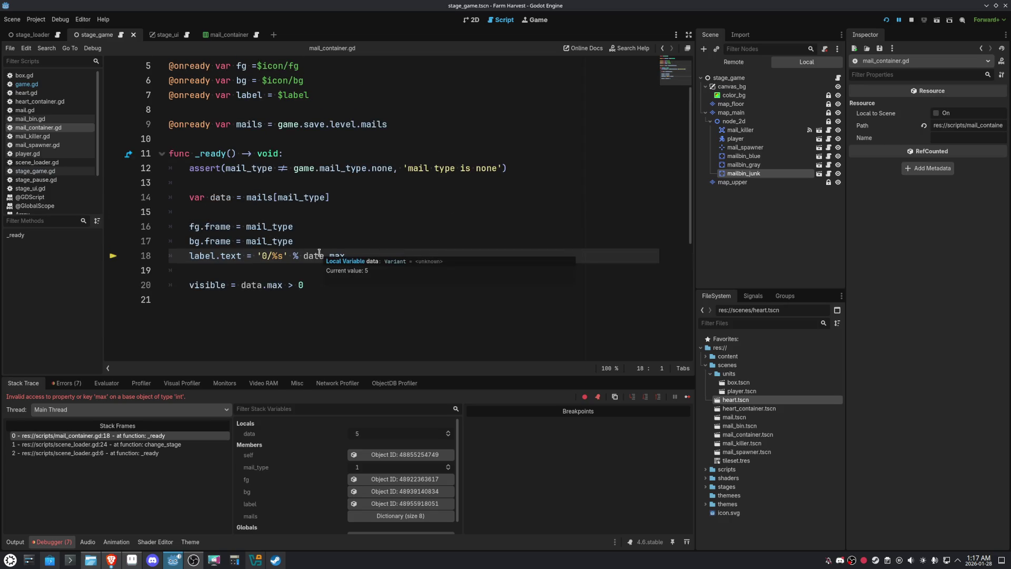
pyautogui.click(404, 211)
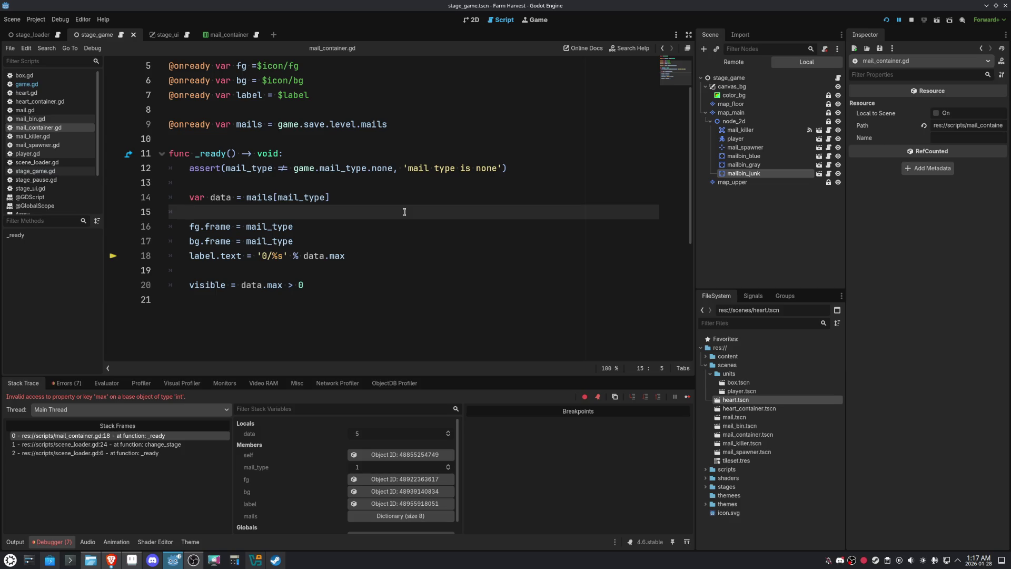
pyautogui.doubleClick(313, 256)
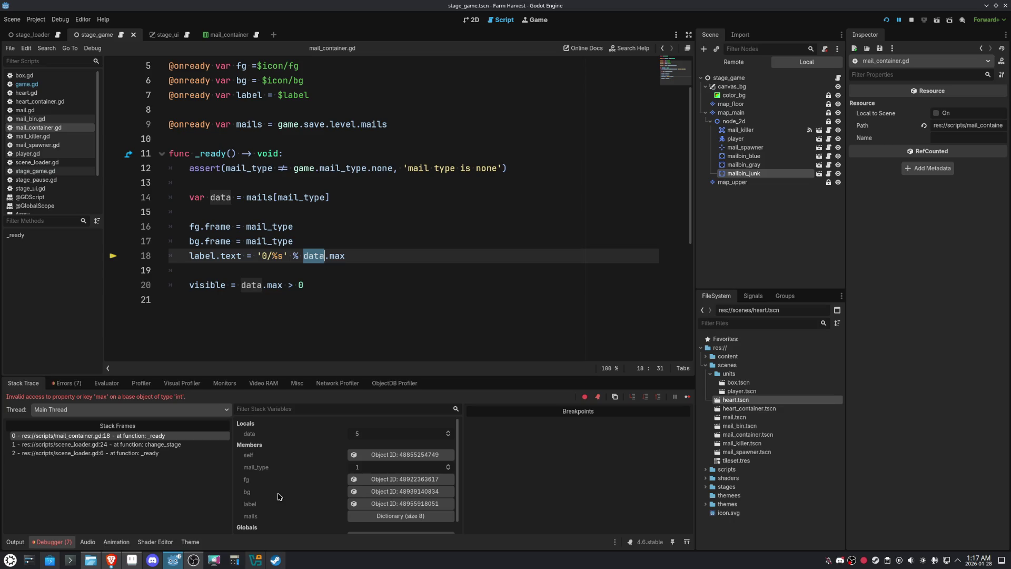
pyautogui.click(338, 295)
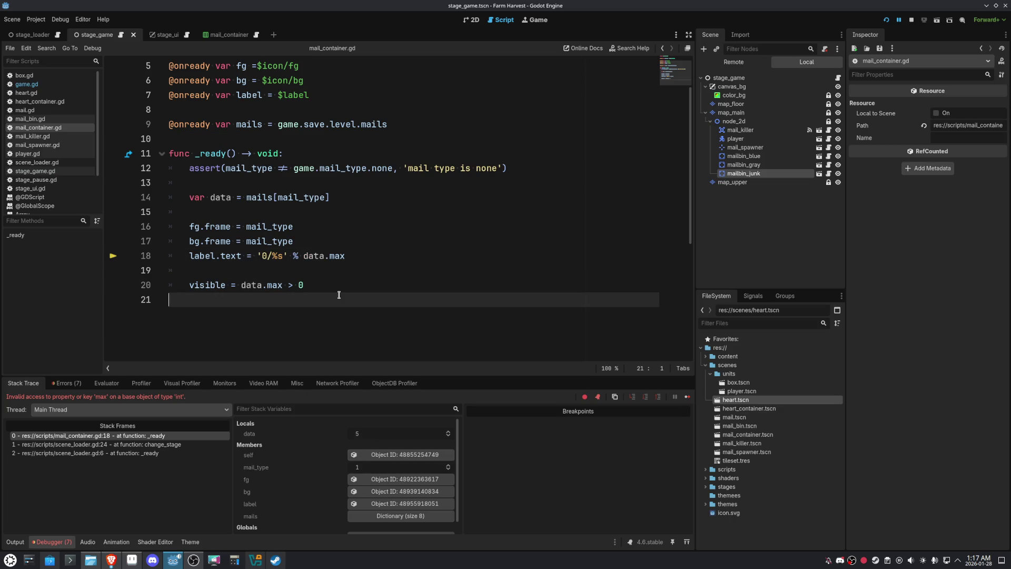
pyautogui.moveTo(318, 251)
pyautogui.click(314, 211)
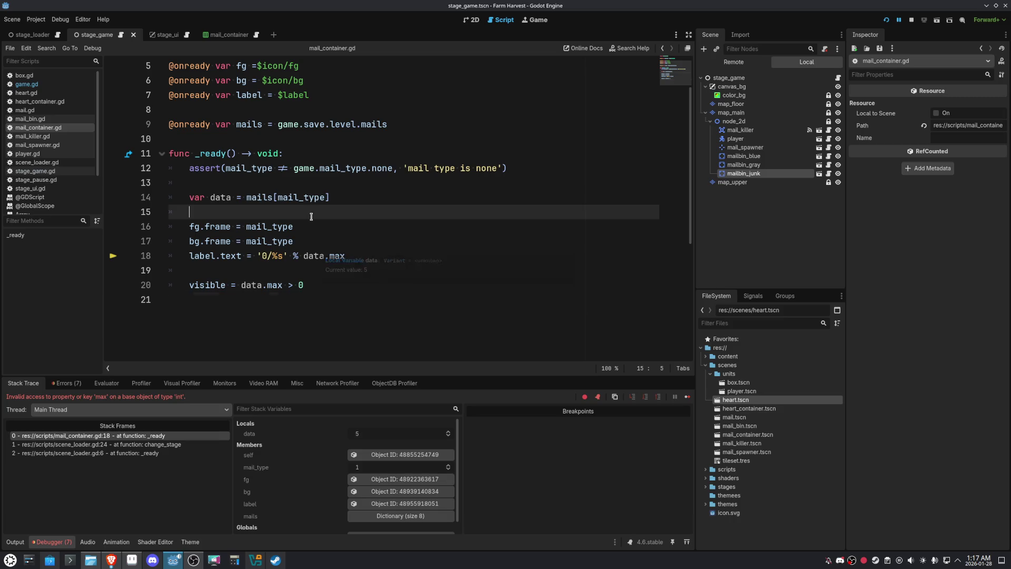
pyautogui.moveTo(266, 199)
# Step: Replace data on the label line with mails[mail_type] and delete the data declaration
pyautogui.moveTo(329, 197); pyautogui.dragTo(246, 197)
pyautogui.hotkey('ctrl', 'c')
pyautogui.doubleClick(315, 256)
pyautogui.hotkey('ctrl', 'v')
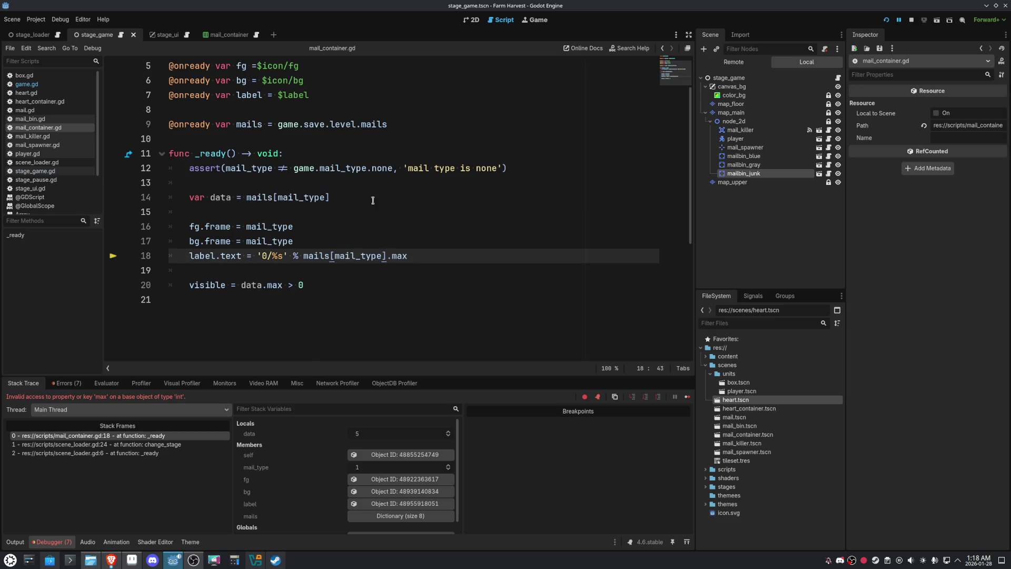
pyautogui.click(368, 196)
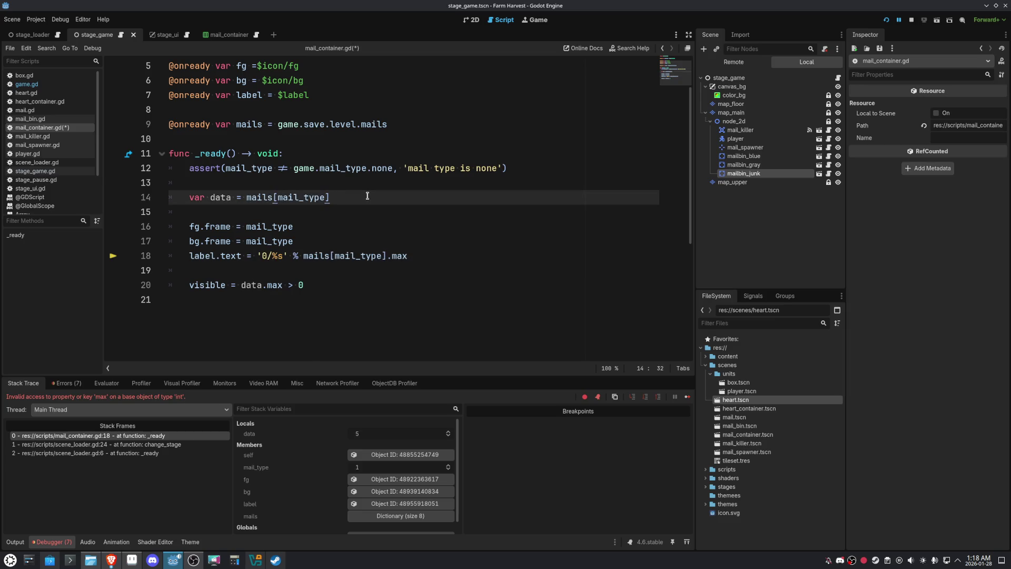
pyautogui.hotkey('ctrl', 'shift', 'k')
pyautogui.hotkey('ctrl', 'shift', 'k')
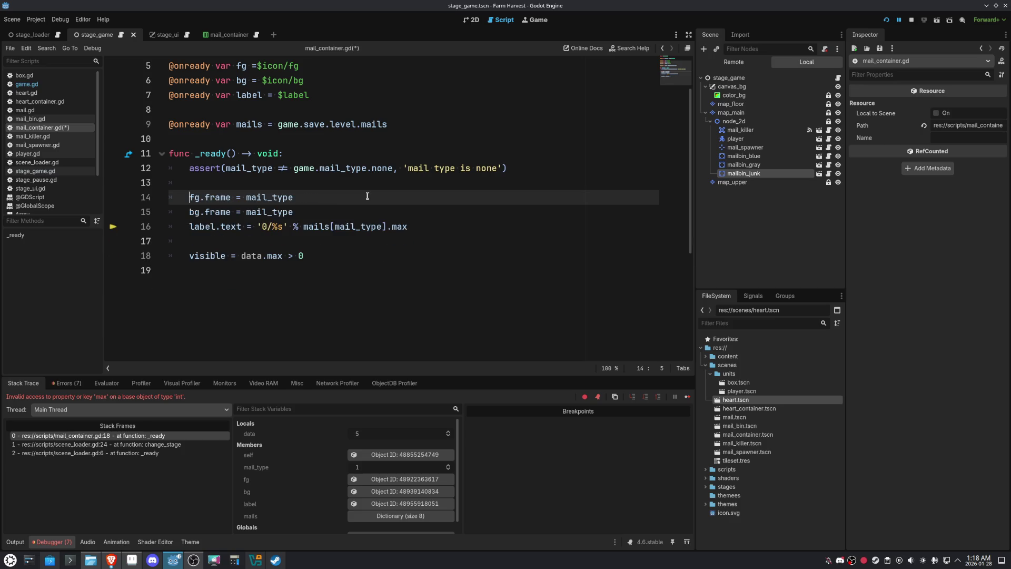
pyautogui.doubleClick(250, 256)
pyautogui.press('BackSpace')
pyautogui.press('Return')
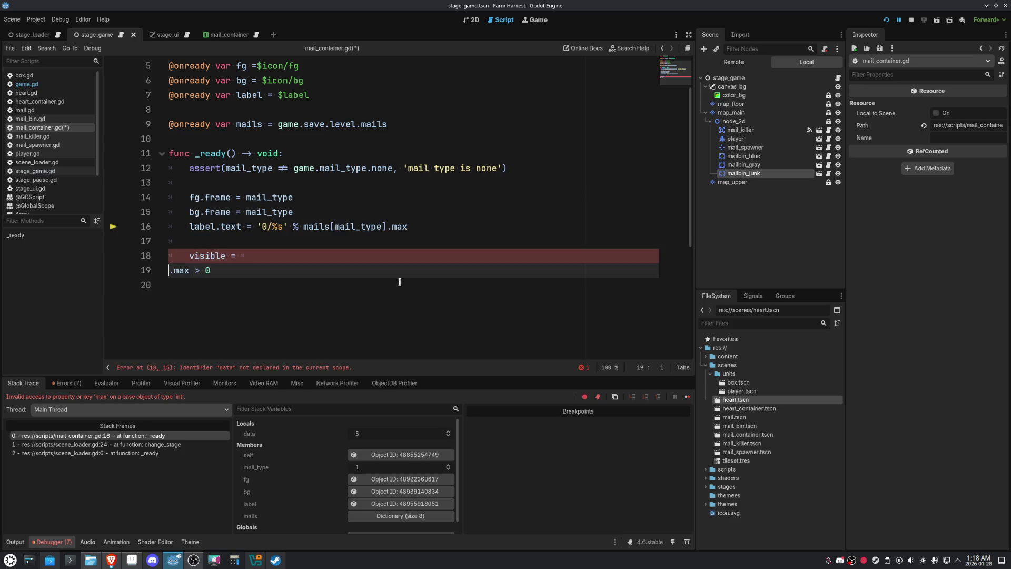
pyautogui.hotkey('ctrl', 'z')
pyautogui.hotkey('ctrl', 'z')
# Step: Use mails[mail_type] in place of data on the visibility line and reload the running game
pyautogui.click(389, 226)
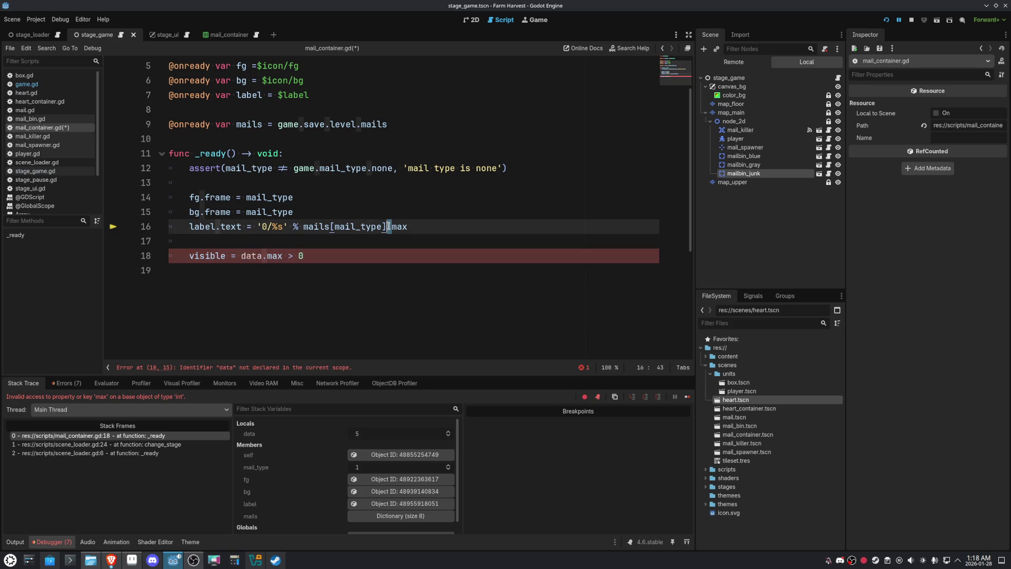
pyautogui.moveTo(303, 226); pyautogui.dragTo(387, 227)
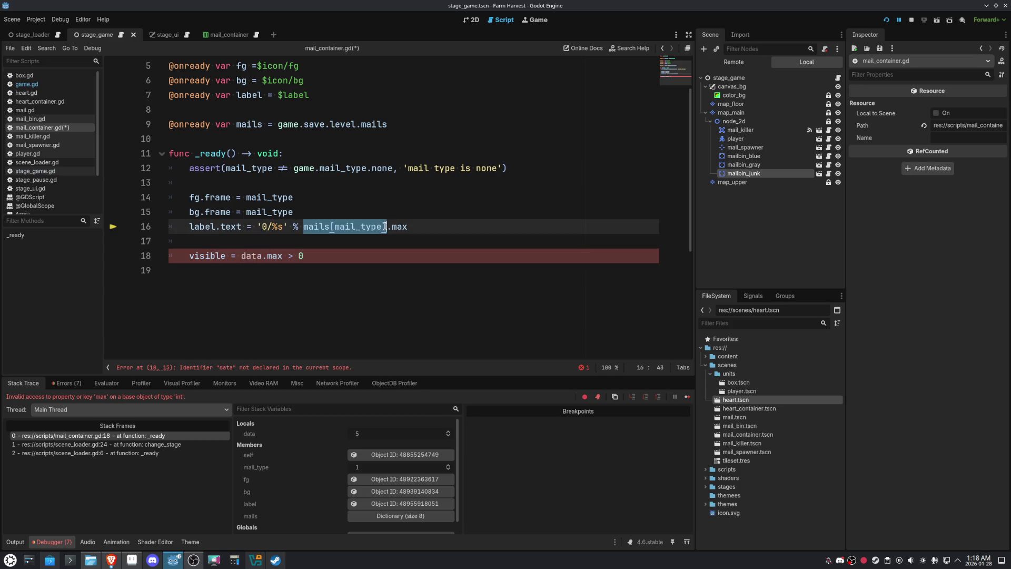
pyautogui.hotkey('ctrl', 'c')
pyautogui.doubleClick(270, 255)
pyautogui.hotkey('ctrl', 'v')
pyautogui.click(452, 264)
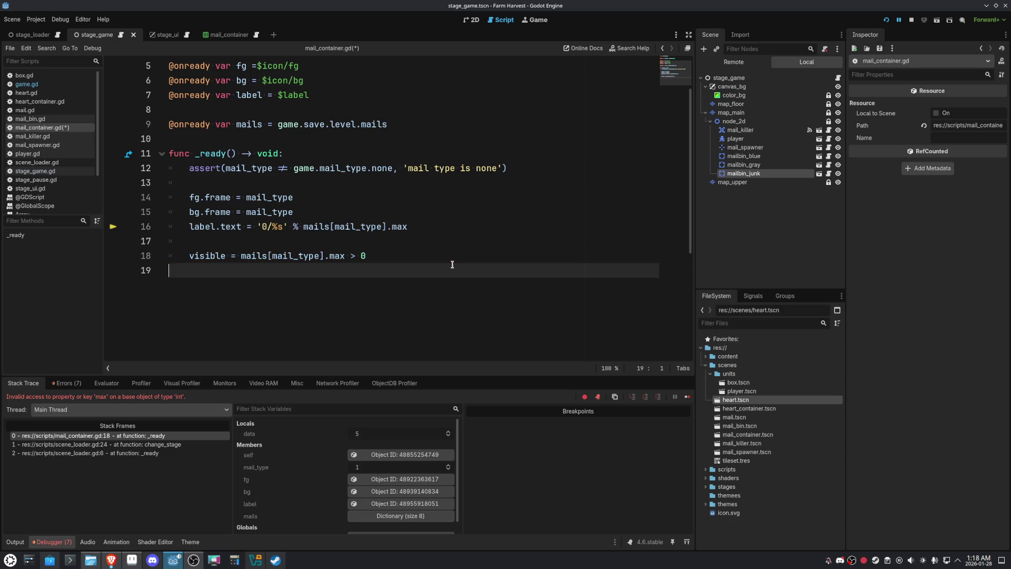
pyautogui.click(887, 21)
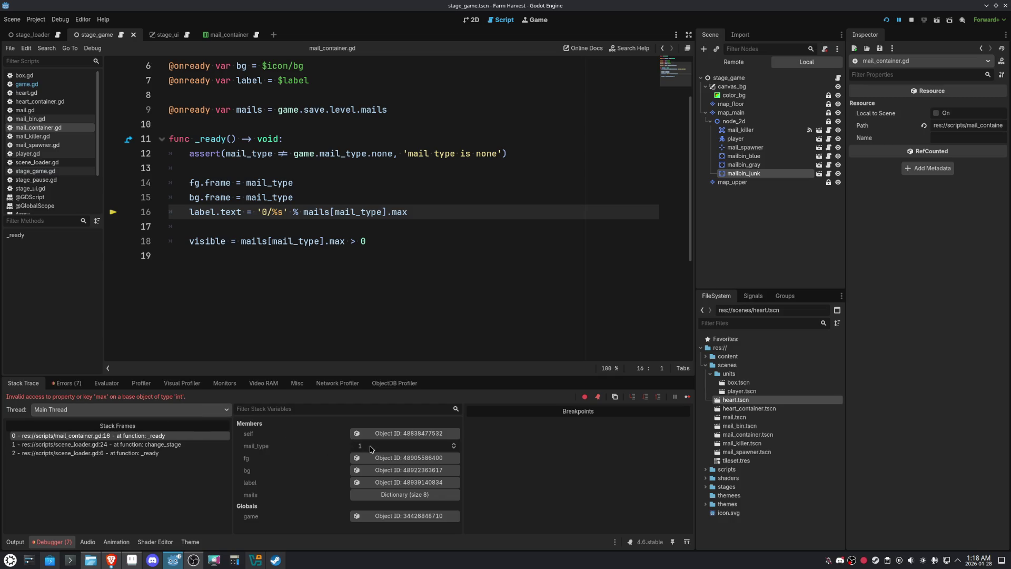
# Step: Expand the 8-entry mails dictionary to see gray and blue hold plain ints 5 and 2, then return to game.gd
pyautogui.scroll(2, 316, 211)
pyautogui.doubleClick(249, 183)
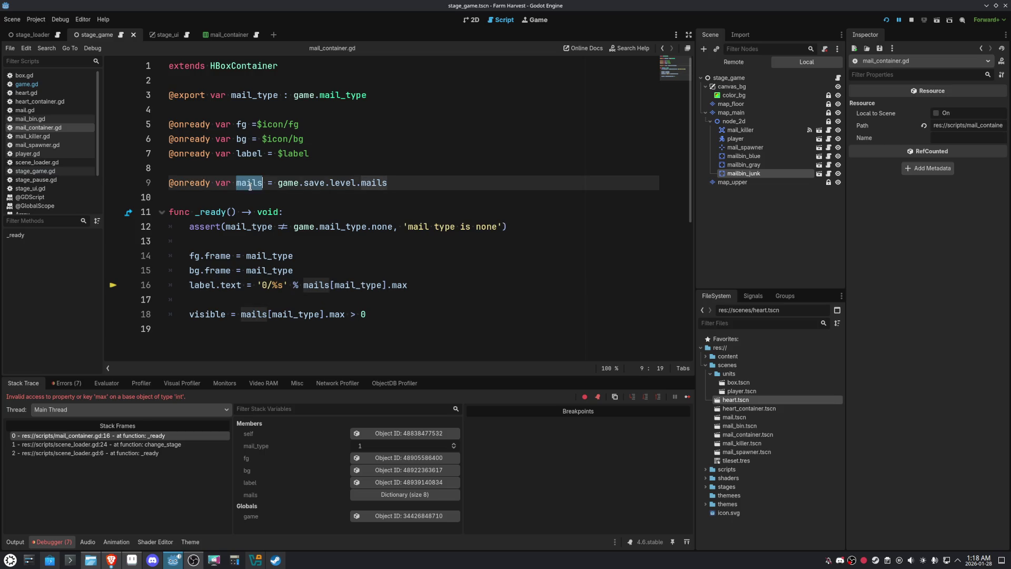
pyautogui.scroll(-1, 515, 268)
pyautogui.click(379, 495)
pyautogui.scroll(-4, 422, 447)
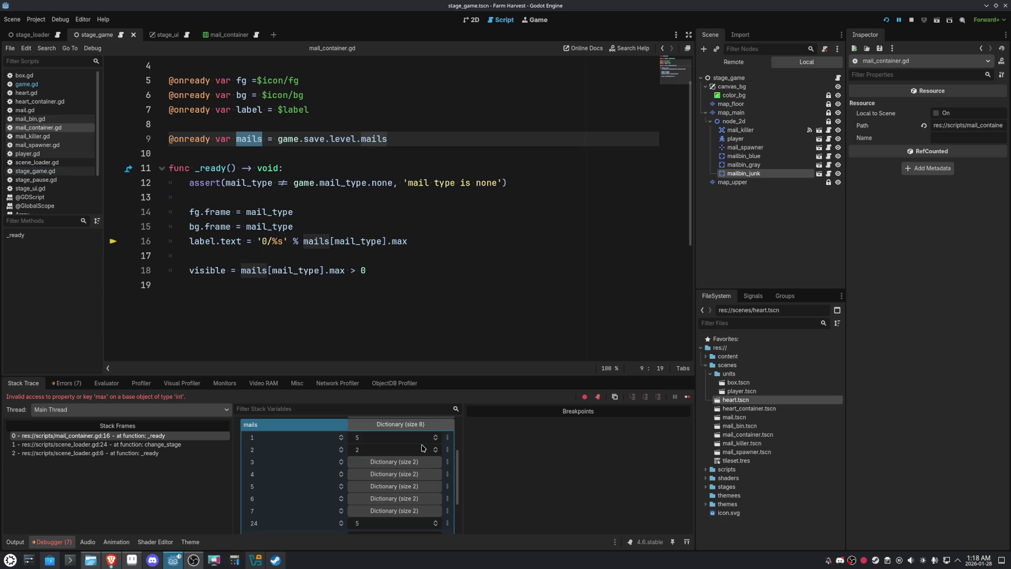
pyautogui.scroll(1, 423, 448)
pyautogui.scroll(3, 298, 486)
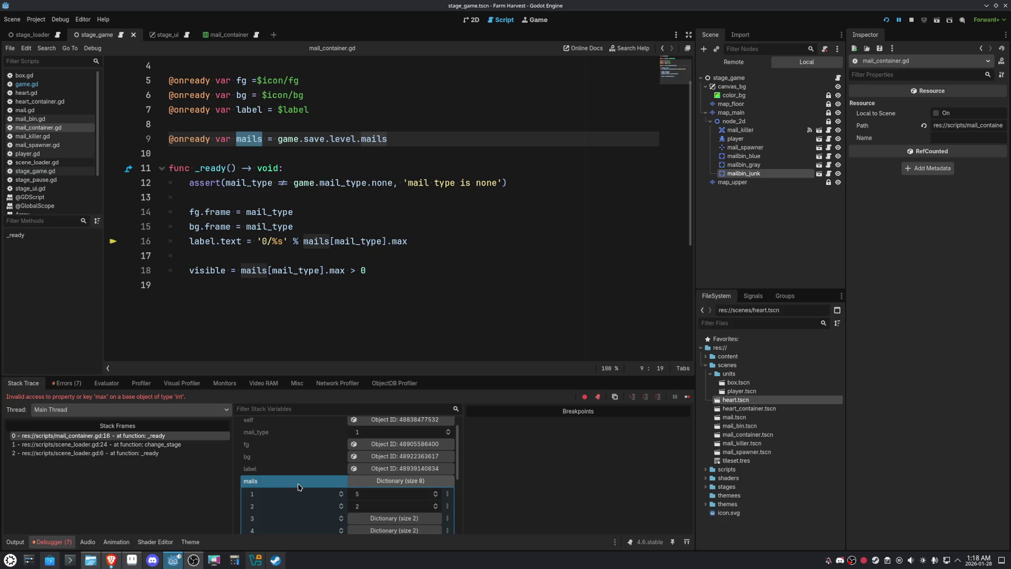
pyautogui.scroll(-1, 319, 459)
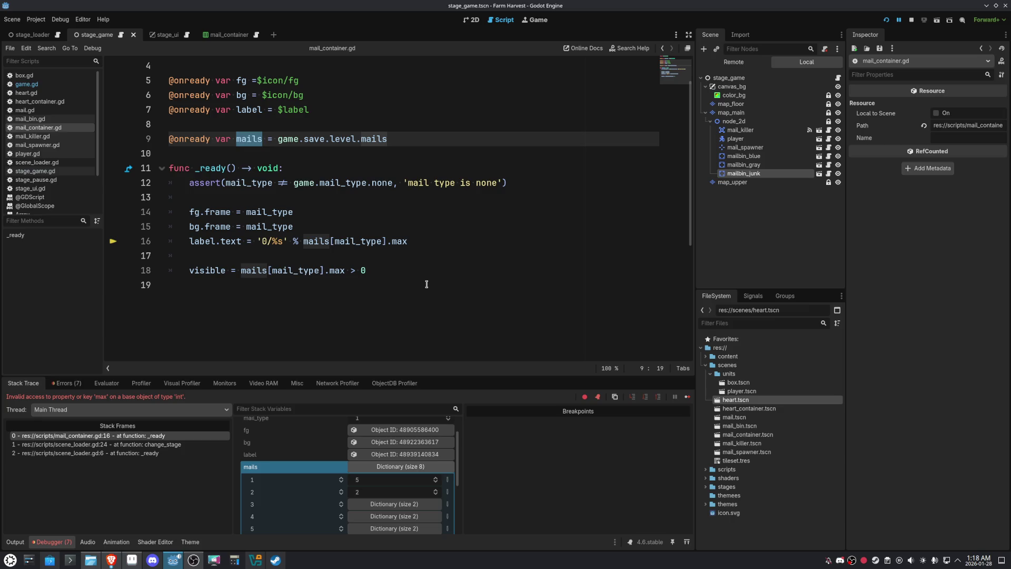
pyautogui.click(663, 49)
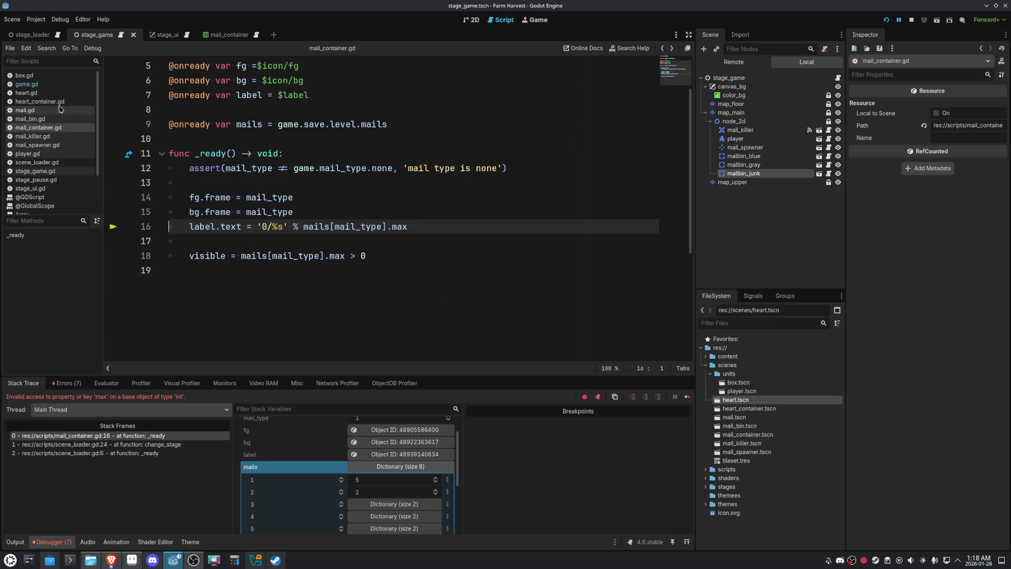
pyautogui.click(27, 84)
# Step: Replace mails[mail] on line 69 with a { min = 0, max } dictionary, then save and run the game
pyautogui.scroll(-3, 493, 226)
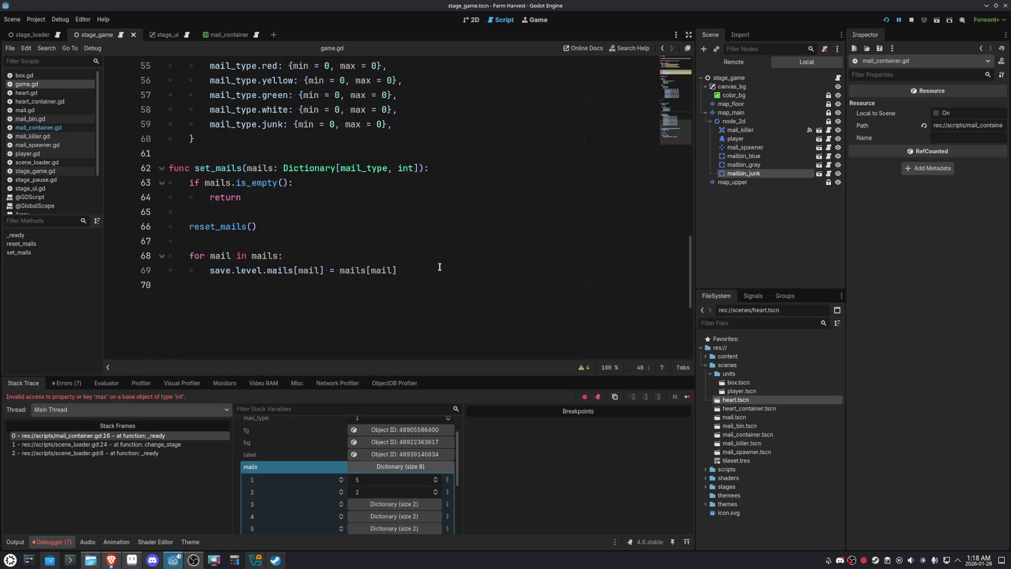
pyautogui.moveTo(399, 270); pyautogui.dragTo(339, 269)
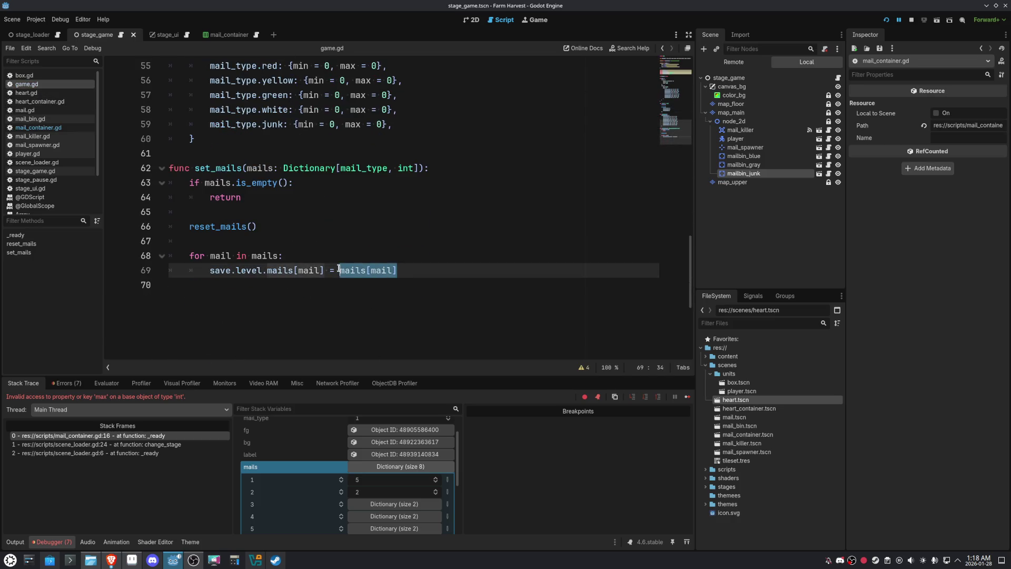
pyautogui.press('BackSpace')
pyautogui.write('{ ')
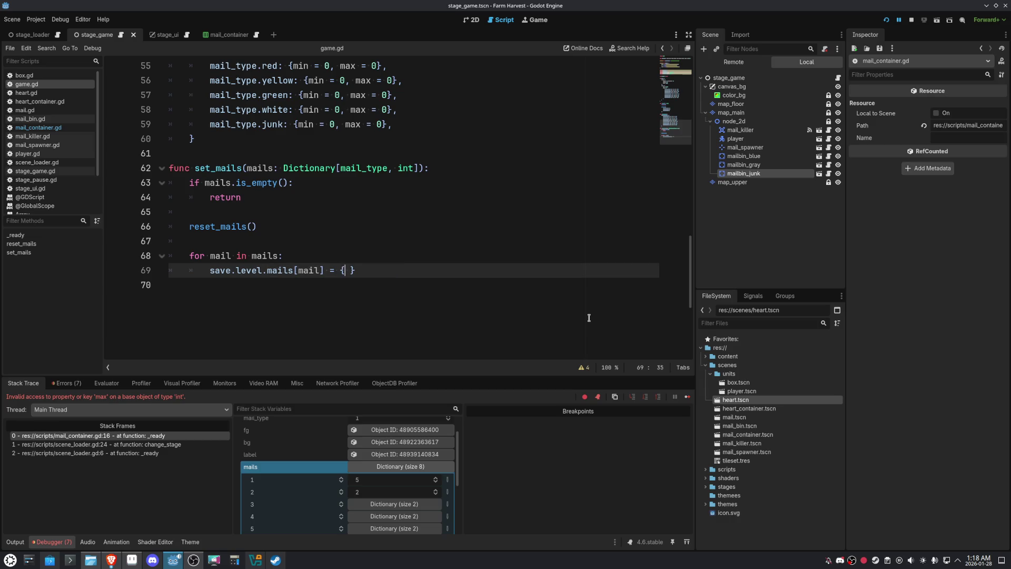
pyautogui.write('min = 0, ma')
pyautogui.click(612, 245)
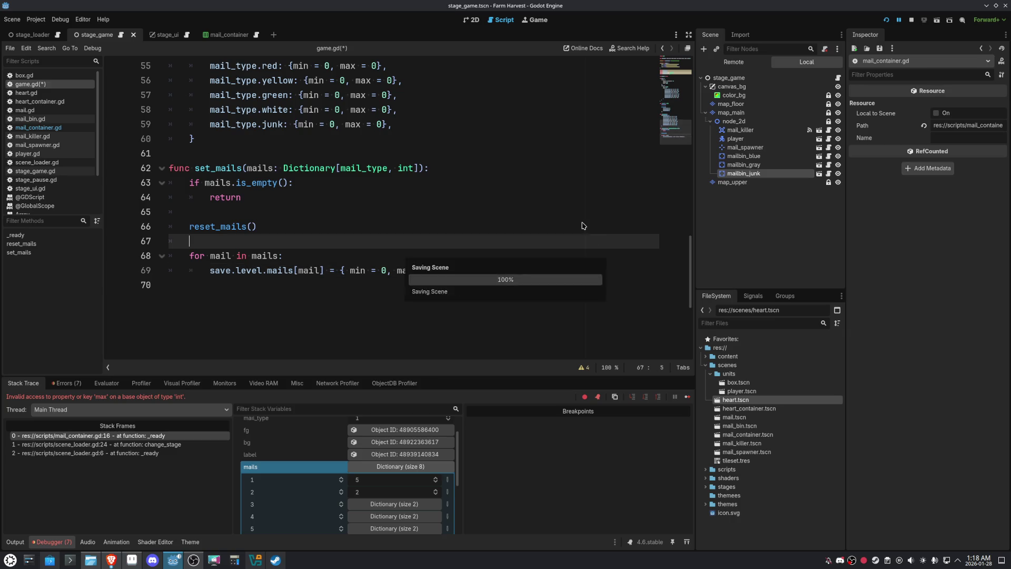
pyautogui.press('F5')
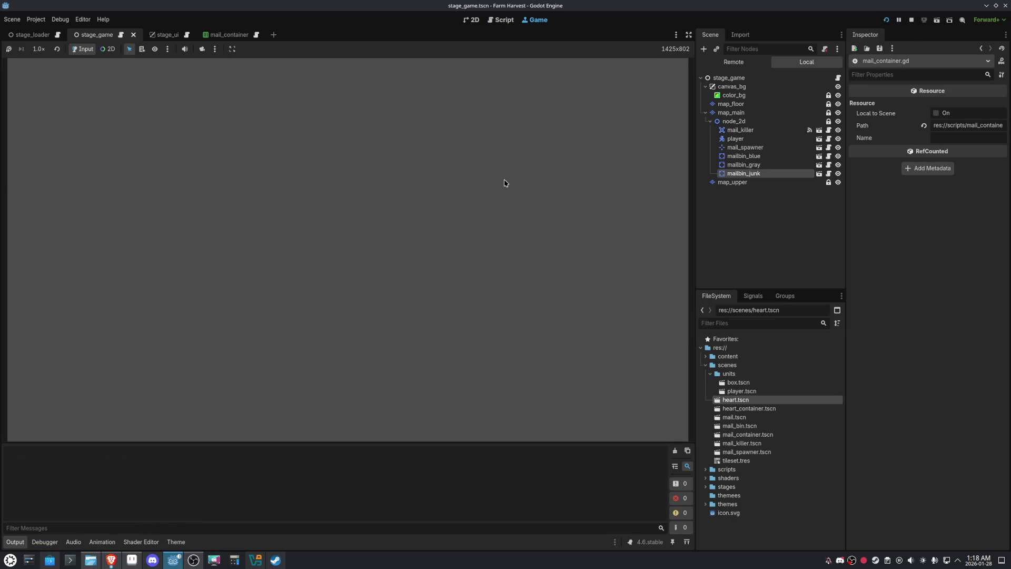
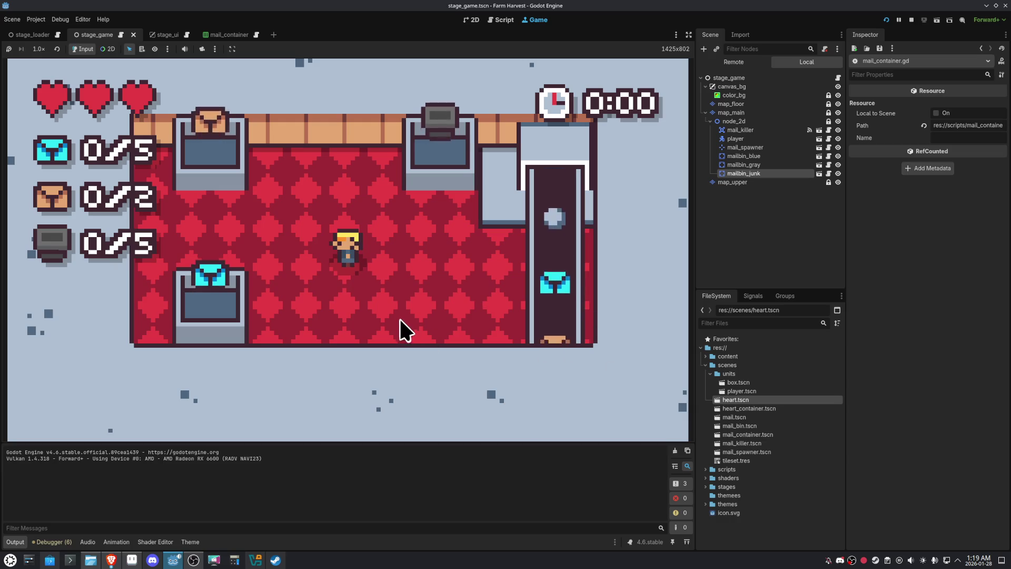
# Step: Walk the player up, left, down and right around the running mail room with the arrow keys
pyautogui.press('Up')
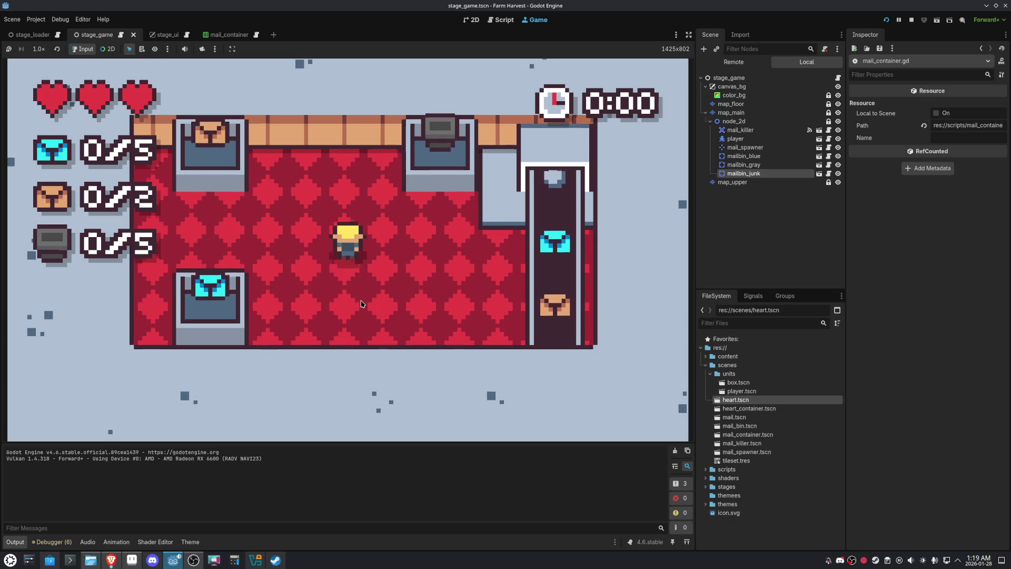
pyautogui.press('Left')
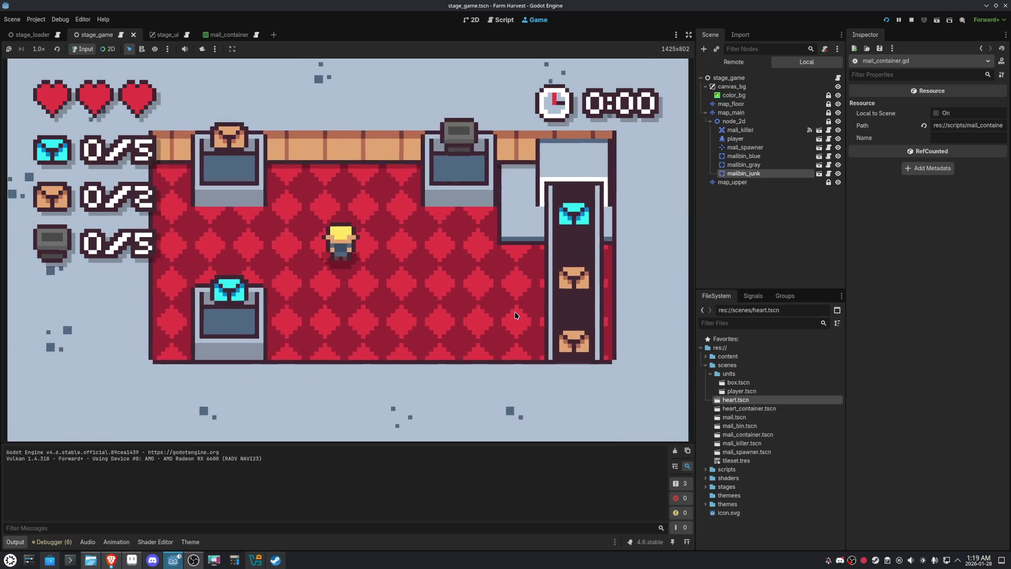
pyautogui.press('Down')
pyautogui.press('Right')
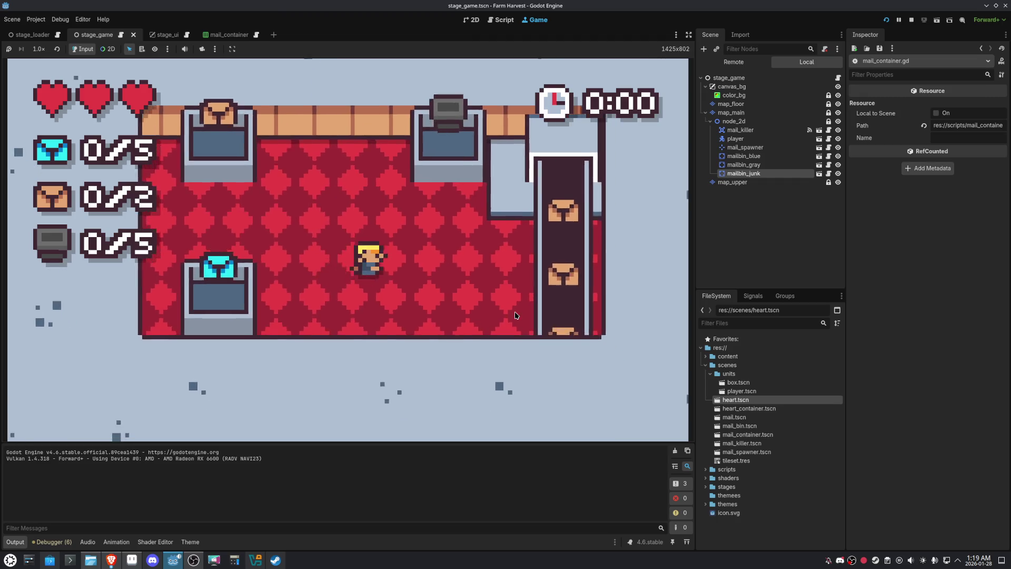
pyautogui.press('Up')
pyautogui.press('Left')
pyautogui.press('Down')
pyautogui.press('Up')
pyautogui.press('Right')
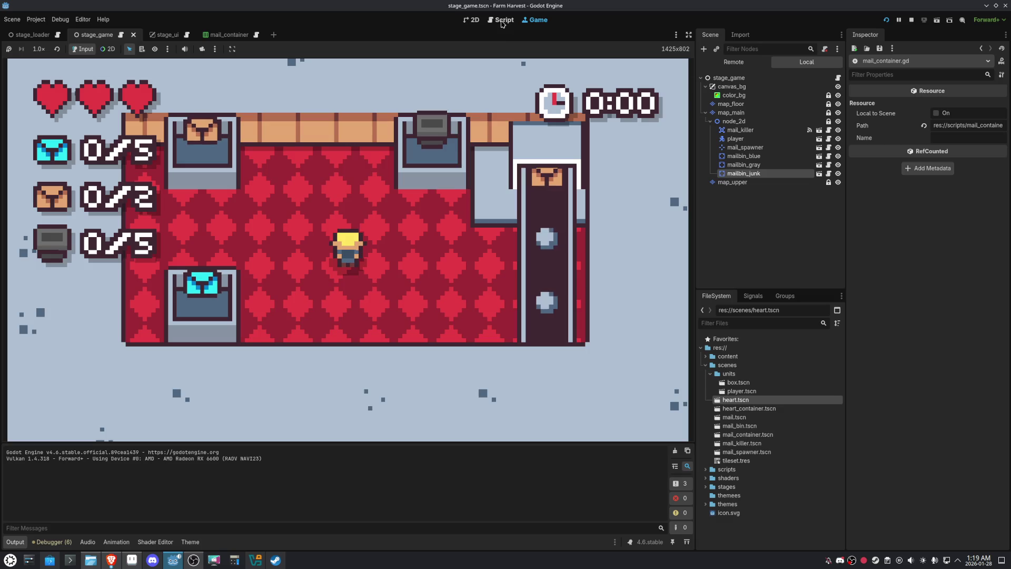
# Step: Open game.gd in the script editor and search the help docs for 'refer', then cancel
pyautogui.click(501, 20)
pyautogui.scroll(4, 416, 233)
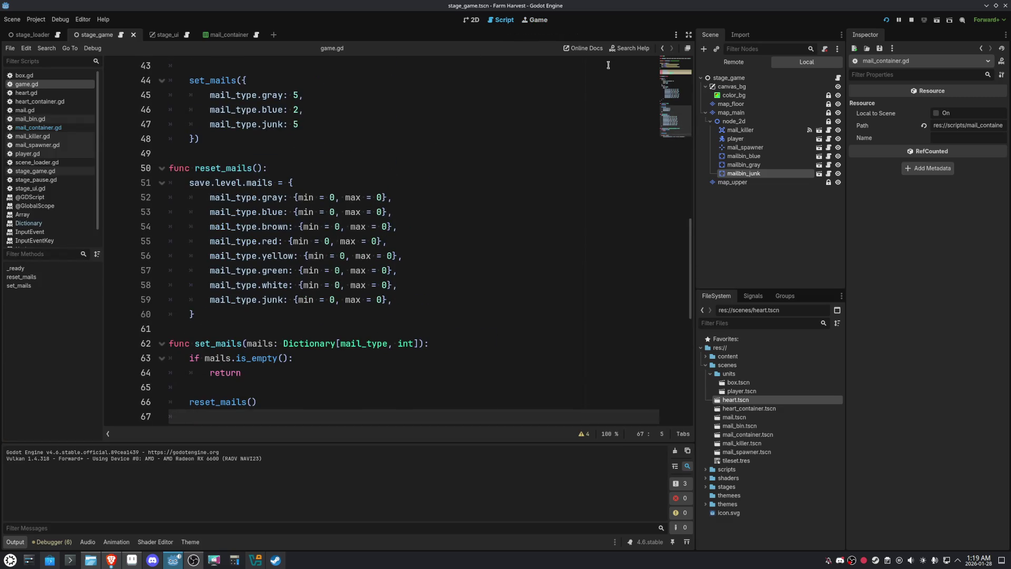
pyautogui.click(630, 48)
pyautogui.write('refer')
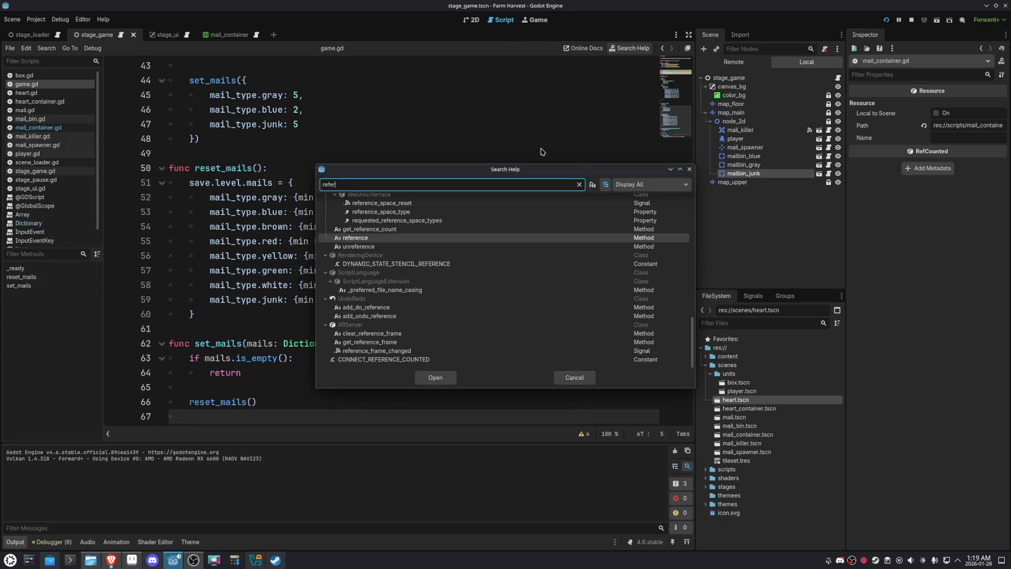
pyautogui.click(573, 379)
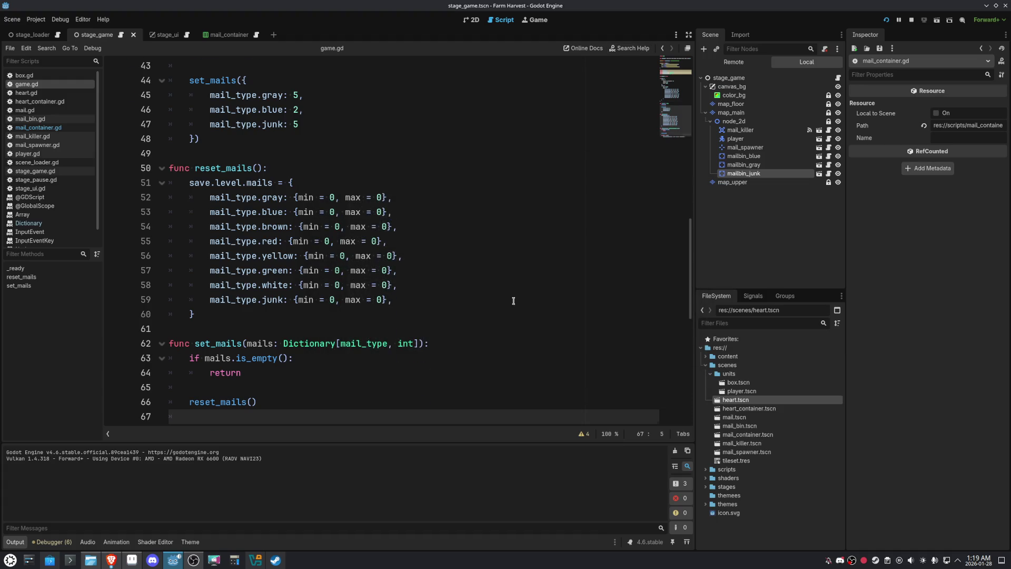
# Step: Scroll game.gd's save data, select the level block with its 300.0 time, then return to 2D
pyautogui.scroll(14, 513, 300)
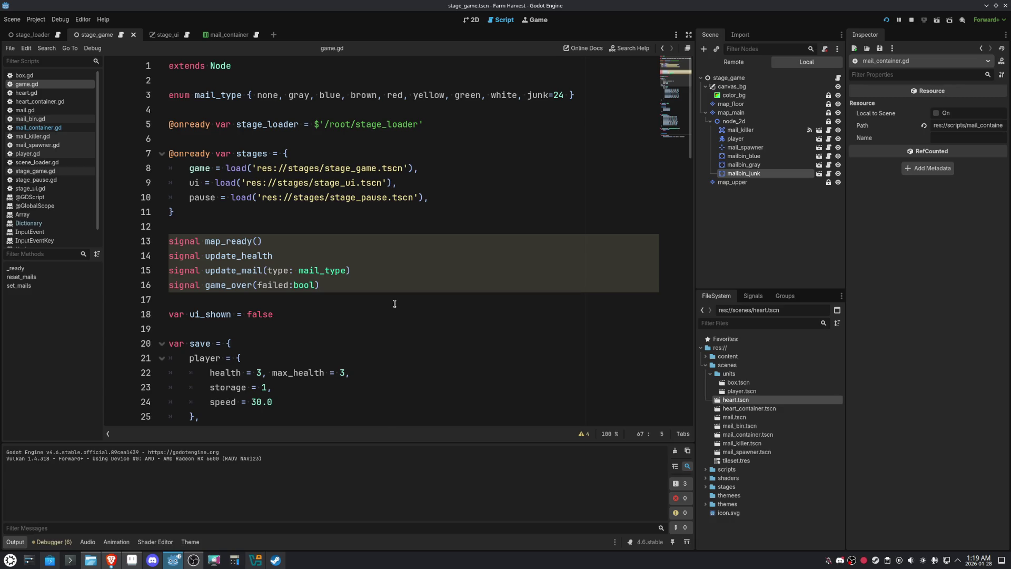
pyautogui.scroll(-14, 394, 303)
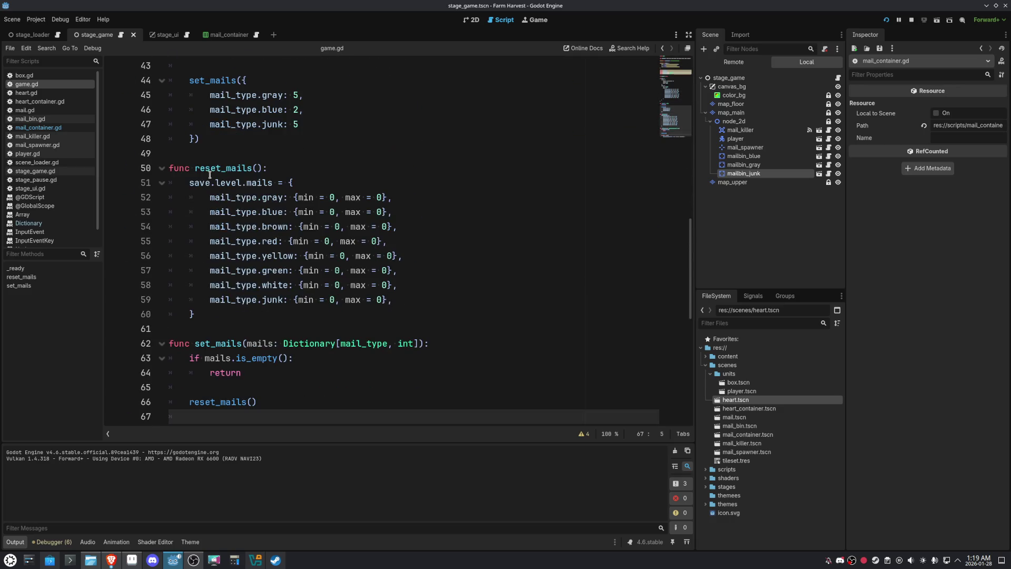
pyautogui.scroll(-4, 476, 293)
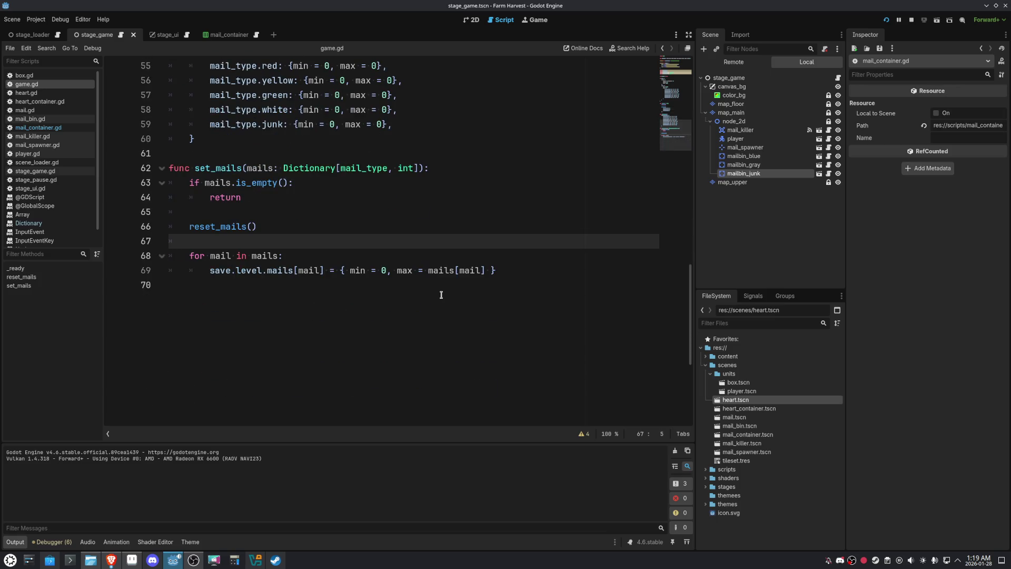
pyautogui.scroll(5, 424, 295)
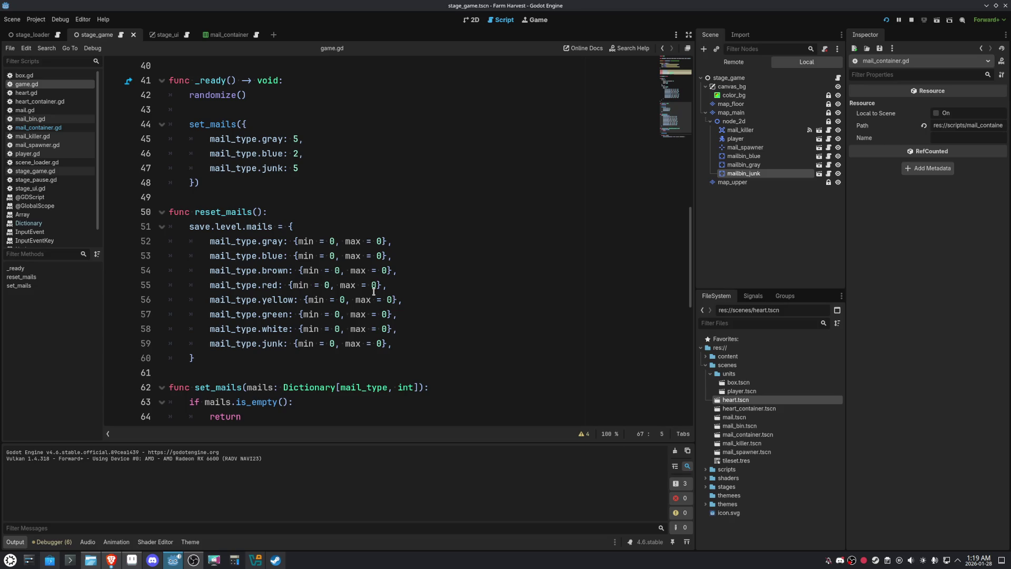
pyautogui.scroll(8, 374, 291)
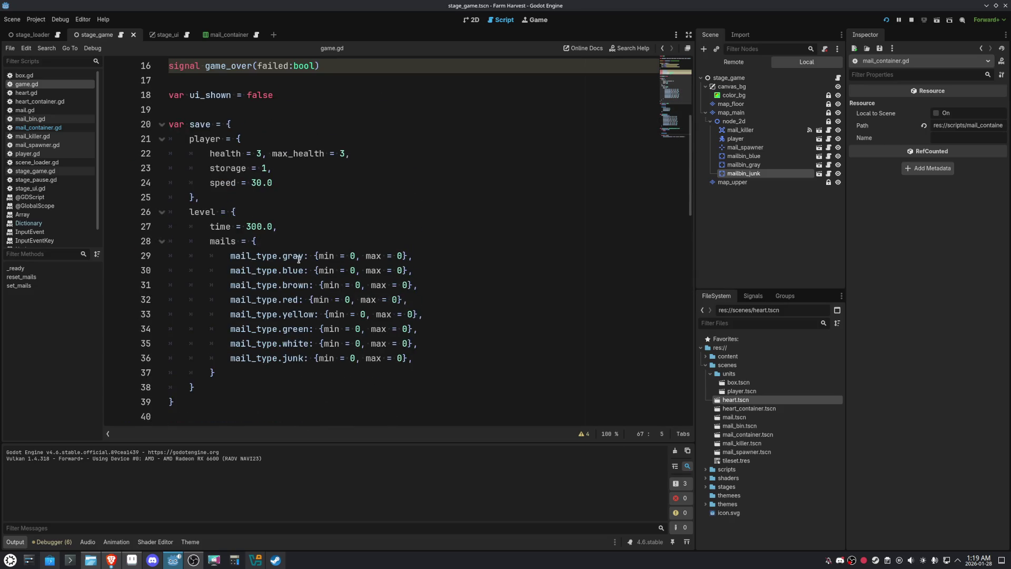
pyautogui.moveTo(188, 210)
pyautogui.mouseDown()
pyautogui.moveTo(221, 372)
pyautogui.moveTo(207, 385)
pyautogui.mouseUp()
pyautogui.click(286, 211)
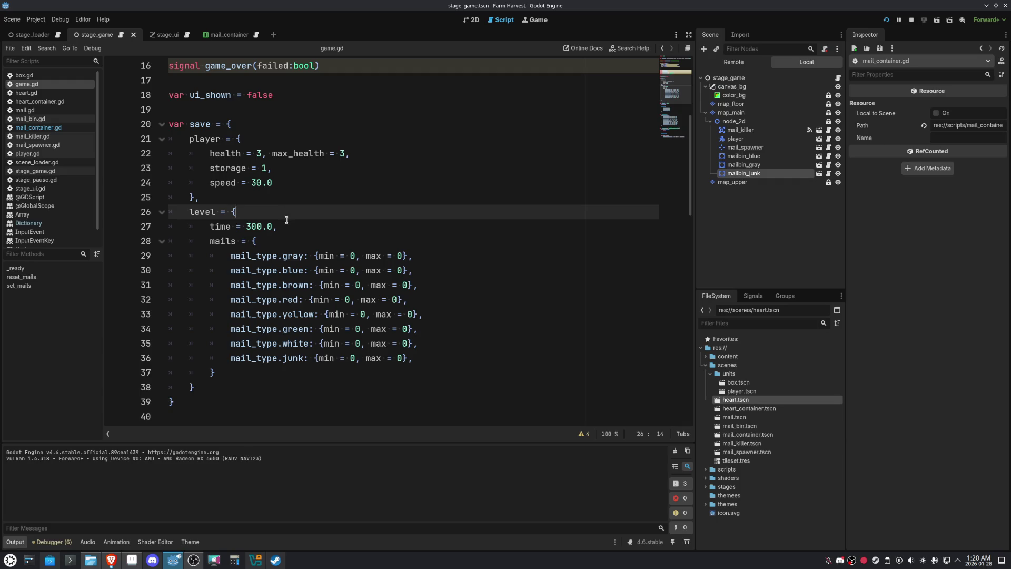
pyautogui.moveTo(276, 227)
pyautogui.mouseDown()
pyautogui.moveTo(195, 231)
pyautogui.moveTo(219, 387)
pyautogui.moveTo(224, 377)
pyautogui.mouseUp()
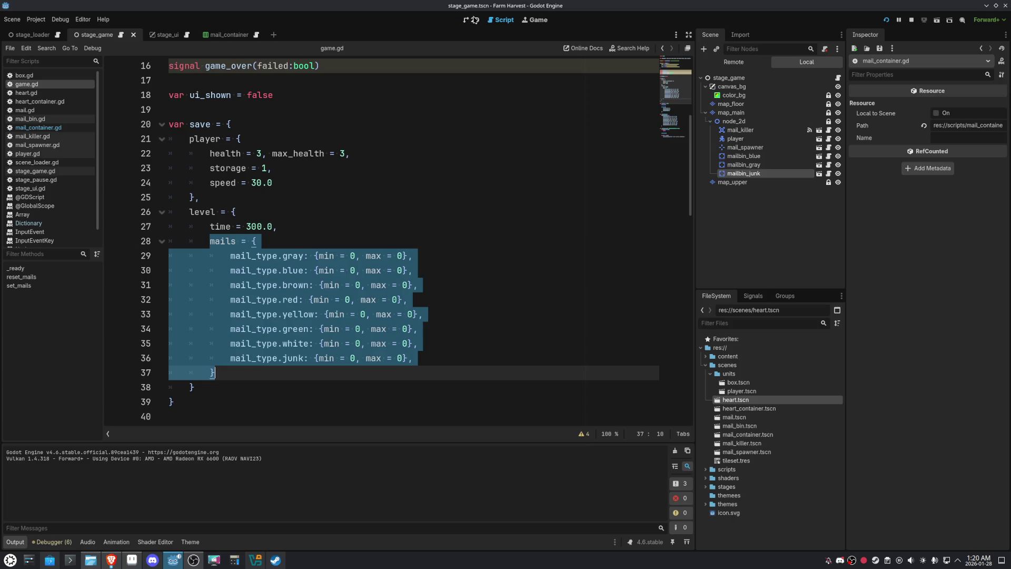
pyautogui.click(473, 20)
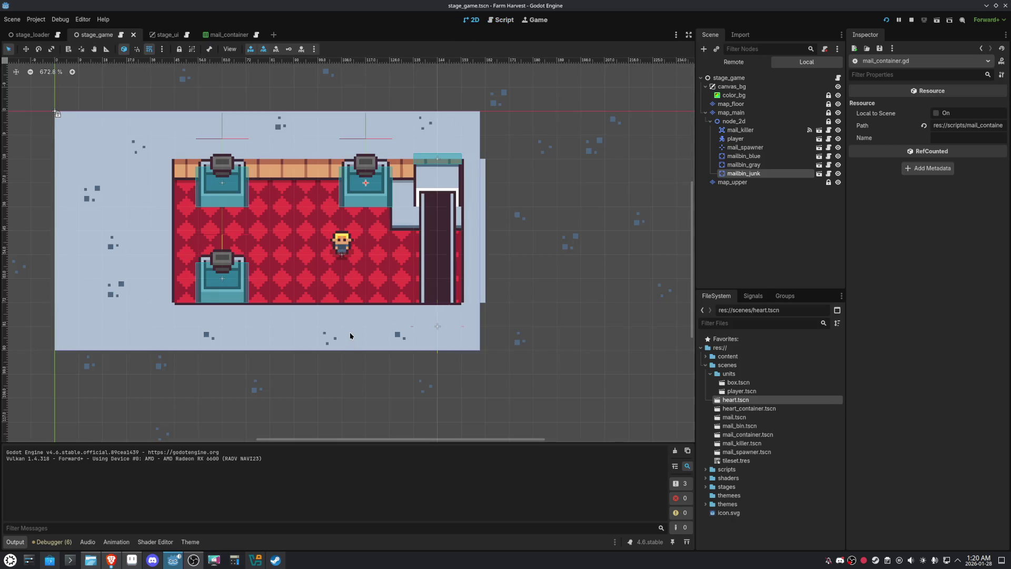
# Step: Restart the running game and walk the player up and down around the room
pyautogui.click(886, 20)
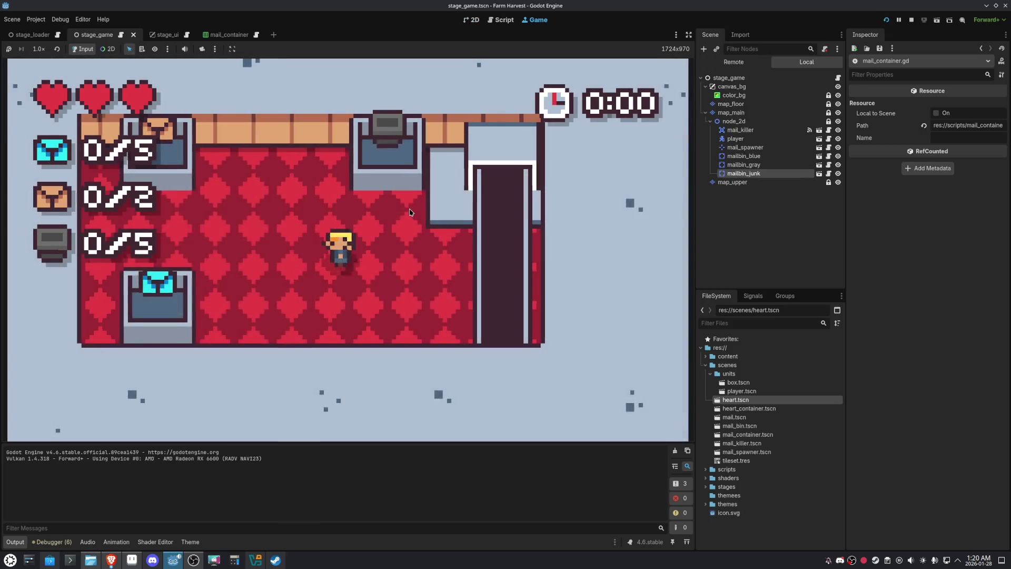
pyautogui.press('Up')
pyautogui.press('Down')
pyautogui.press('Up')
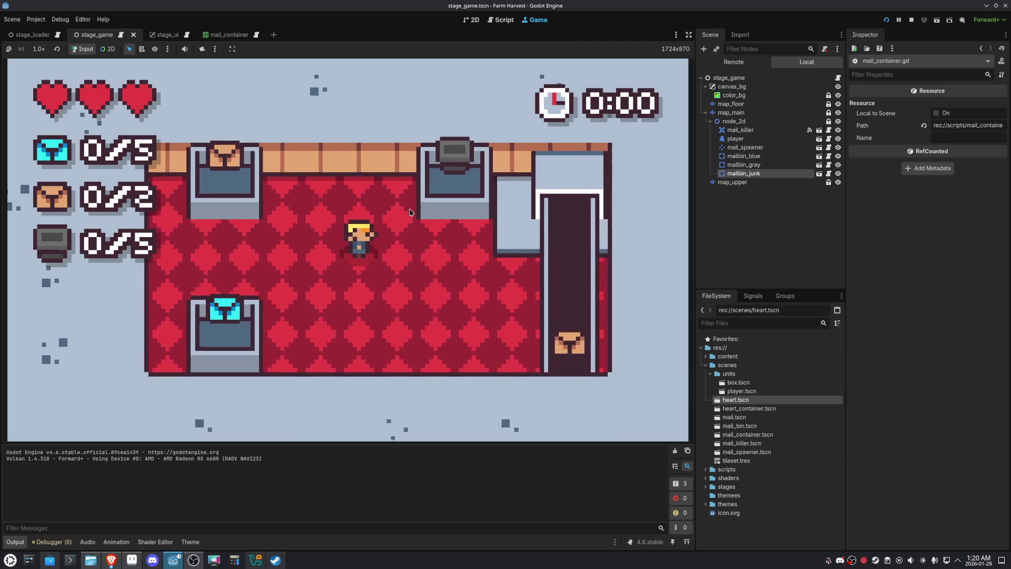
pyautogui.press('Down')
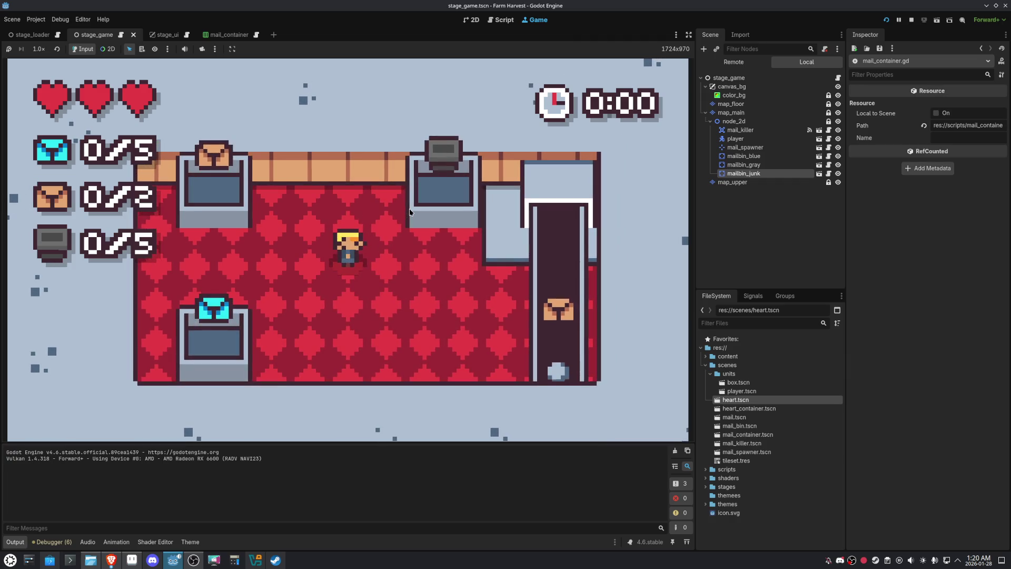
pyautogui.press('Left')
pyautogui.press('Down')
pyautogui.press('Right')
pyautogui.press('Up')
# Step: Walk the player down, further up, then left and down, and widen the side docks
pyautogui.press('Down')
pyautogui.press('Right')
pyautogui.press('Left')
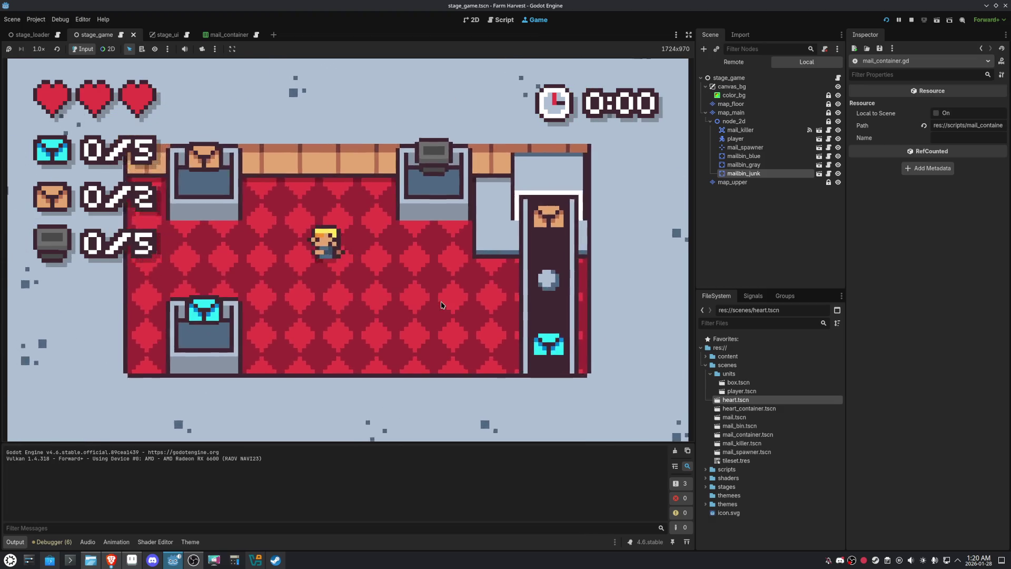
pyautogui.press('Down')
pyautogui.press('Up')
pyautogui.press('Left')
pyautogui.press('Right')
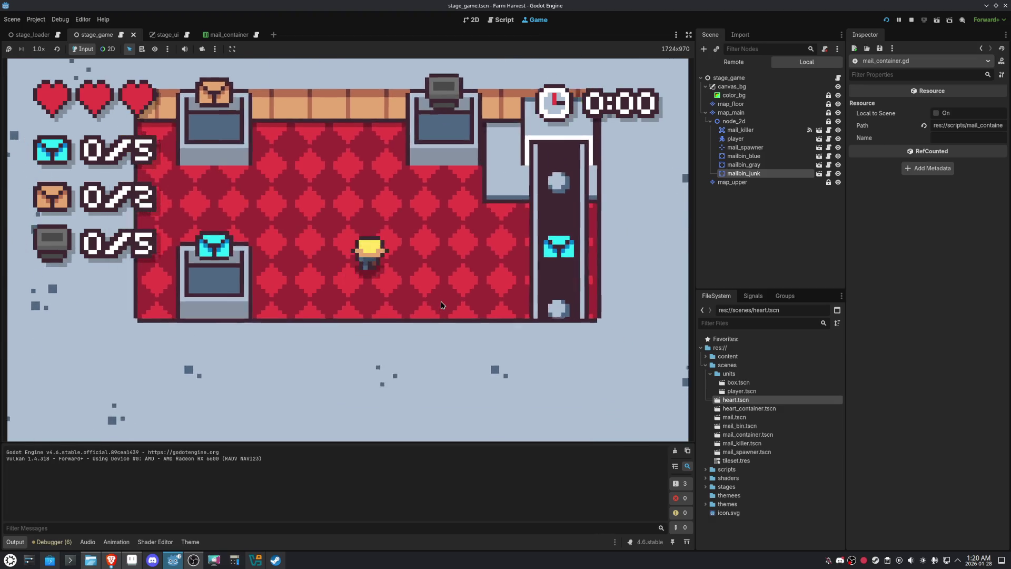
pyautogui.press('Up')
pyautogui.press('Left')
pyautogui.press('Down')
pyautogui.press('Left')
pyautogui.press('Down')
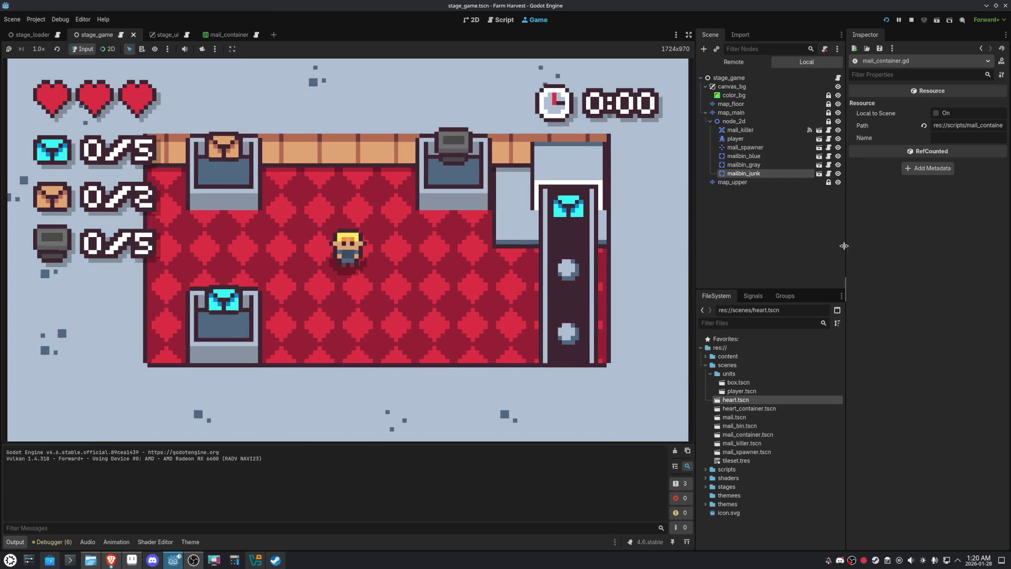
pyautogui.moveTo(843, 245)
pyautogui.mouseDown()
pyautogui.moveTo(863, 242)
pyautogui.moveTo(854, 239)
pyautogui.mouseUp()
# Step: Walk the player right, left, up and down around the room
pyautogui.press('Right')
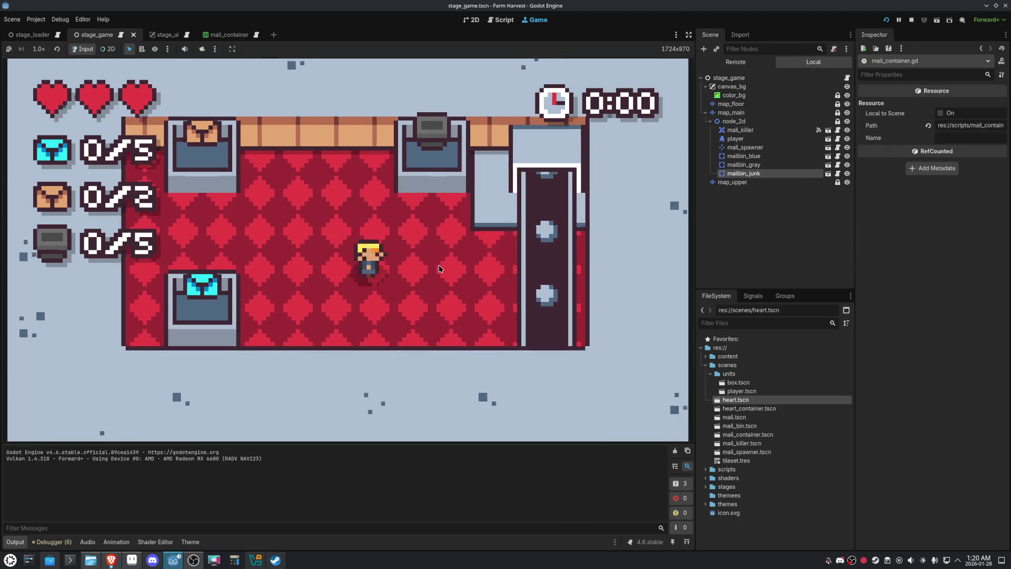
pyautogui.press('Left')
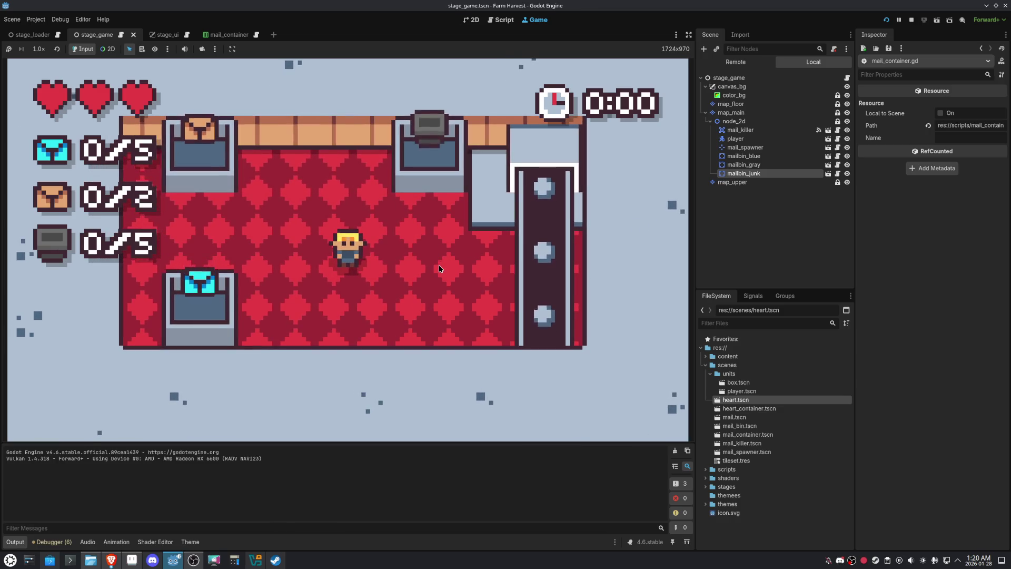
pyautogui.press('Up')
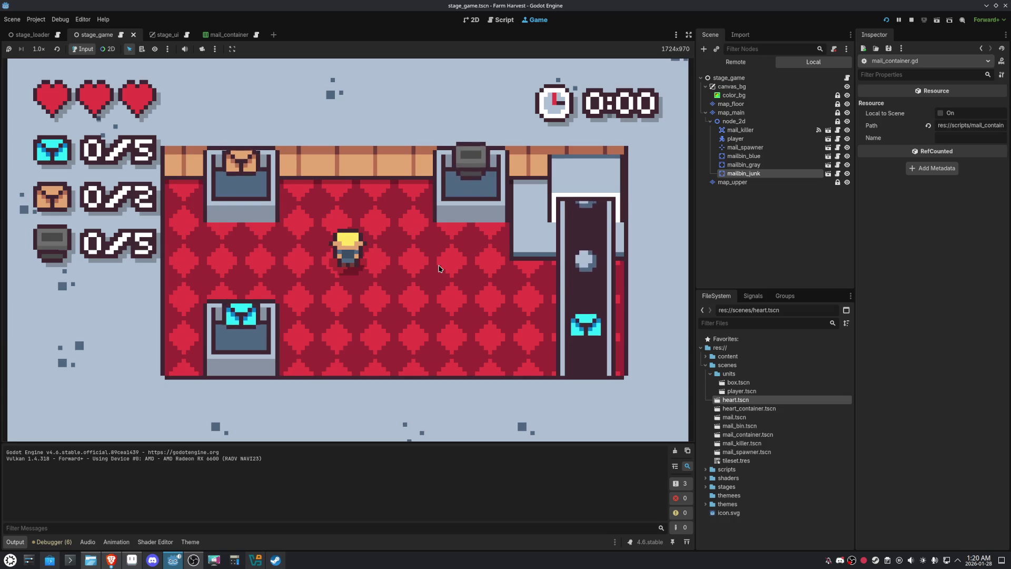
pyautogui.press('Down')
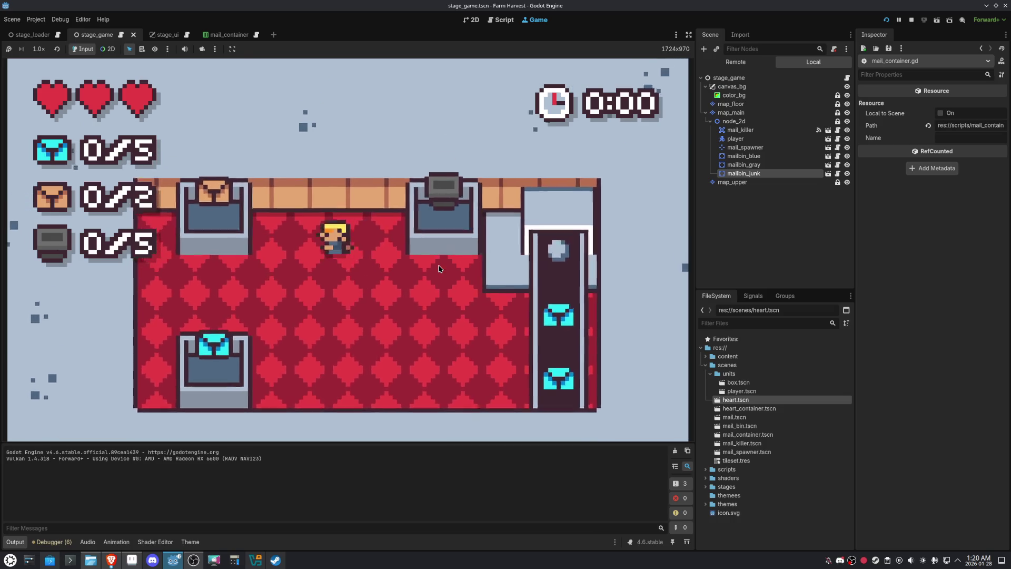
pyautogui.press('Right')
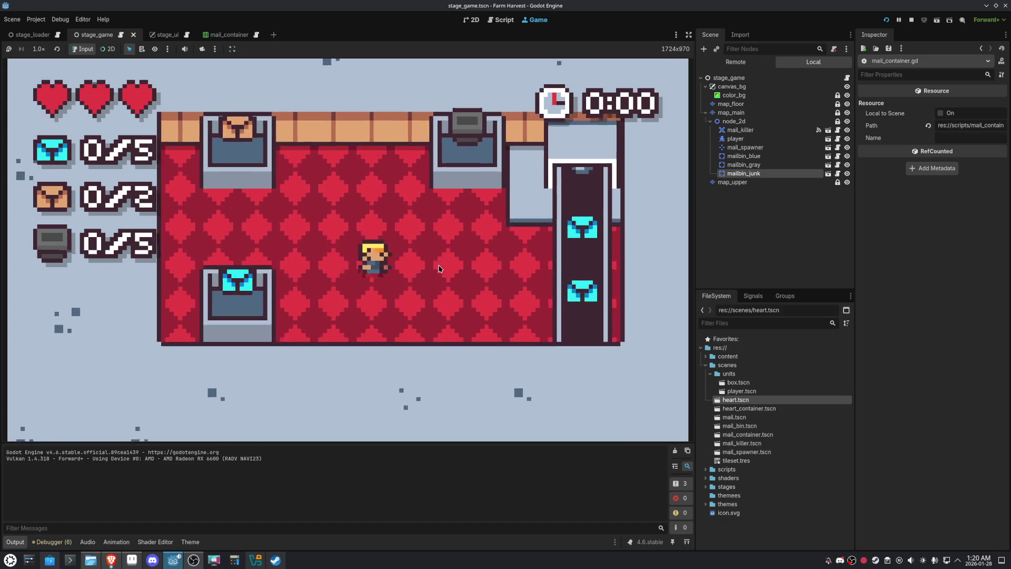
pyautogui.press('Up')
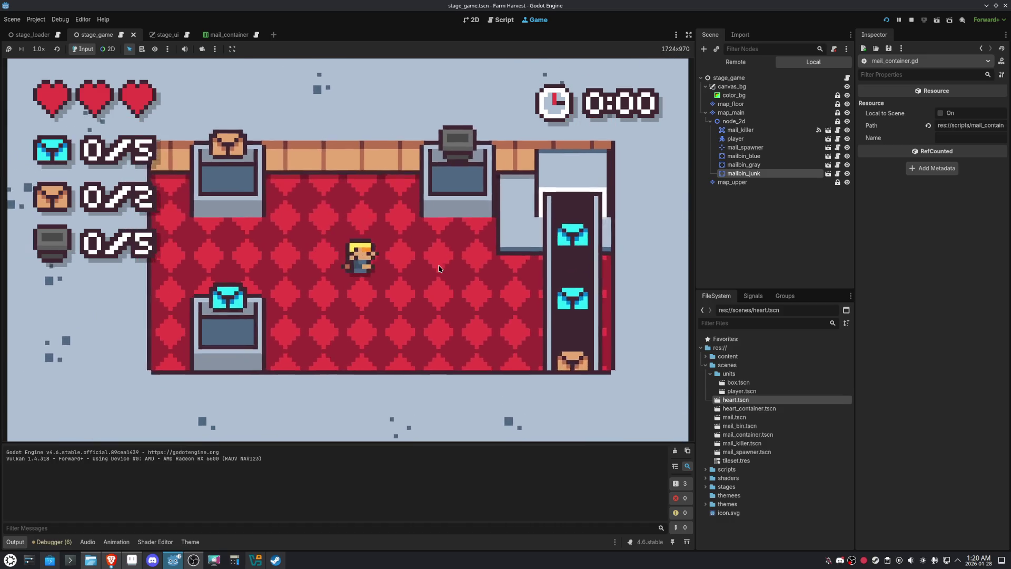
pyautogui.press('Left')
pyautogui.press('Left')
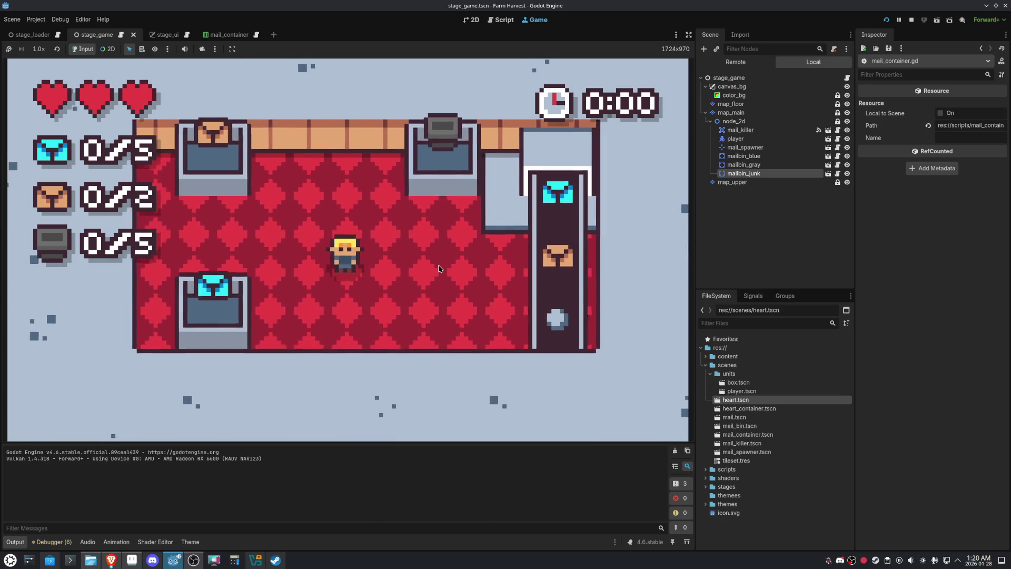
pyautogui.press('Up')
pyautogui.press('Right')
pyautogui.press('Down')
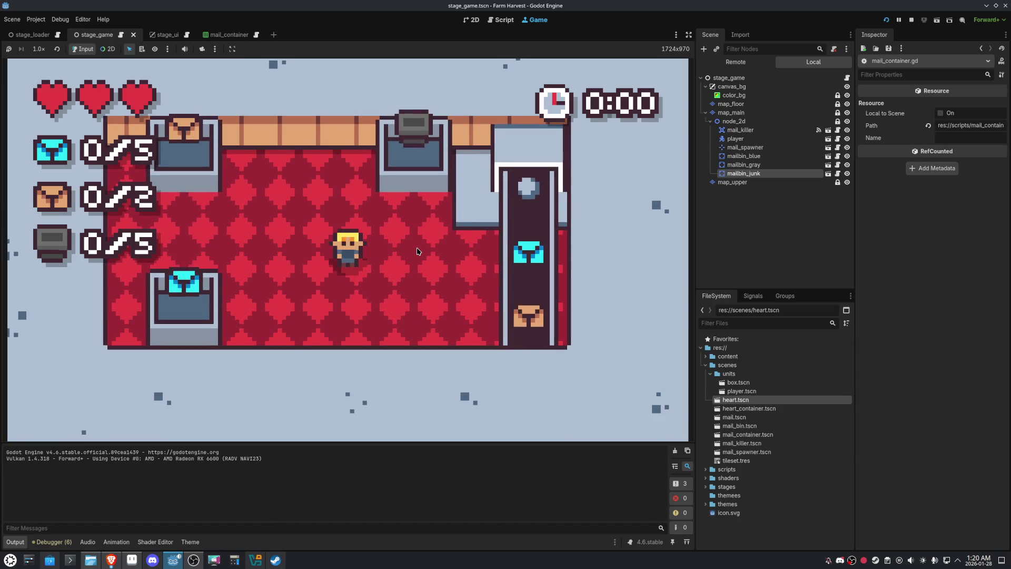
# Step: Keep walking the player up, left and around the level
pyautogui.press('Up')
pyautogui.press('Left')
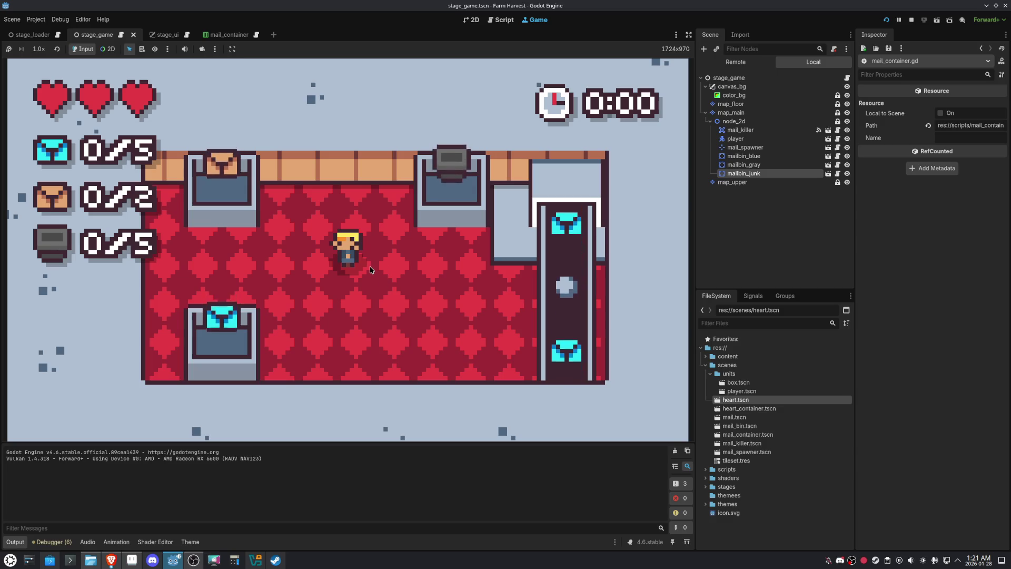
pyautogui.press('Up')
pyautogui.press('Down')
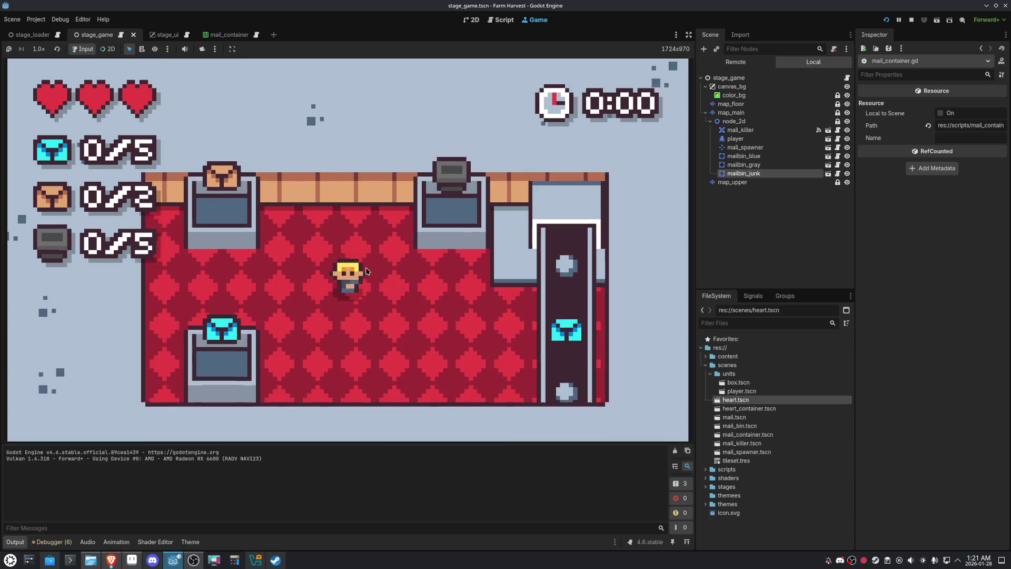
pyautogui.press('Right')
pyautogui.press('Left')
pyautogui.press('Down')
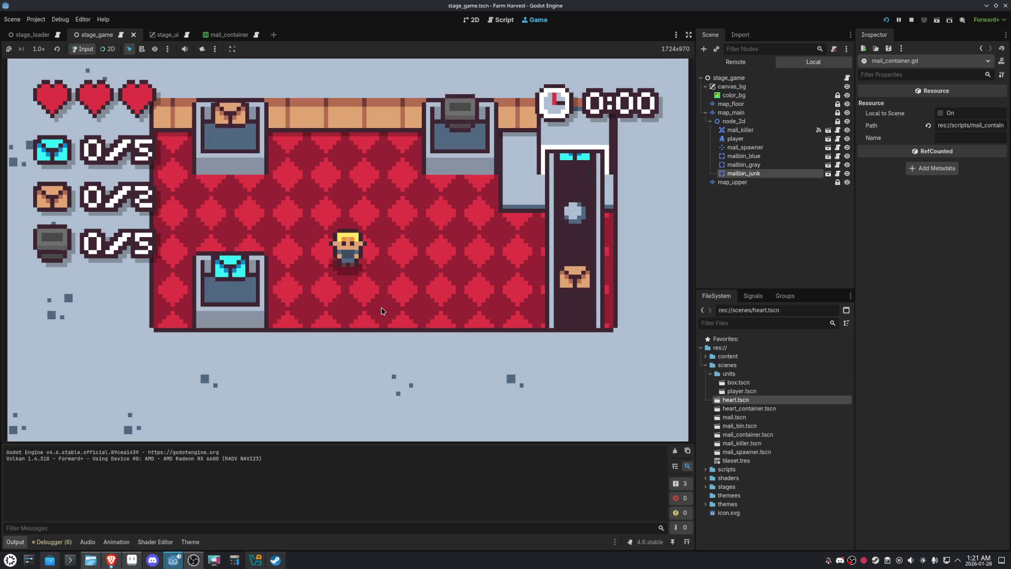
# Step: Bring up the pause menu with Esc, move through its options, then close it to resume
pyautogui.press('Escape')
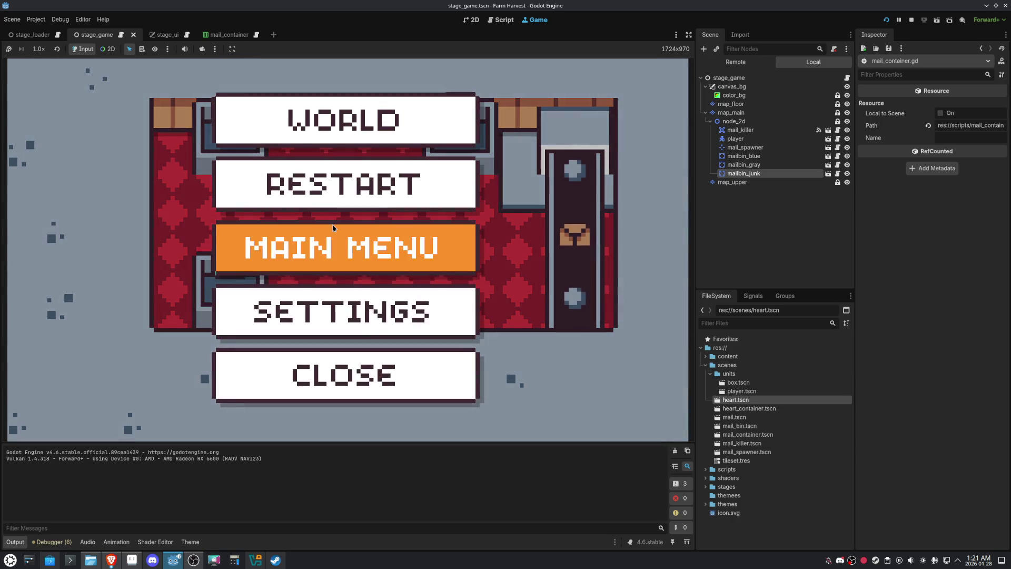
pyautogui.press('Up')
pyautogui.click(419, 378)
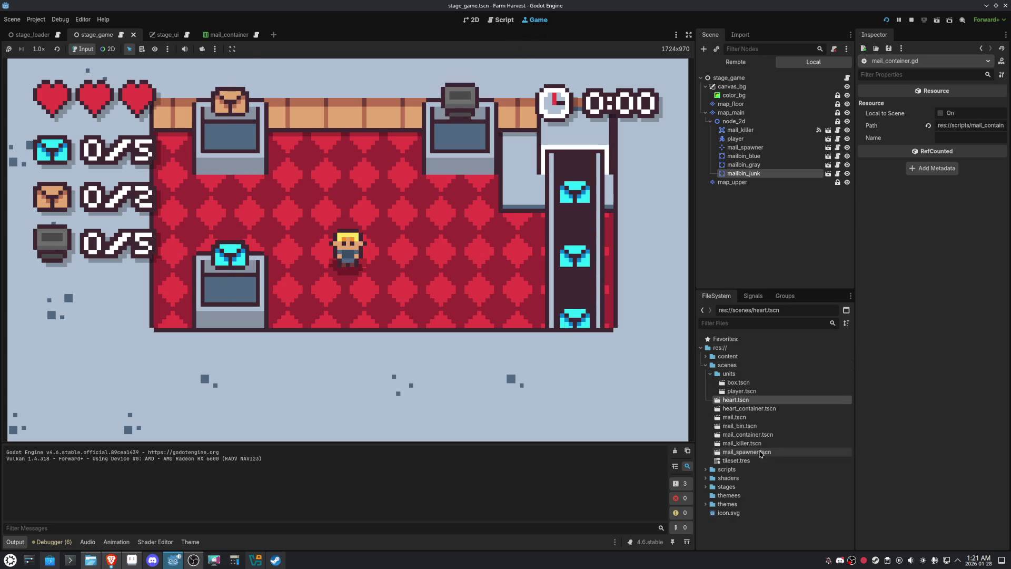
# Step: Open stages/stage_loader.tscn from the FileSystem dock and view it in 2D
pyautogui.click(706, 365)
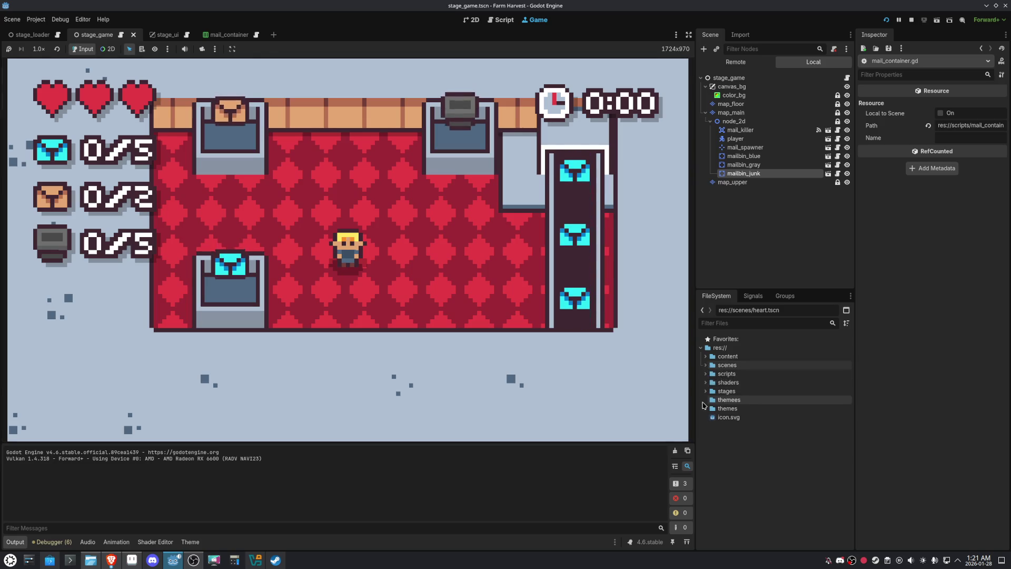
pyautogui.click(705, 391)
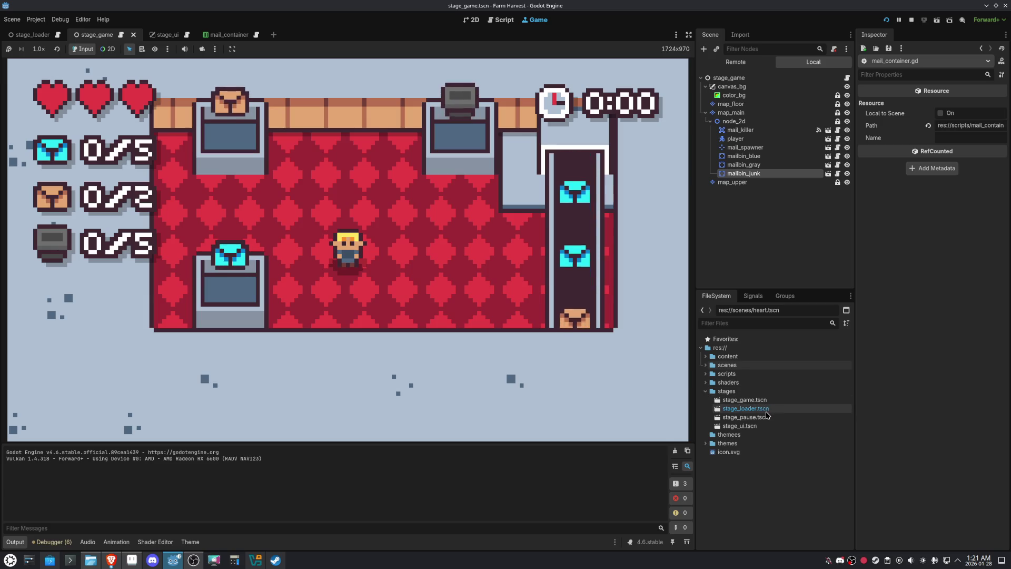
pyautogui.click(736, 61)
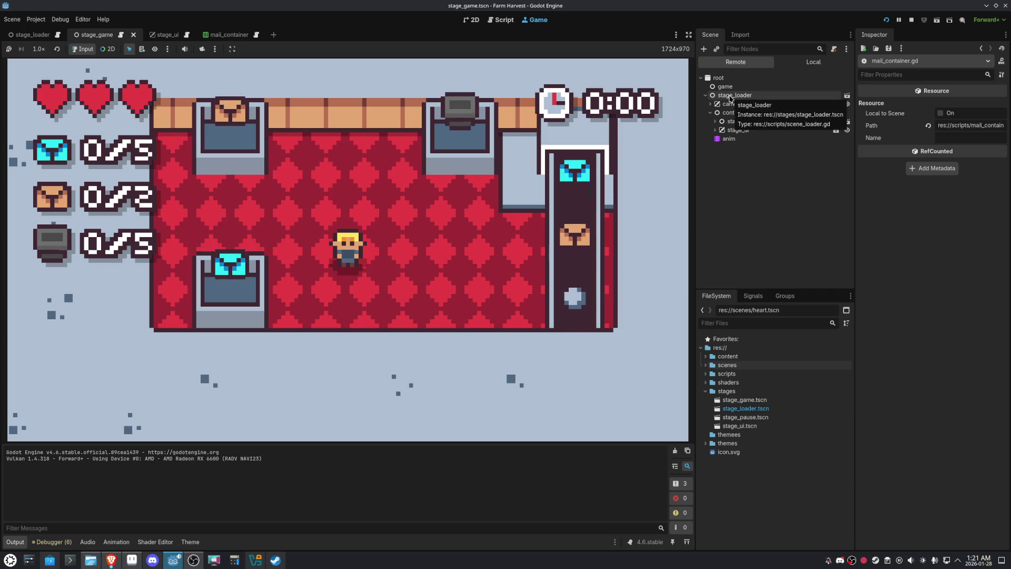
pyautogui.click(745, 408)
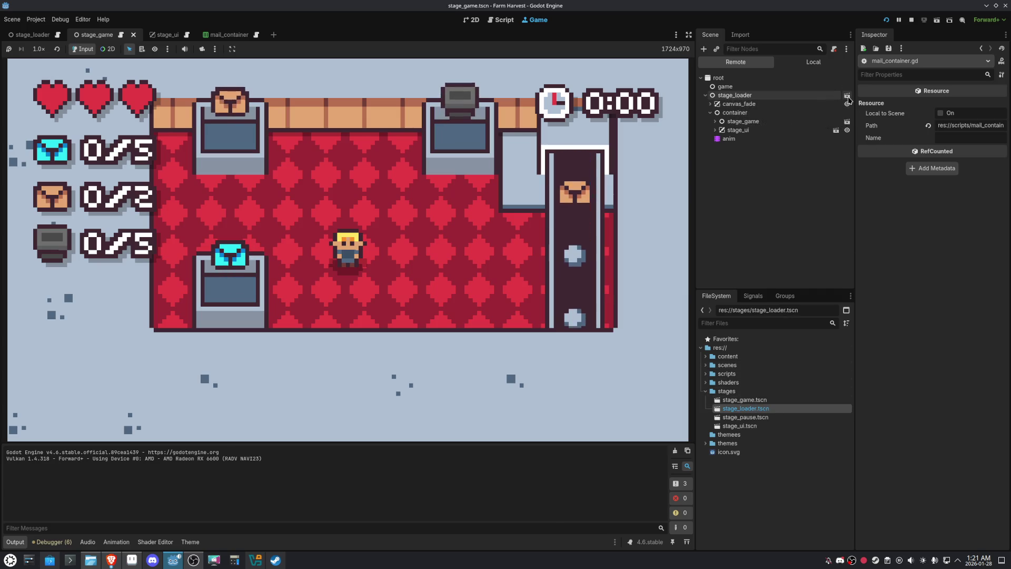
pyautogui.press('Return')
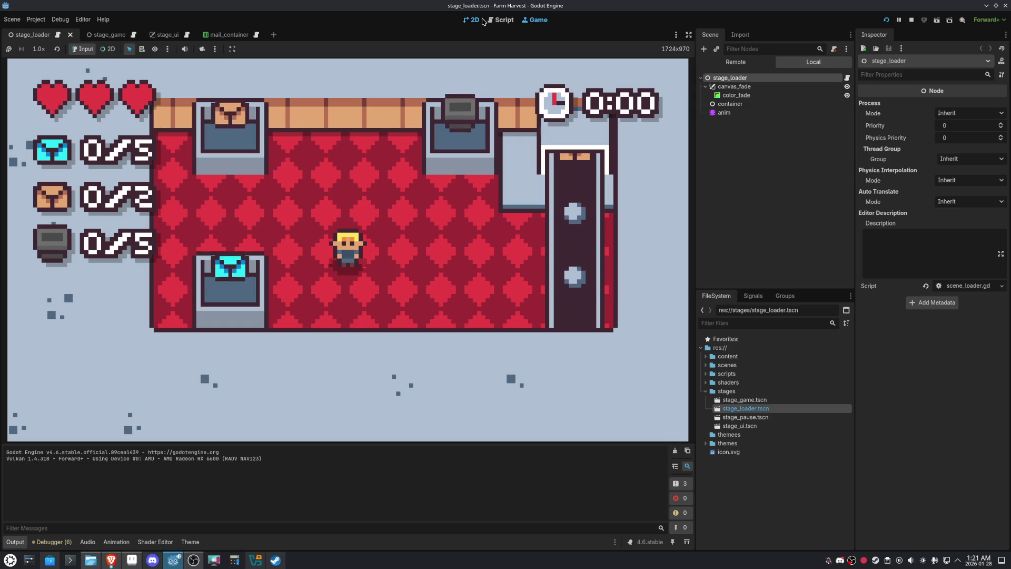
pyautogui.click(471, 19)
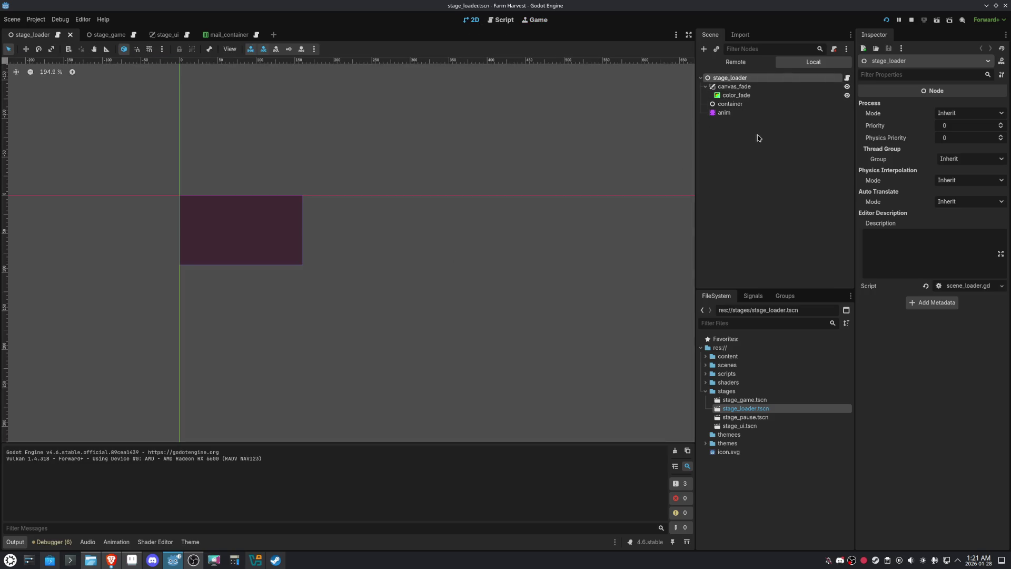
# Step: Open the stage_loader root node's script, scene_loader.gd, and scroll through it
pyautogui.click(724, 105)
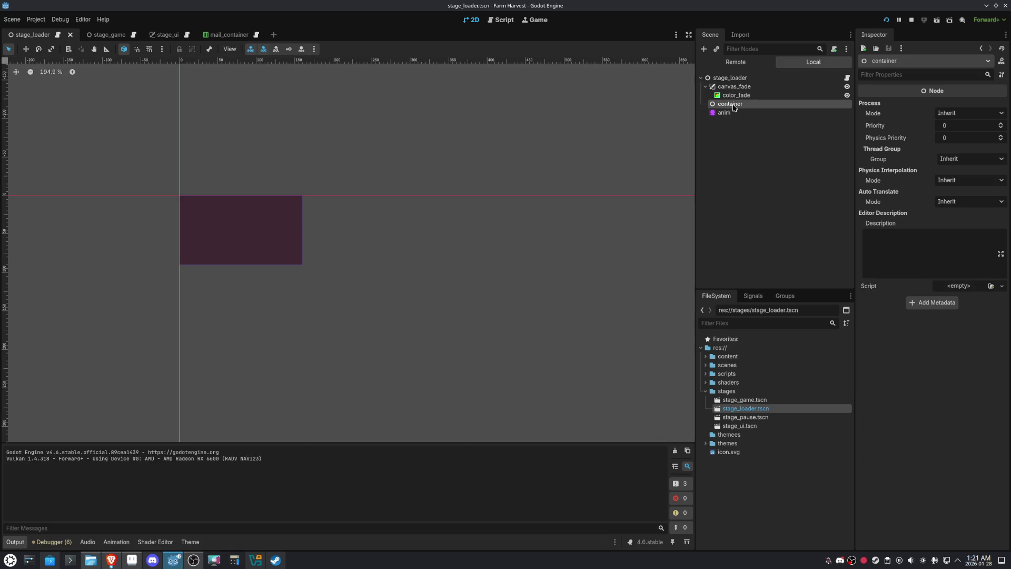
pyautogui.click(847, 78)
pyautogui.scroll(-4, 484, 287)
pyautogui.scroll(2, 484, 287)
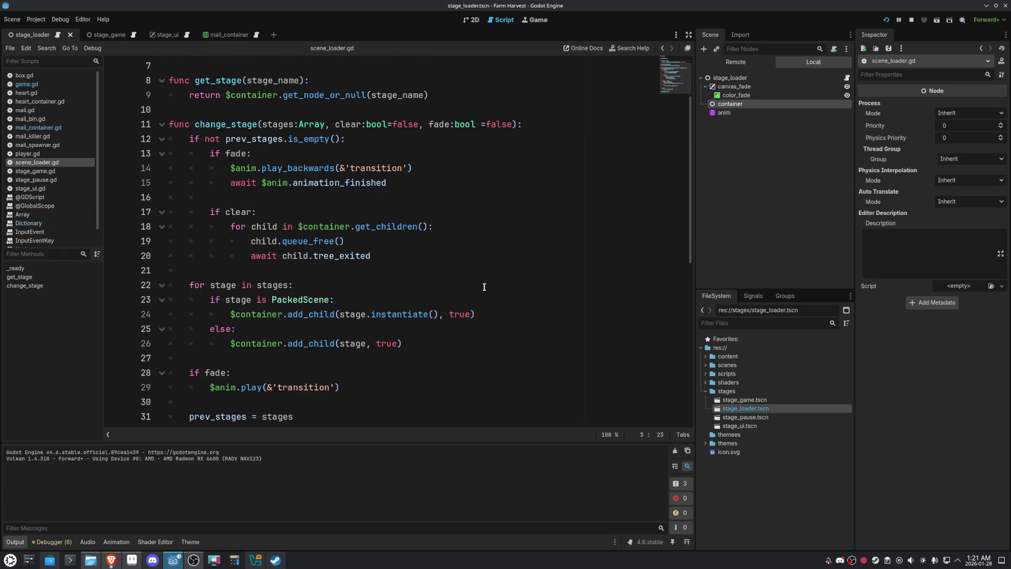
# Step: Highlight the change_stage signature, its fade check and its call in _ready in scene_loader.gd
pyautogui.scroll(2, 482, 316)
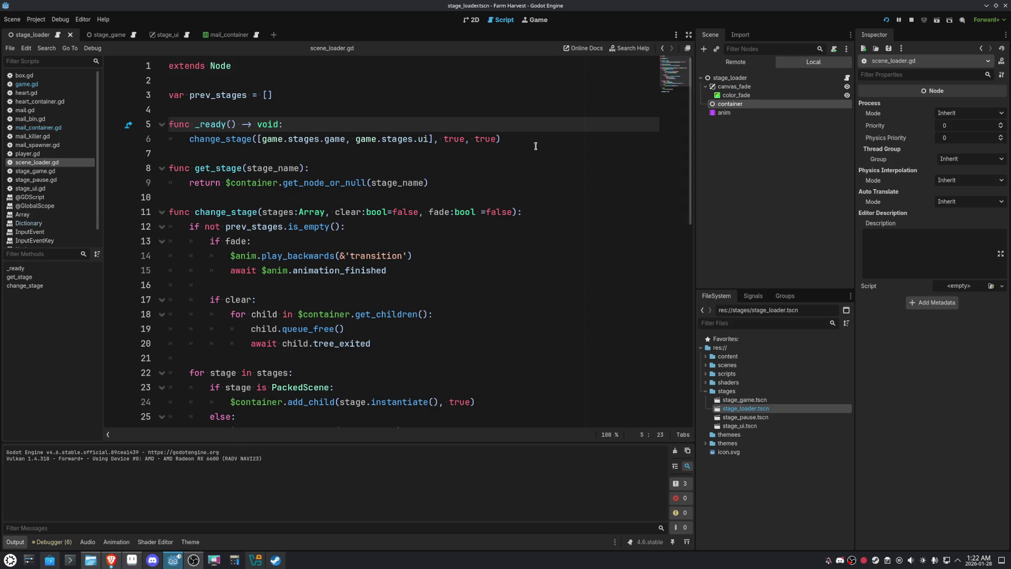
pyautogui.moveTo(530, 212)
pyautogui.mouseDown()
pyautogui.moveTo(263, 211)
pyautogui.moveTo(516, 211)
pyautogui.mouseUp()
pyautogui.click(331, 242)
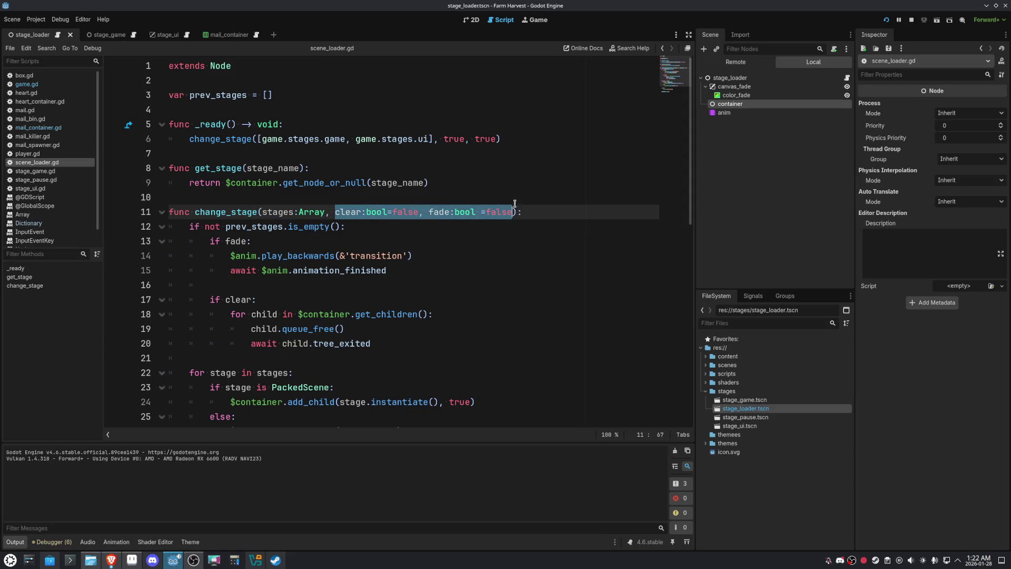
pyautogui.click(509, 139)
pyautogui.moveTo(509, 140); pyautogui.dragTo(196, 137)
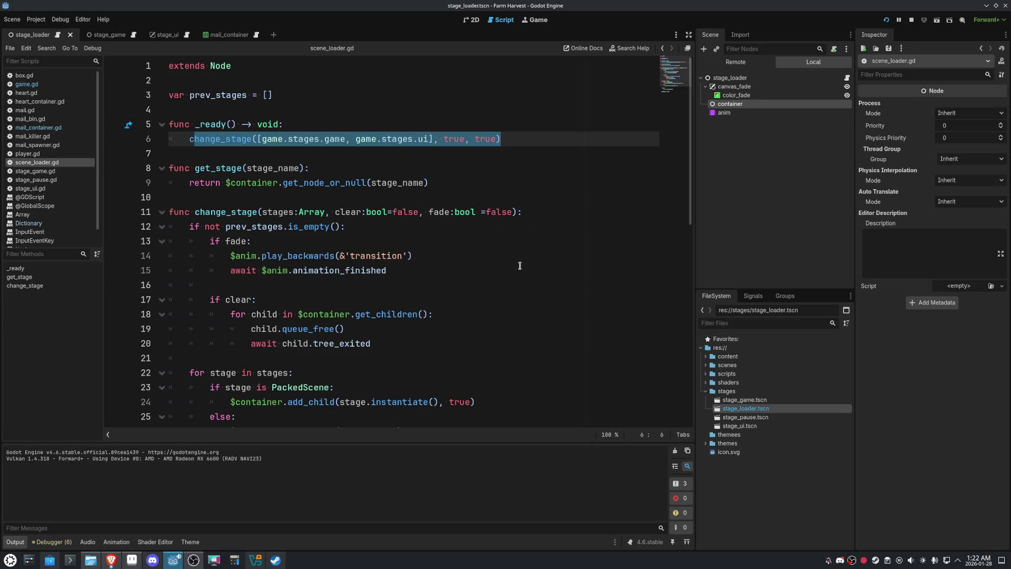
pyautogui.click(542, 271)
pyautogui.scroll(-4, 544, 274)
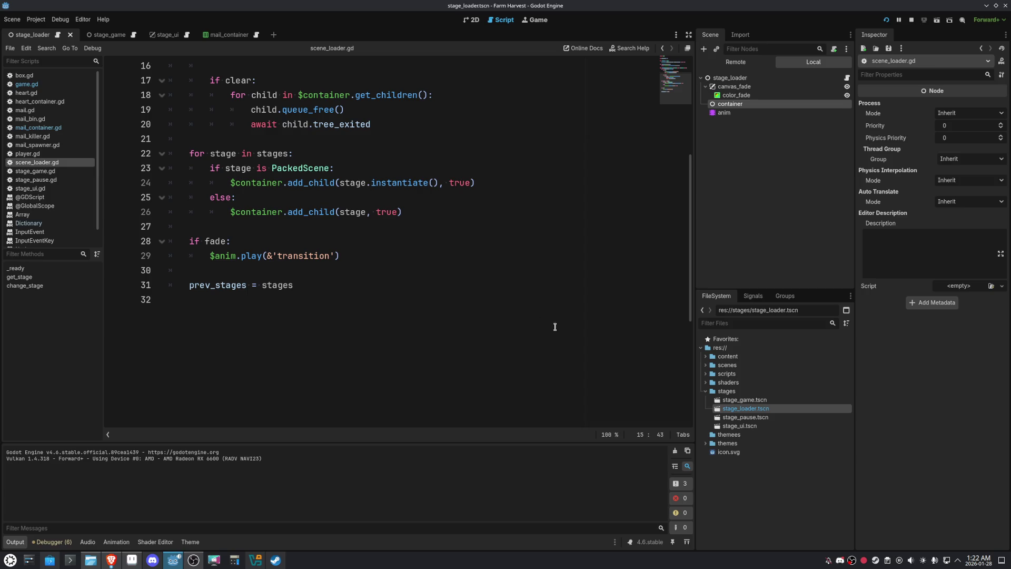
pyautogui.scroll(5, 547, 327)
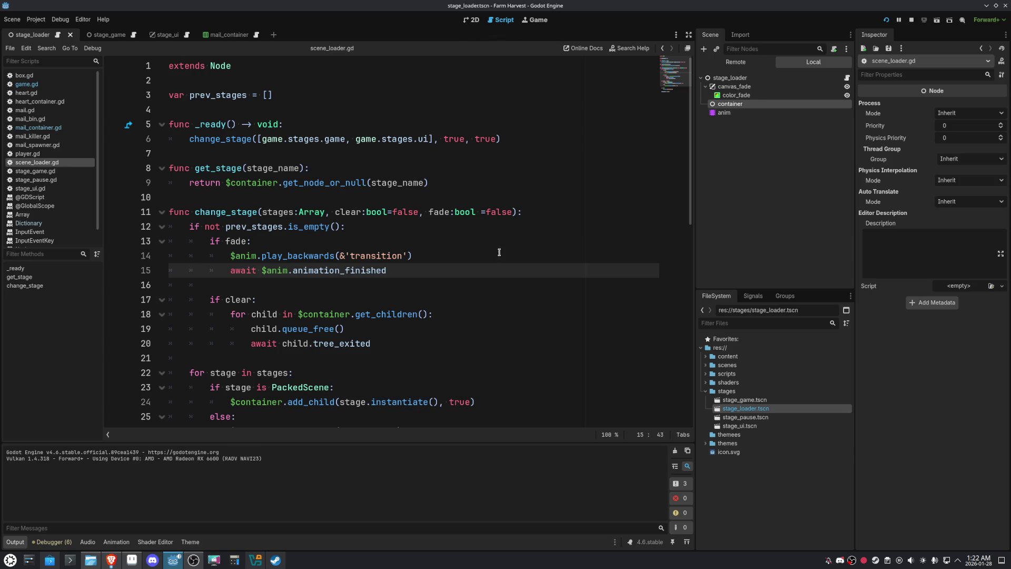
# Step: In the running game, open the pause menu with Esc, try Main Menu, then close it
pyautogui.click(472, 21)
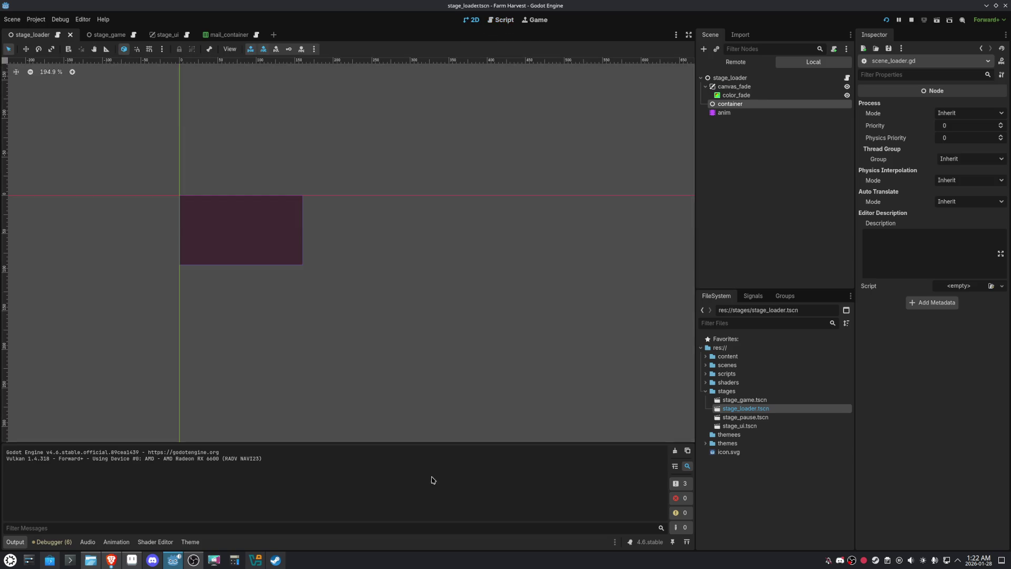
pyautogui.click(534, 20)
pyautogui.press('Escape')
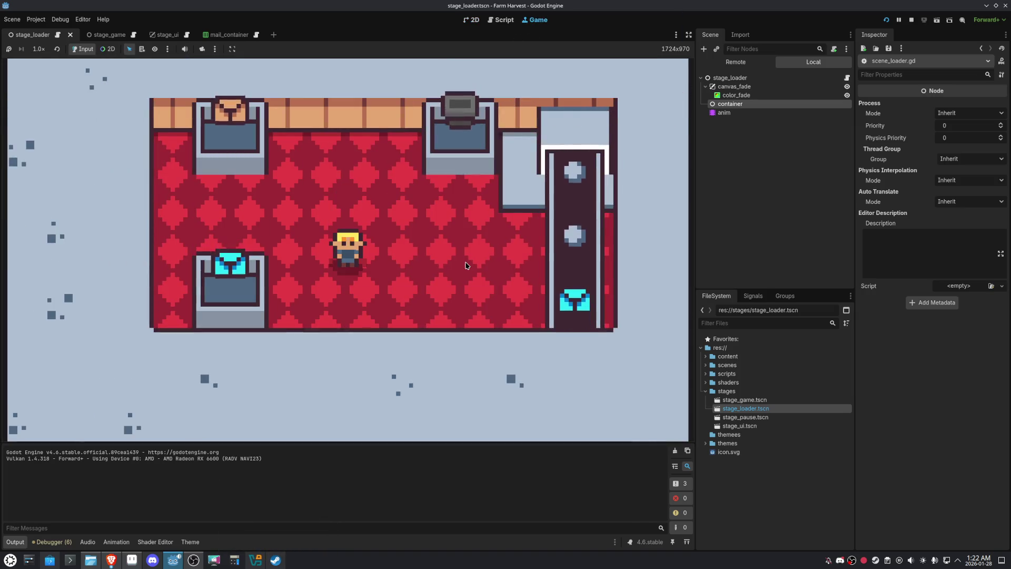
pyautogui.click(466, 265)
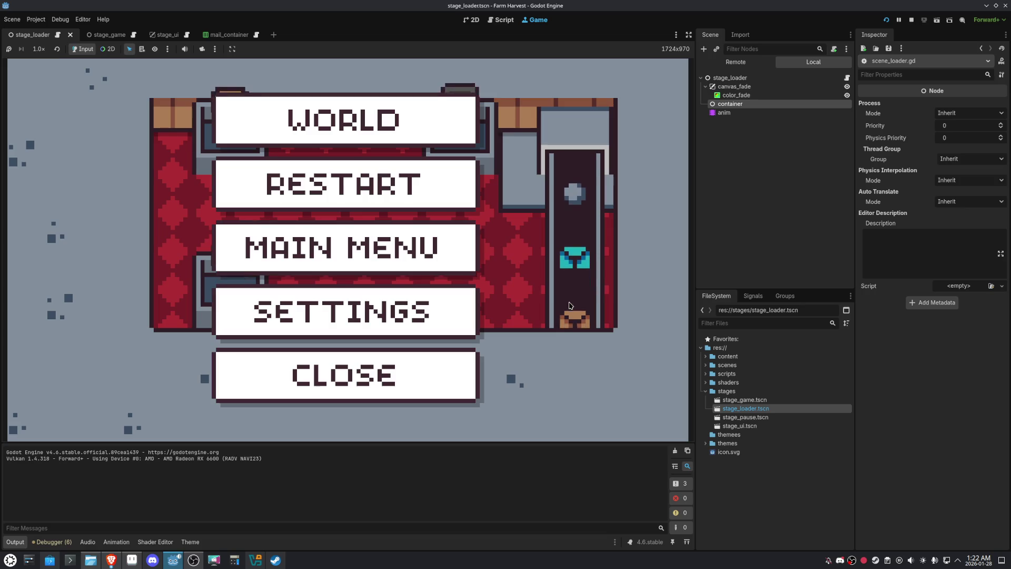
pyautogui.click(456, 399)
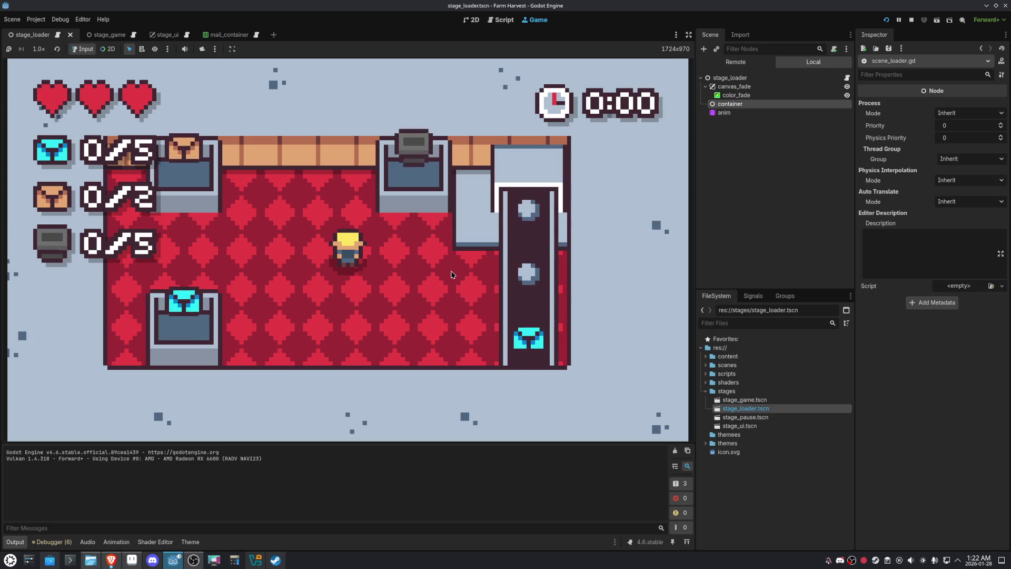
# Step: Walk the player past the box desk and toward the conveyor, then stop the game with F8
pyautogui.press('Up')
pyautogui.press('Right')
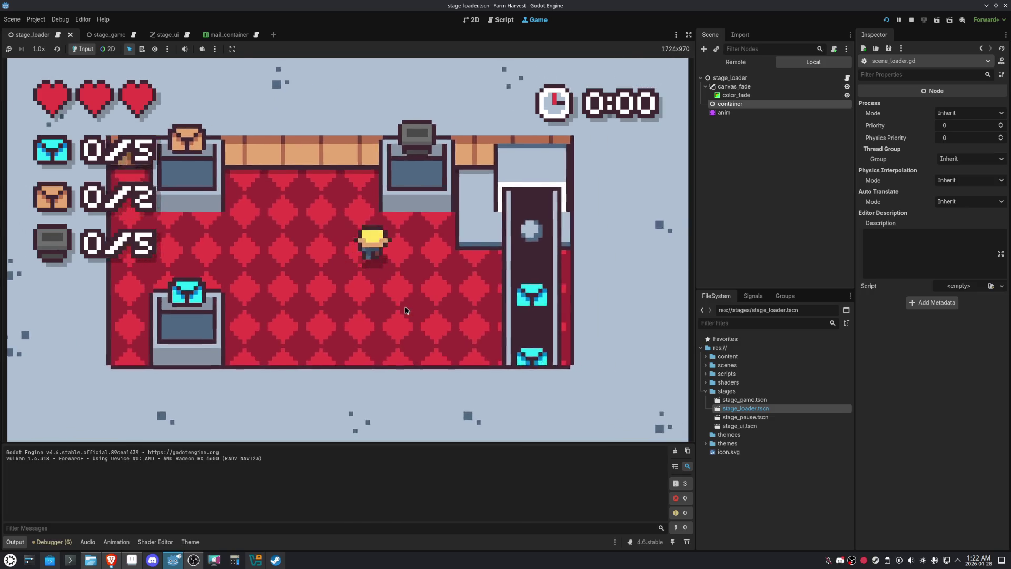
pyautogui.press('Left')
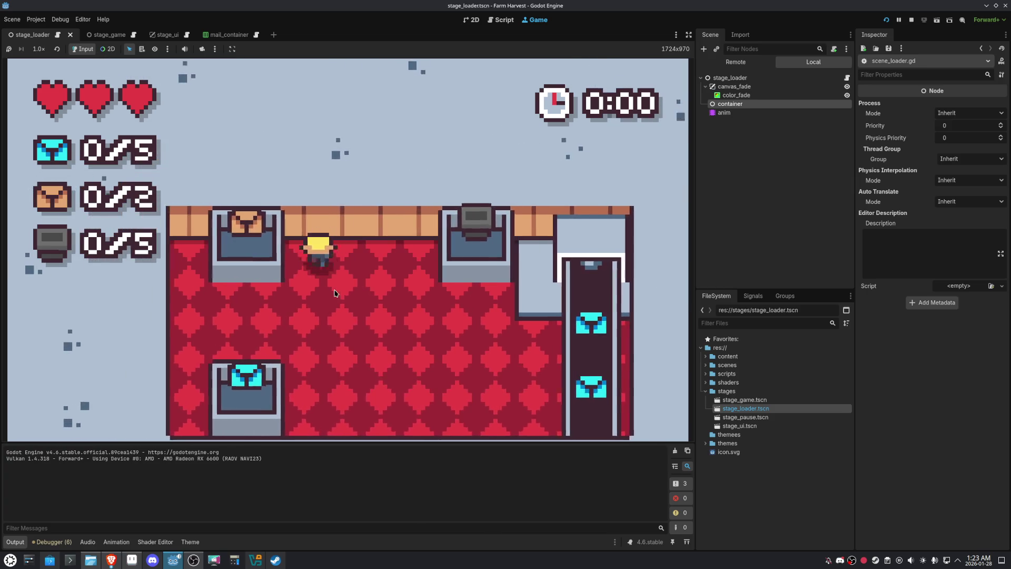
pyautogui.press('Right')
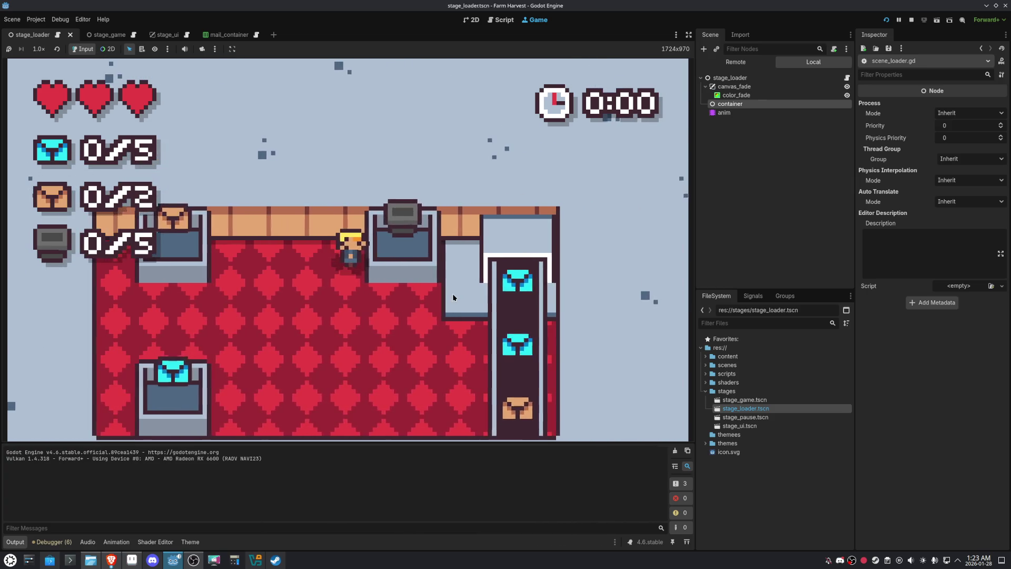
pyautogui.press('Left')
pyautogui.press('Down')
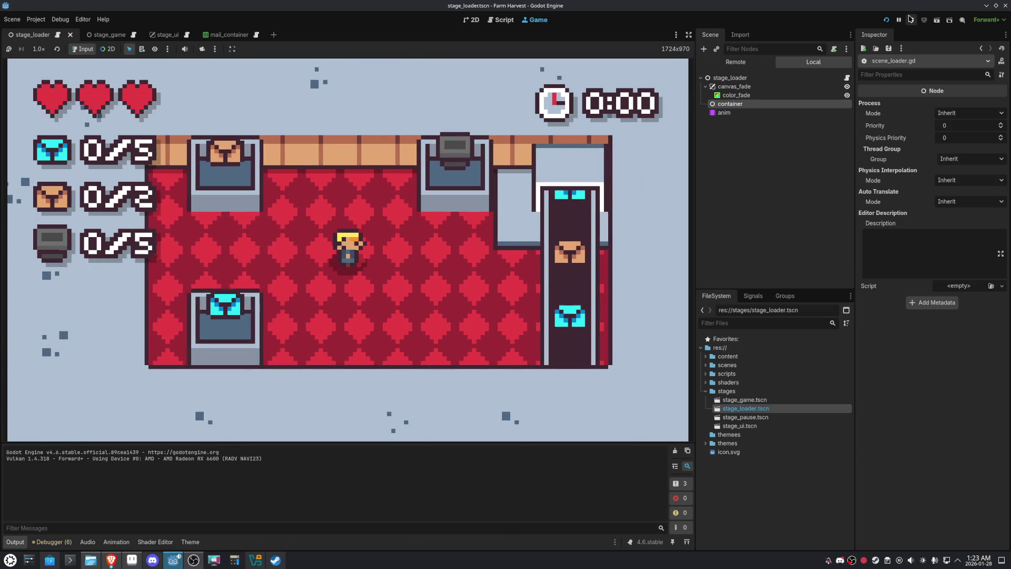
pyautogui.press('F8')
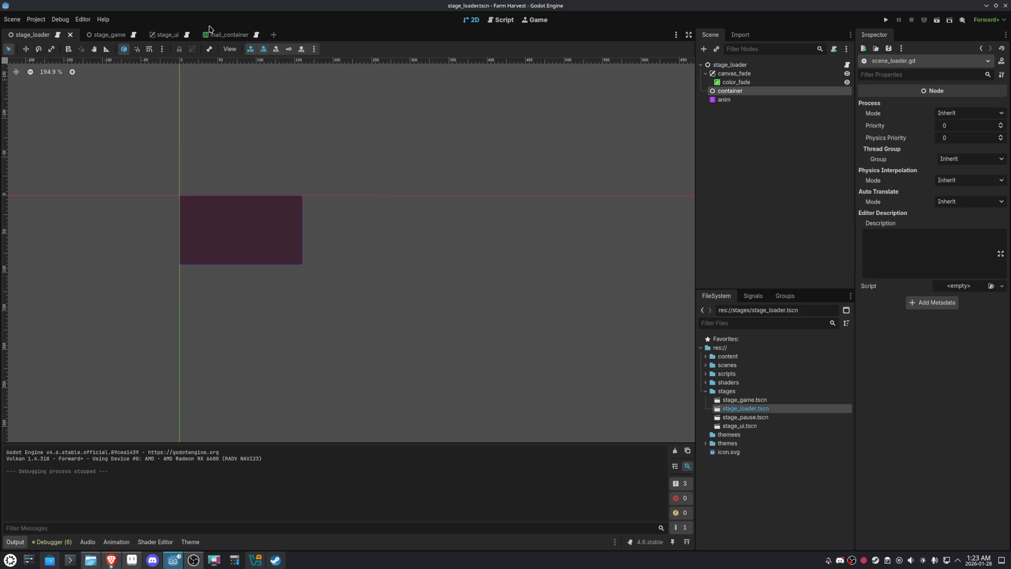
# Step: Open the player scene from the scenes folder and select its root node
pyautogui.click(706, 391)
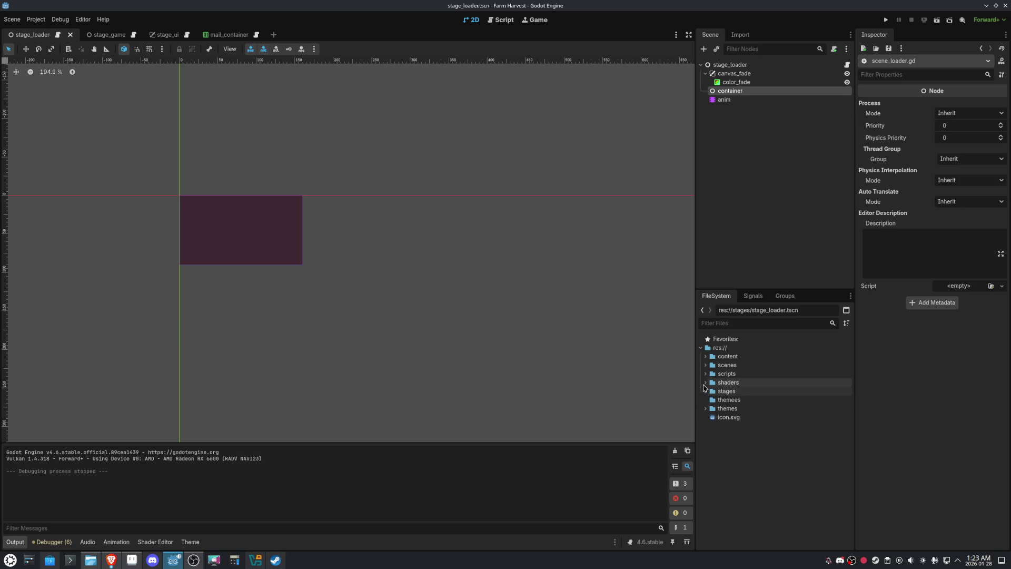
pyautogui.click(706, 365)
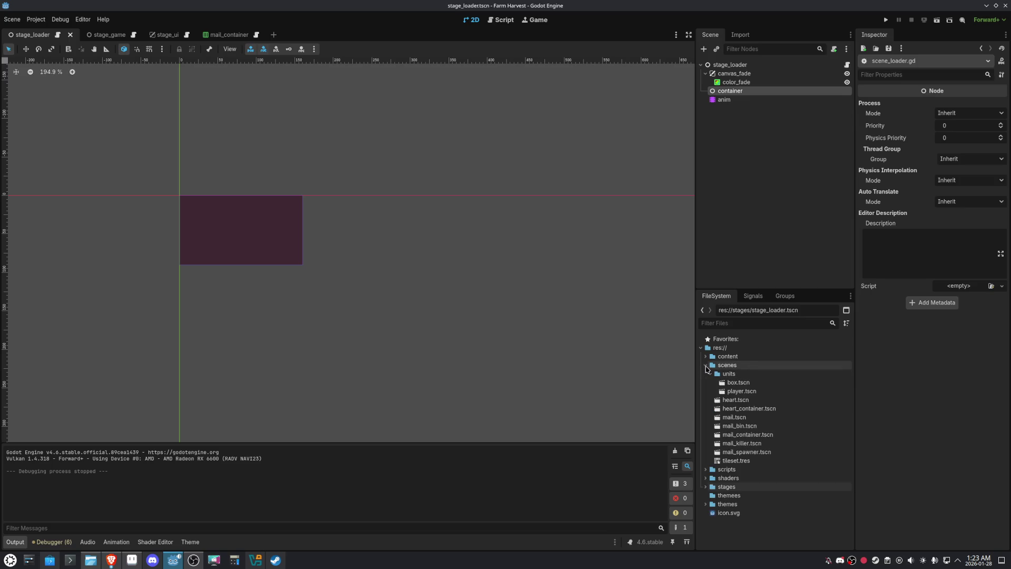
pyautogui.doubleClick(732, 390)
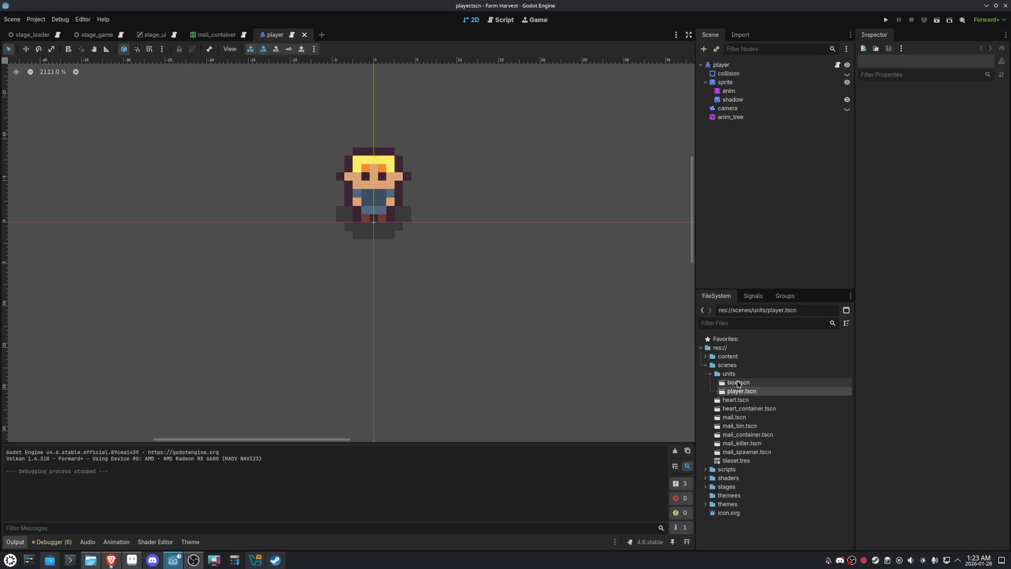
pyautogui.click(732, 65)
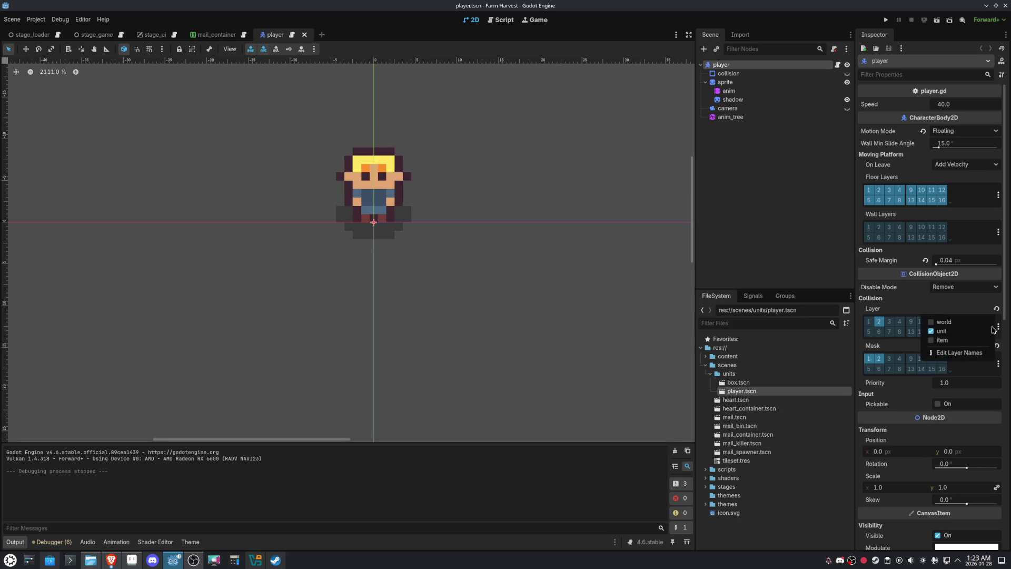
# Step: Check the physics layer names (Layer 1 world) in Project Settings, then toggle collision layer 2, unit
pyautogui.click(955, 352)
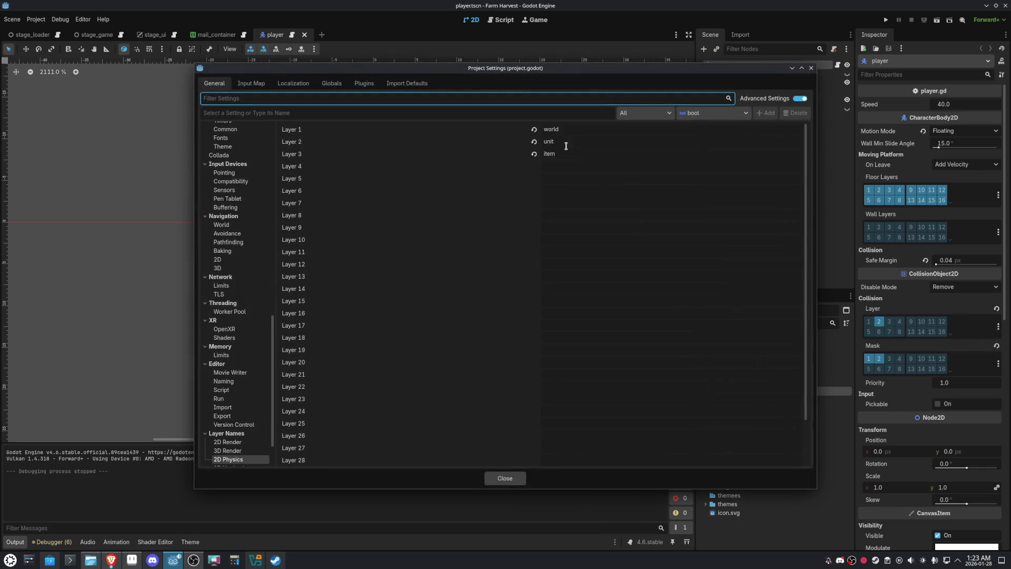
pyautogui.click(568, 130)
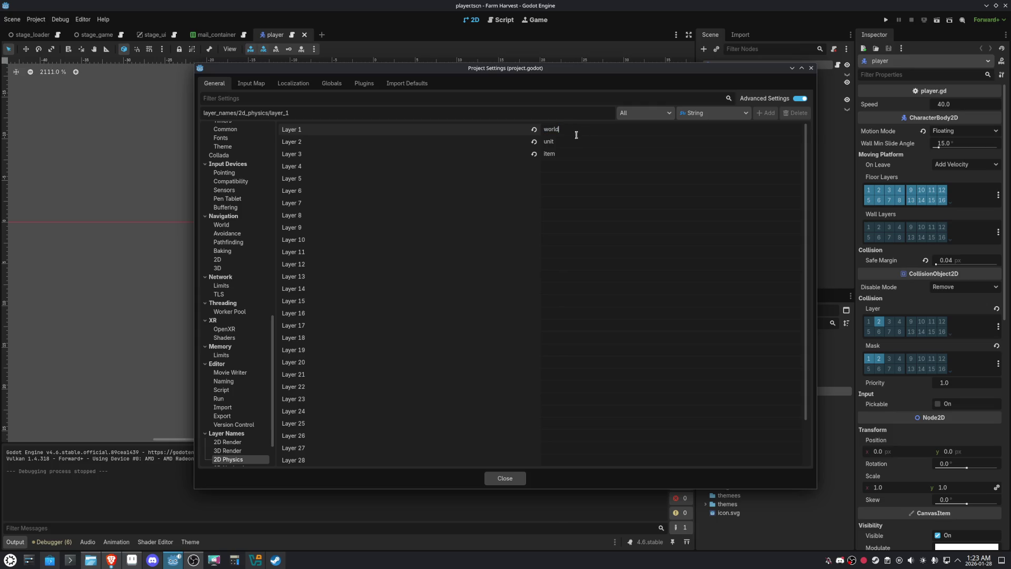
pyautogui.click(498, 479)
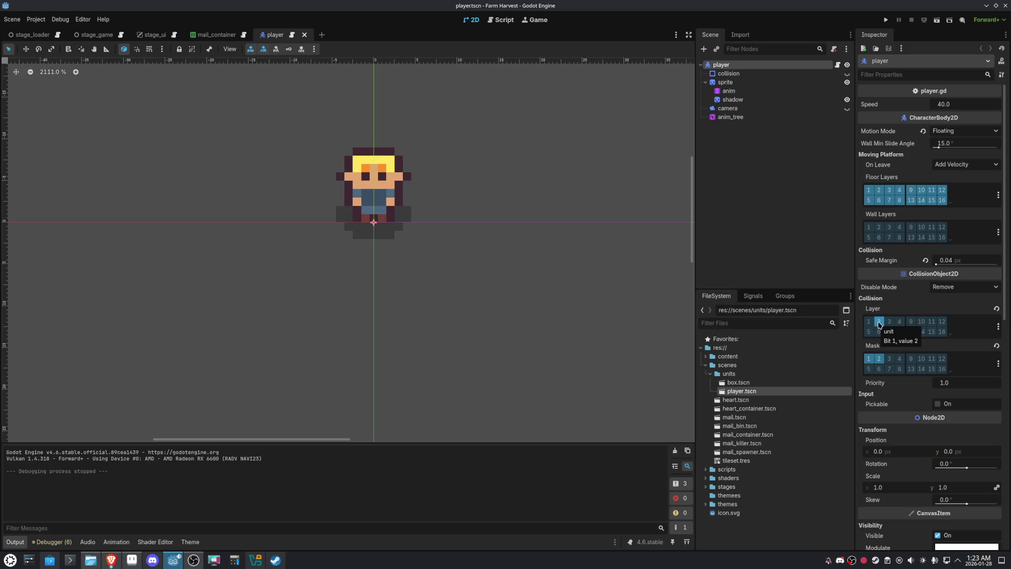
pyautogui.click(879, 323)
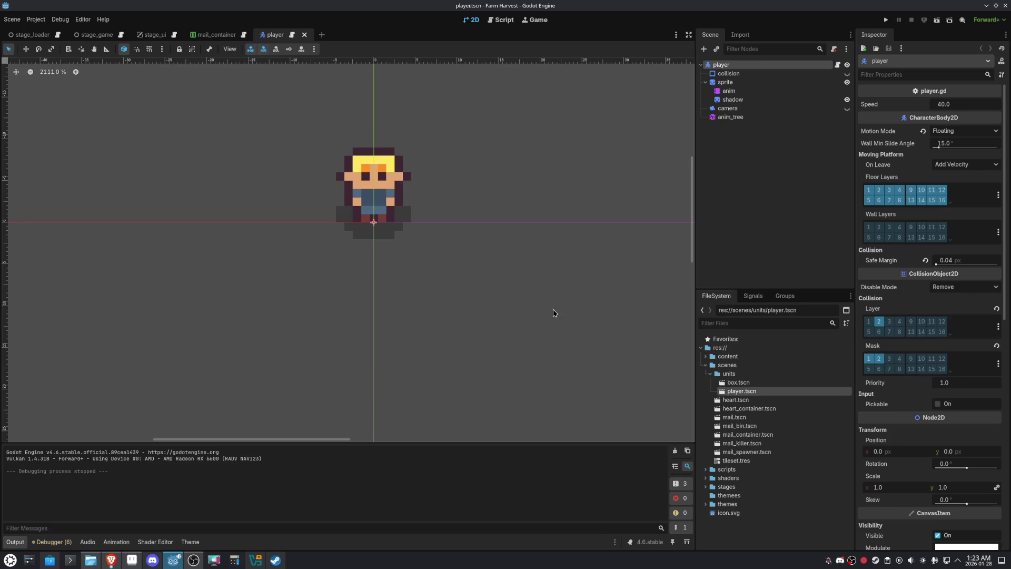
# Step: Turn on the player's collision mask layers 1 and 2, then run the project from the player scene
pyautogui.click(869, 361)
pyautogui.click(879, 360)
pyautogui.click(208, 33)
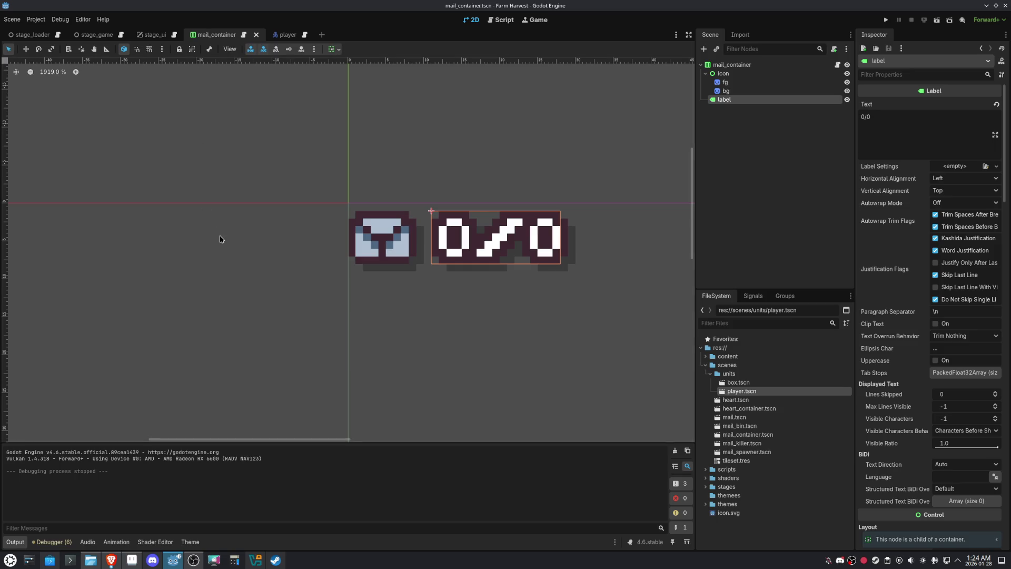
pyautogui.click(284, 34)
pyautogui.scroll(-3, 277, 234)
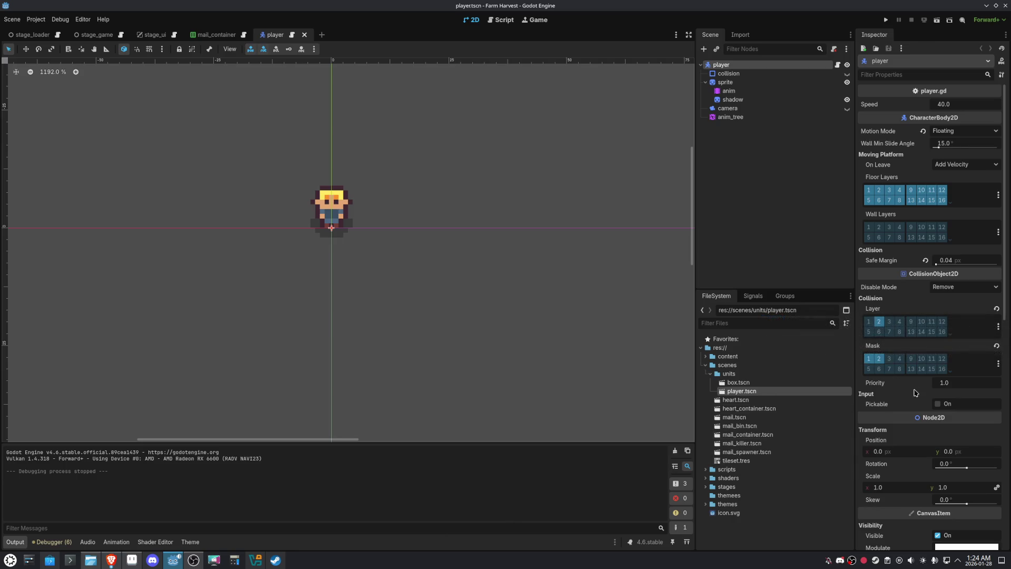
pyautogui.click(886, 21)
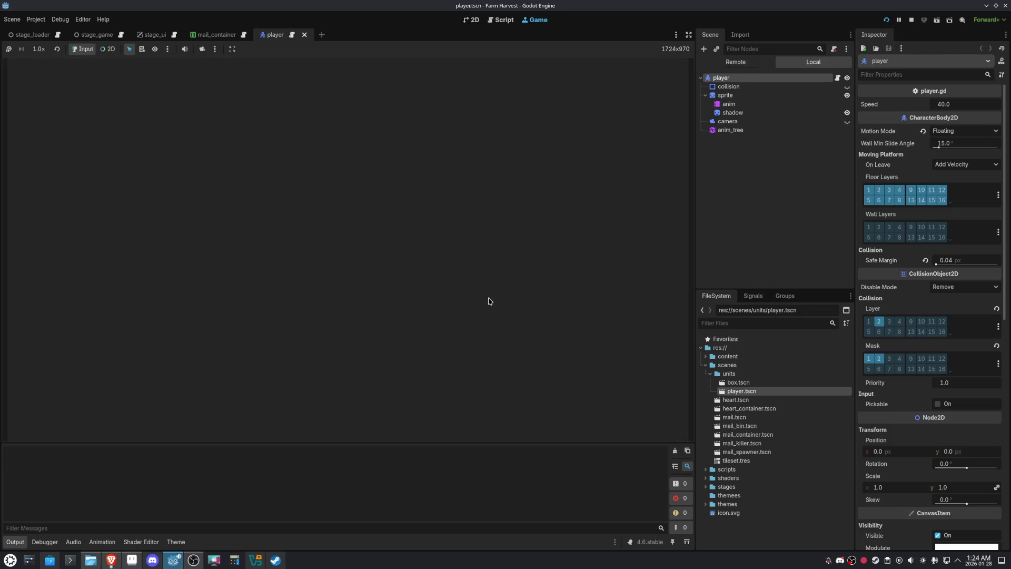
# Step: Walk the player around the room with the arrow keys to test movement
pyautogui.press('Up')
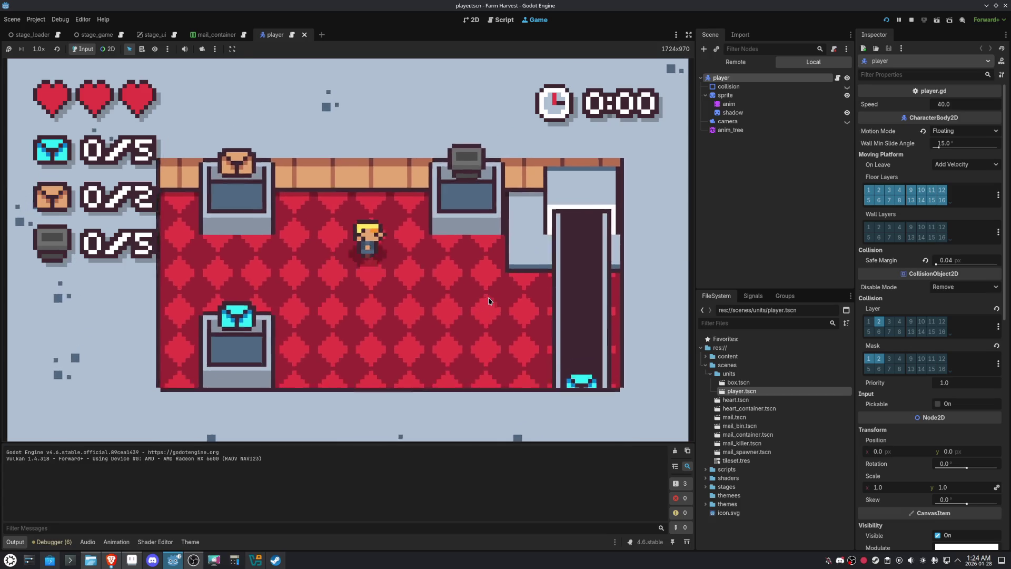
pyautogui.press('Down')
pyautogui.press('Left')
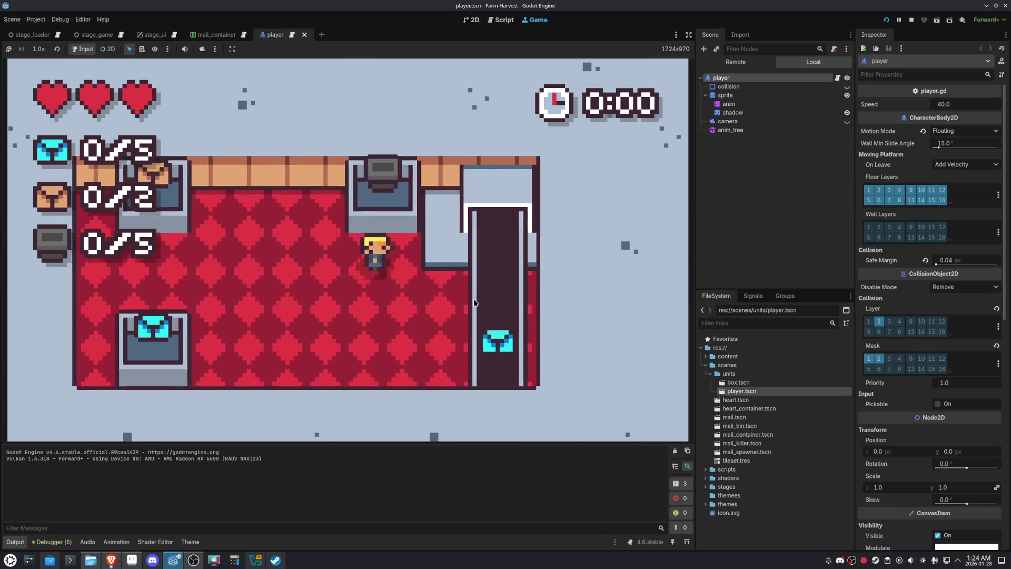
pyautogui.press('Left')
pyautogui.press('Up')
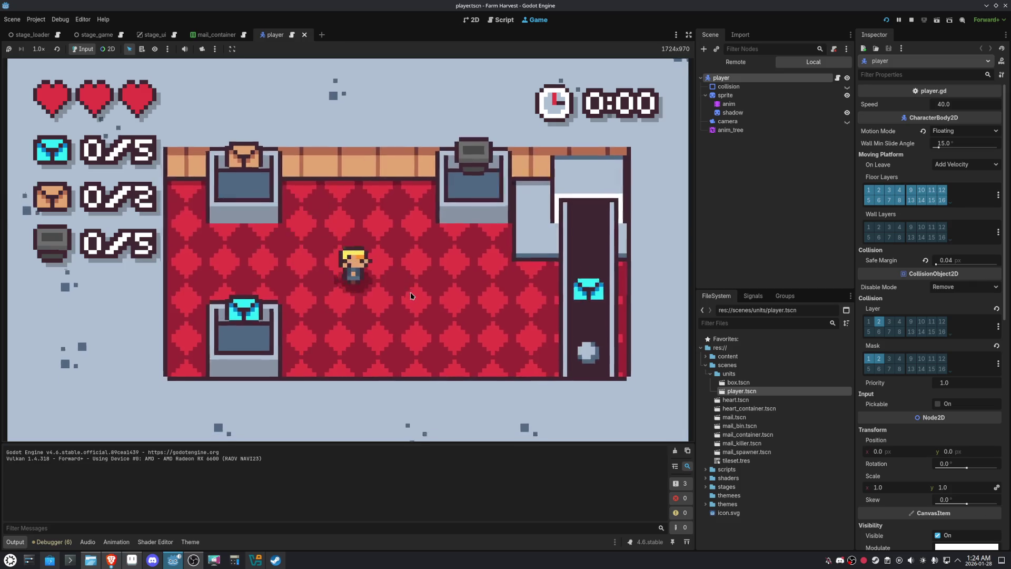
pyautogui.press('Down')
pyautogui.press('Right')
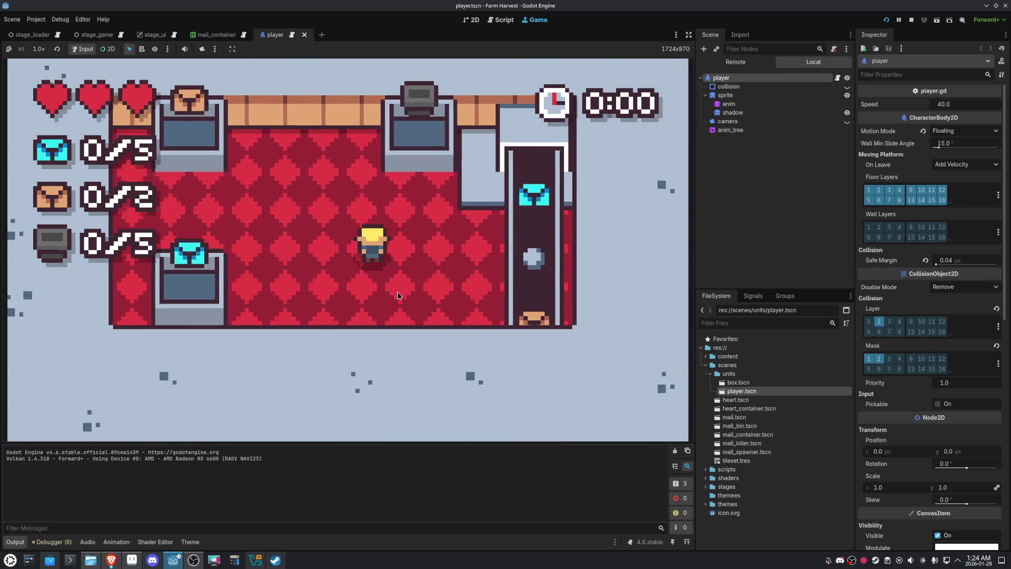
pyautogui.press('Left')
pyautogui.press('Down')
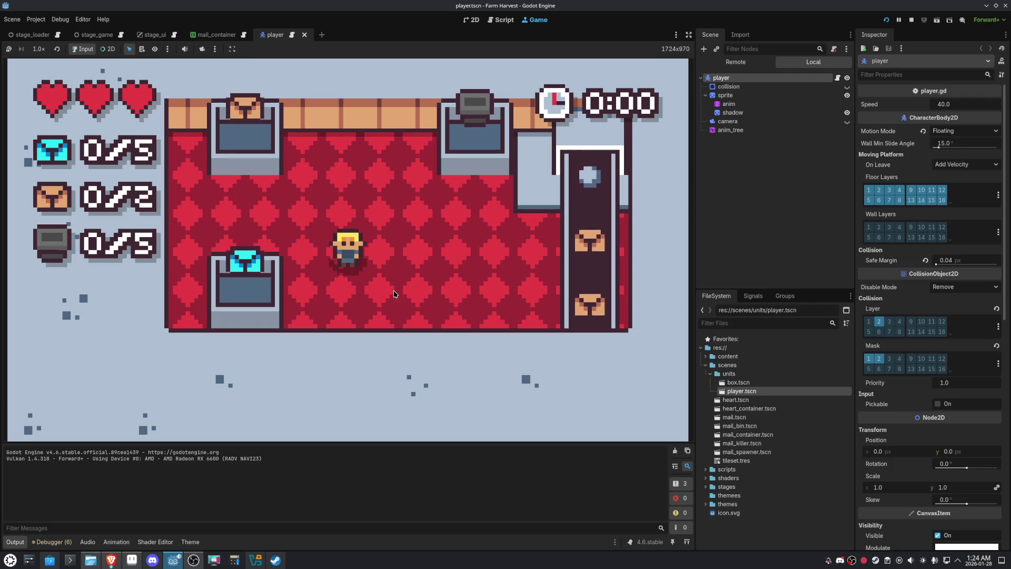
pyautogui.press('Up')
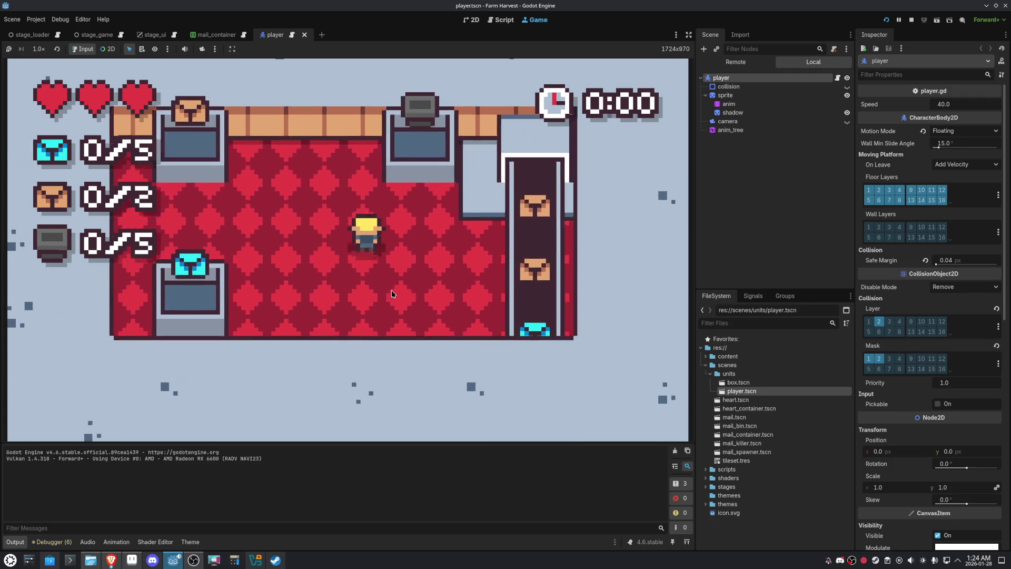
pyautogui.press('Left')
pyautogui.press('Down')
pyautogui.press('Right')
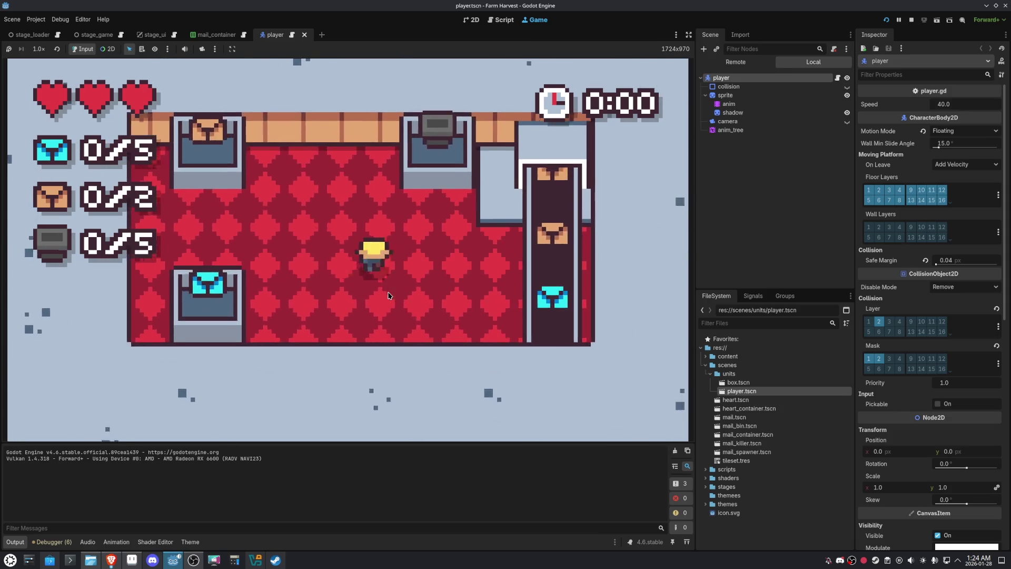
pyautogui.press('Up')
pyautogui.press('Left')
pyautogui.press('Down')
pyautogui.press('Right')
pyautogui.press('Left')
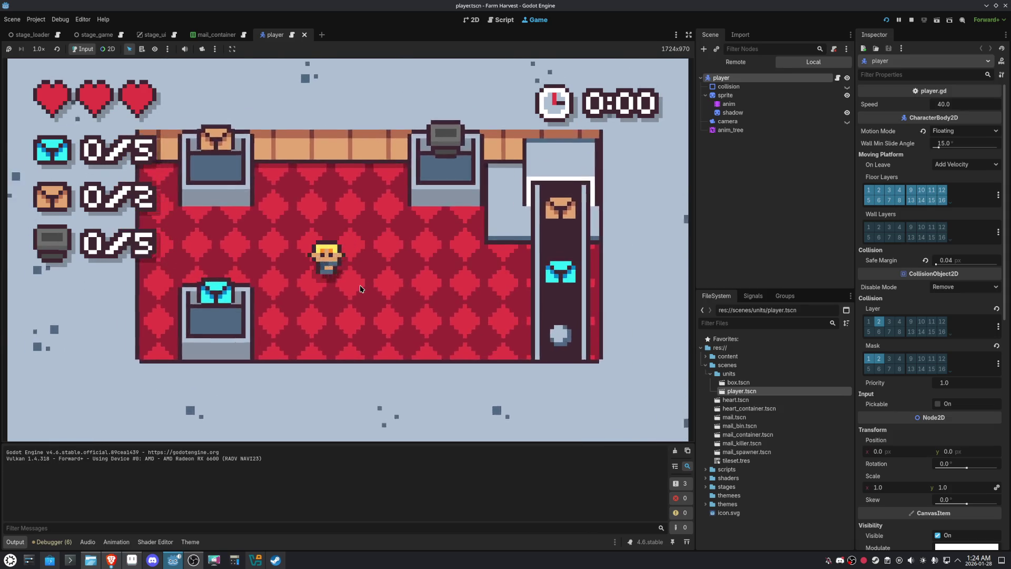
pyautogui.press('Right')
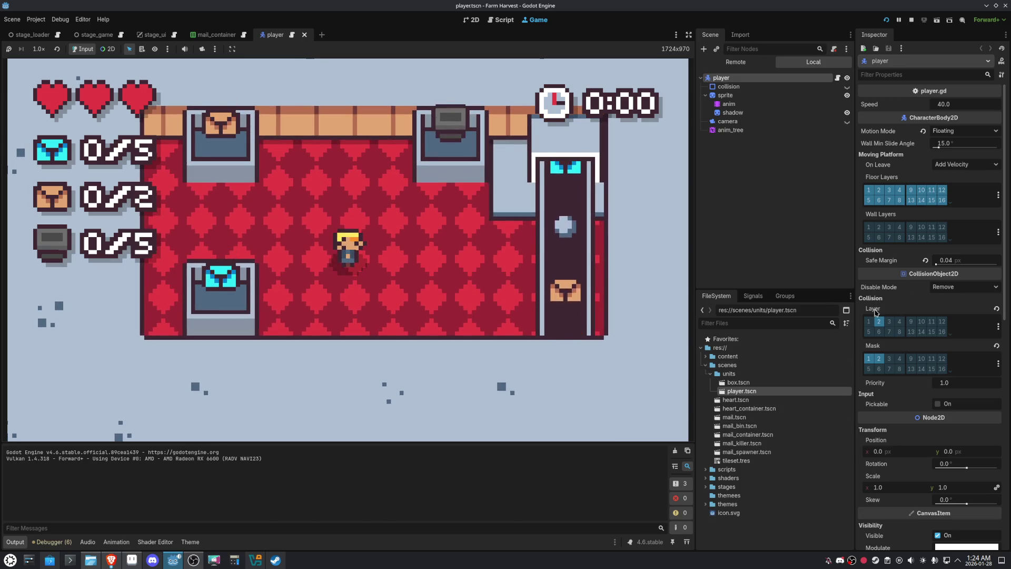
pyautogui.moveTo(875, 313)
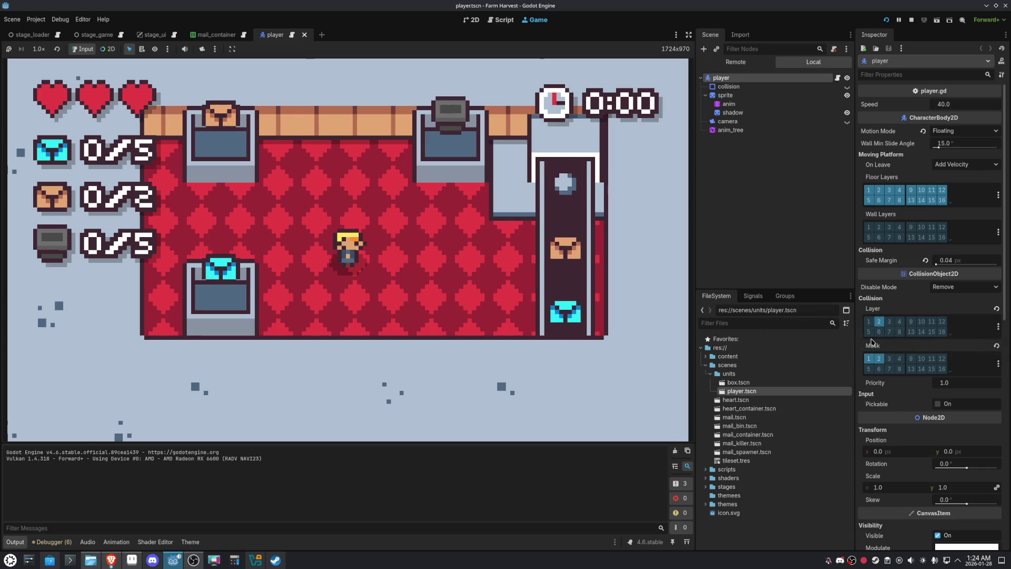
pyautogui.press('Up')
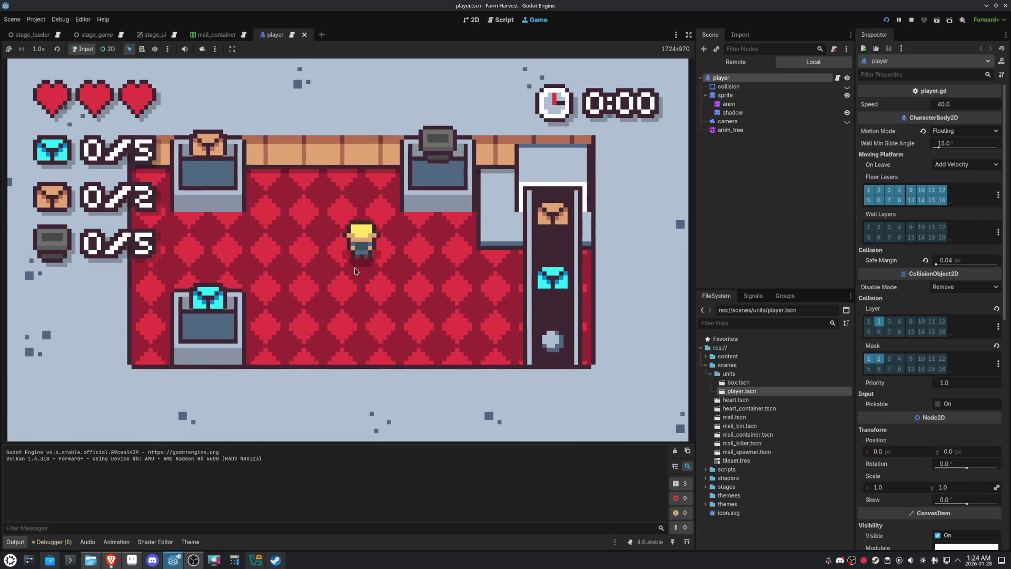
pyautogui.press('Down')
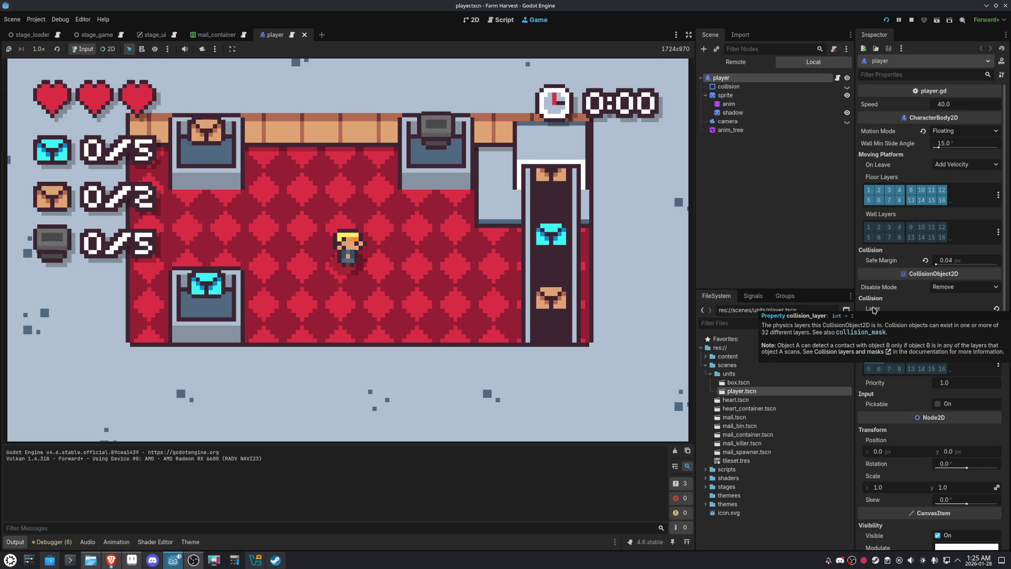
# Step: Refocus the game, walk the player around the walls again, then stop the running game with F8
pyautogui.click(368, 249)
pyautogui.press('Left')
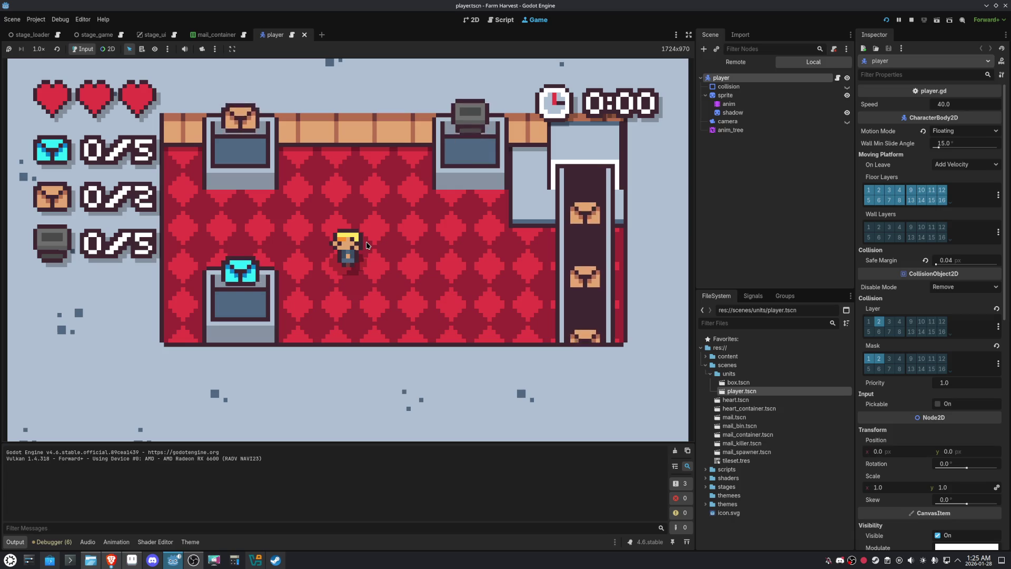
pyautogui.press('Up')
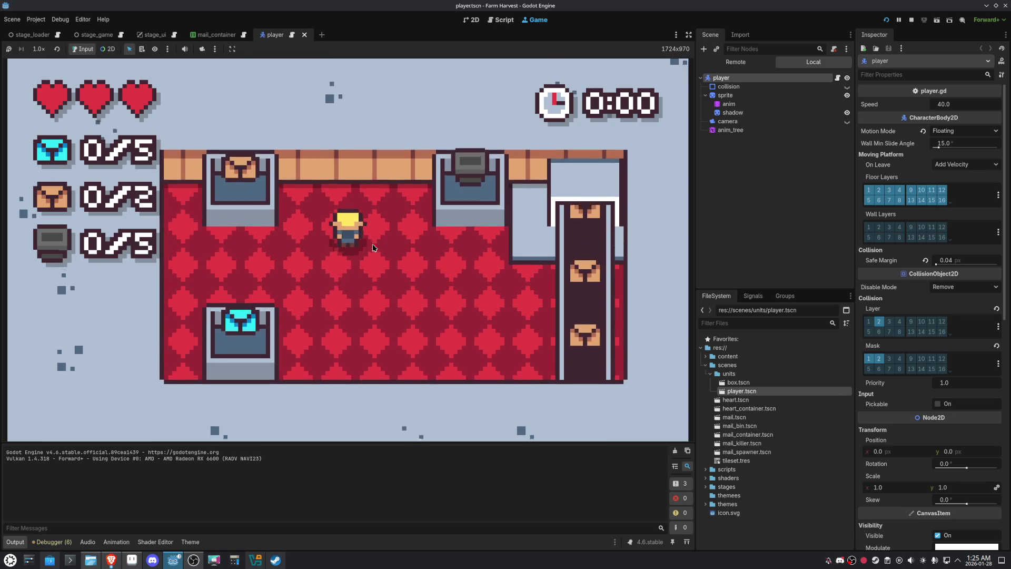
pyautogui.press('Down')
pyautogui.press('Left')
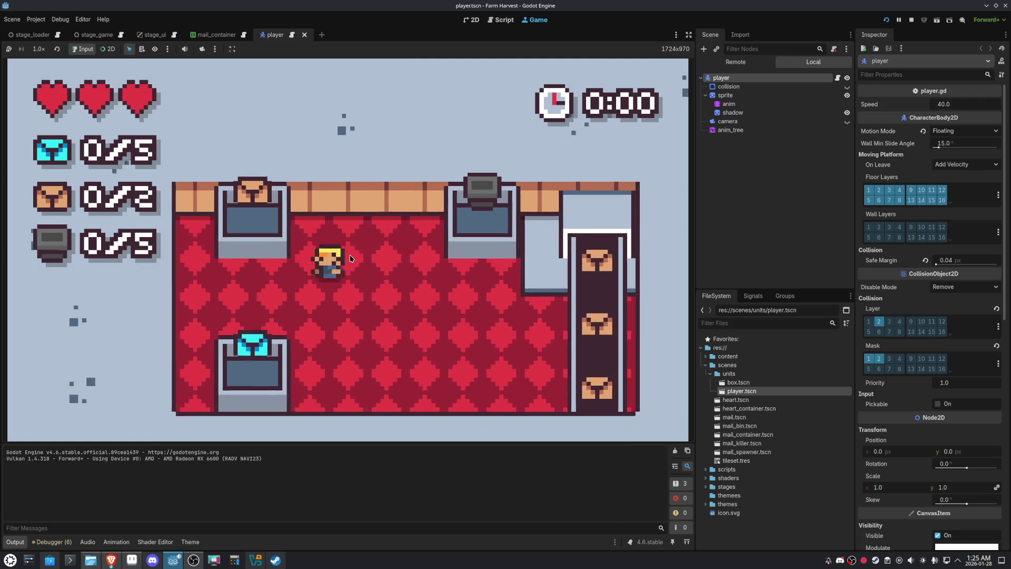
pyautogui.press('Right')
pyautogui.press('Up')
pyautogui.press('Left')
pyautogui.press('Down')
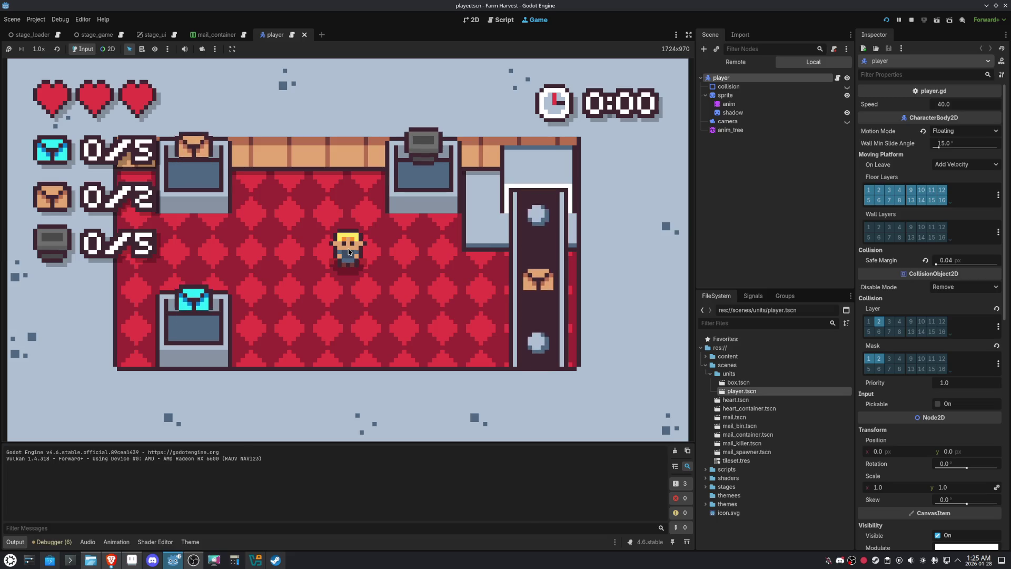
pyautogui.press('Up')
pyautogui.press('Left')
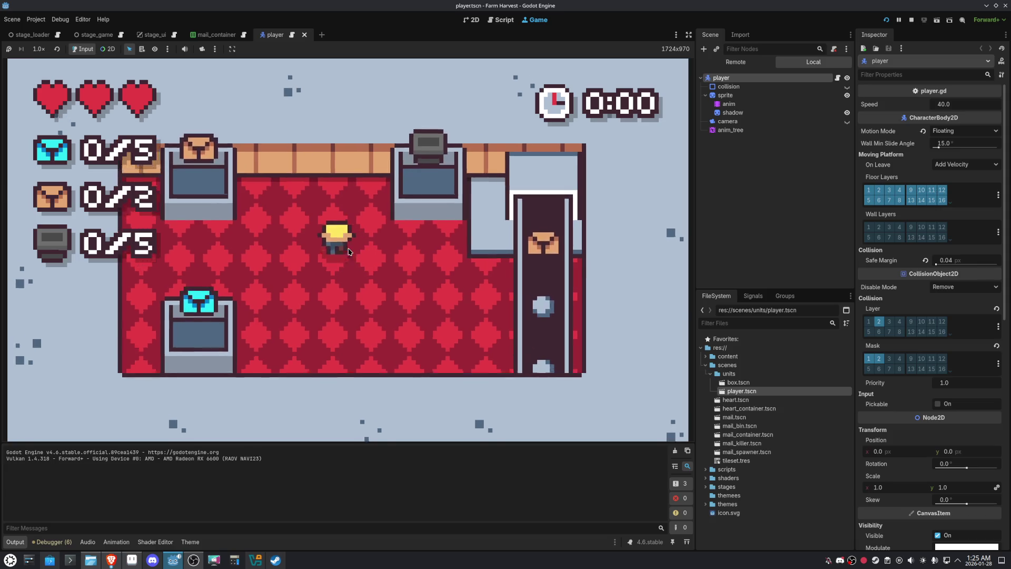
pyautogui.press('Up')
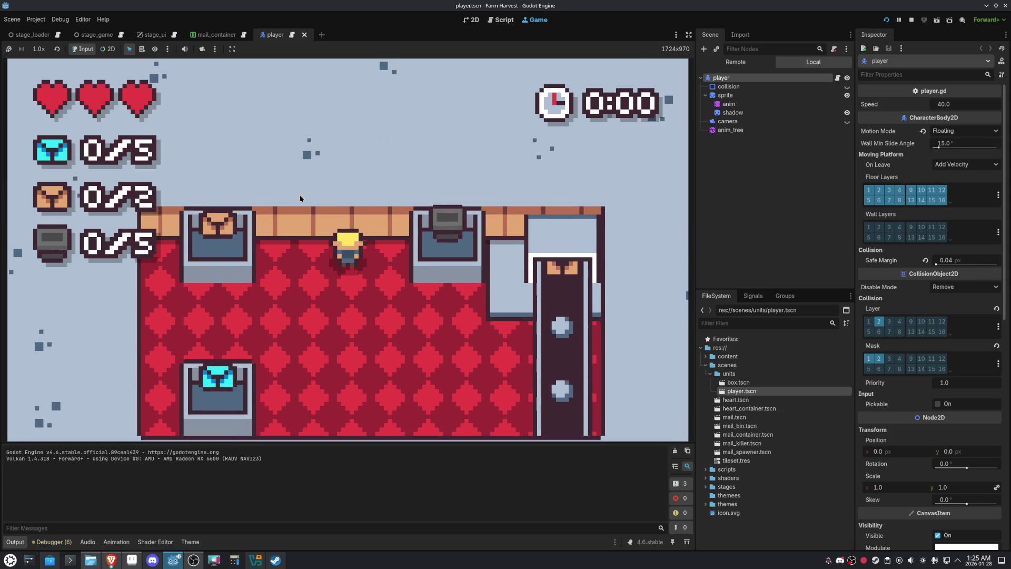
pyautogui.press('Down')
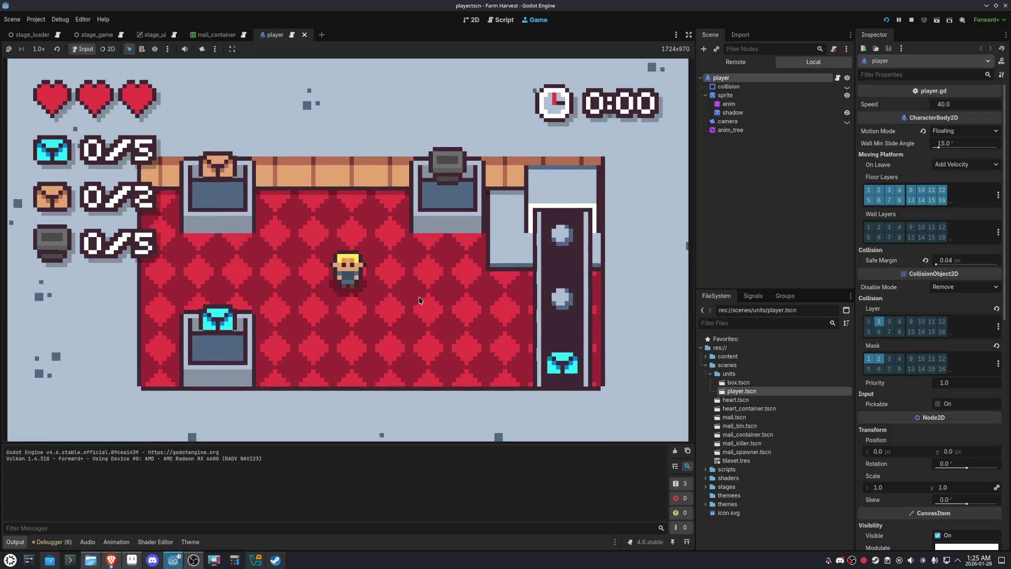
pyautogui.press('Right')
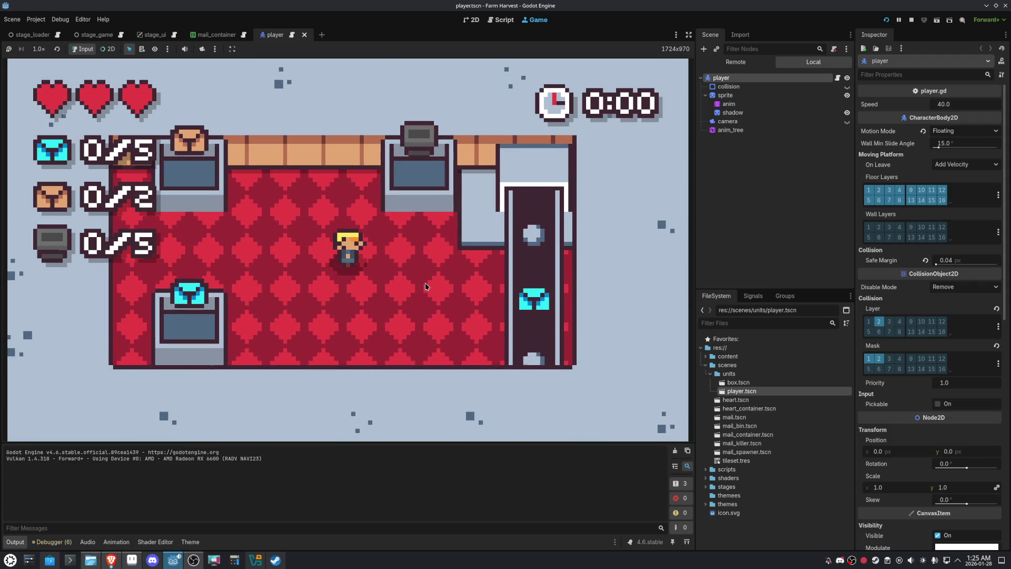
pyautogui.press('Up')
pyautogui.press('Left')
pyautogui.press('Down')
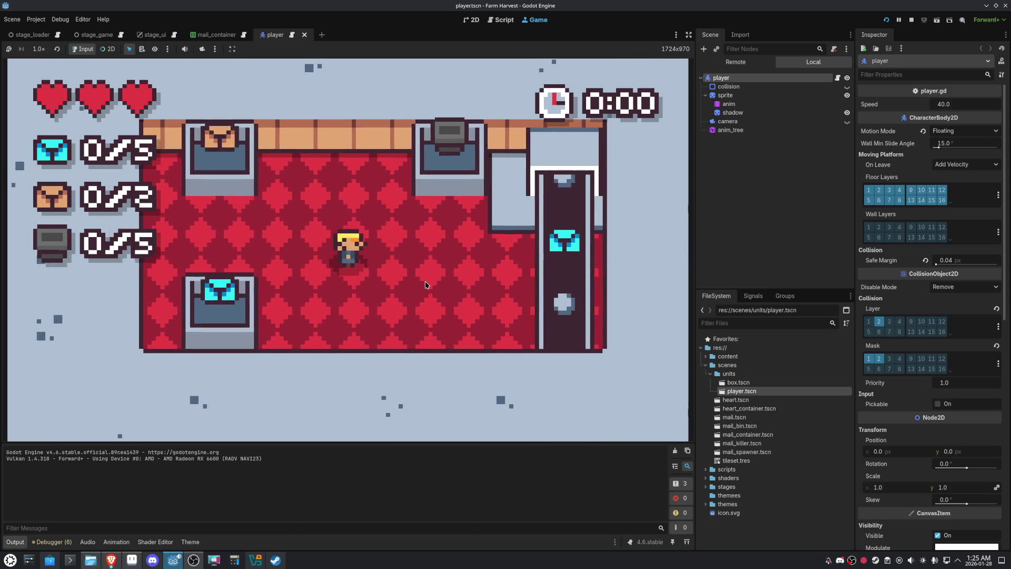
pyautogui.press('Right')
pyautogui.press('Down')
pyautogui.press('Right')
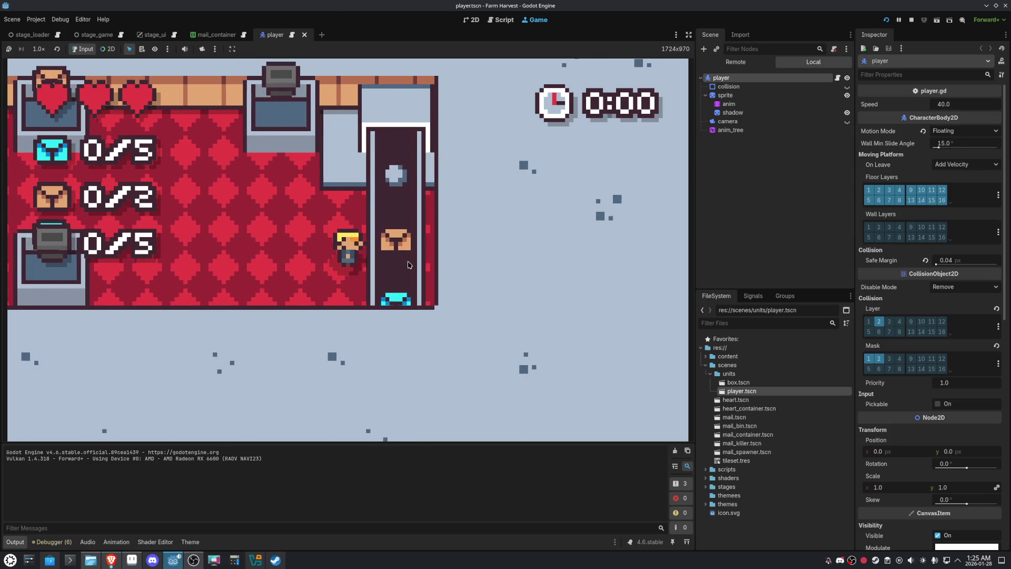
pyautogui.press('Left')
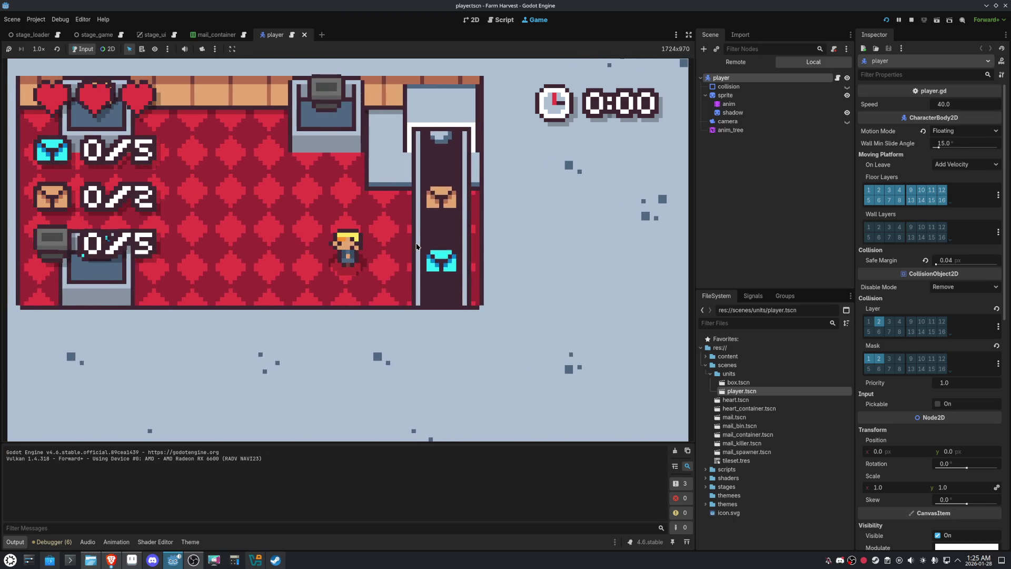
pyautogui.press('Right')
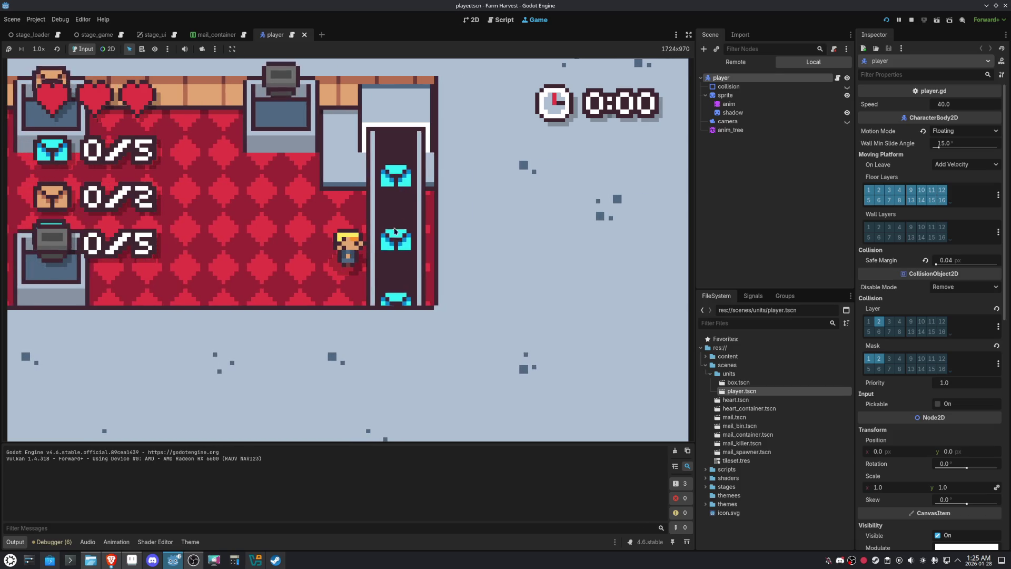
pyautogui.press('Left')
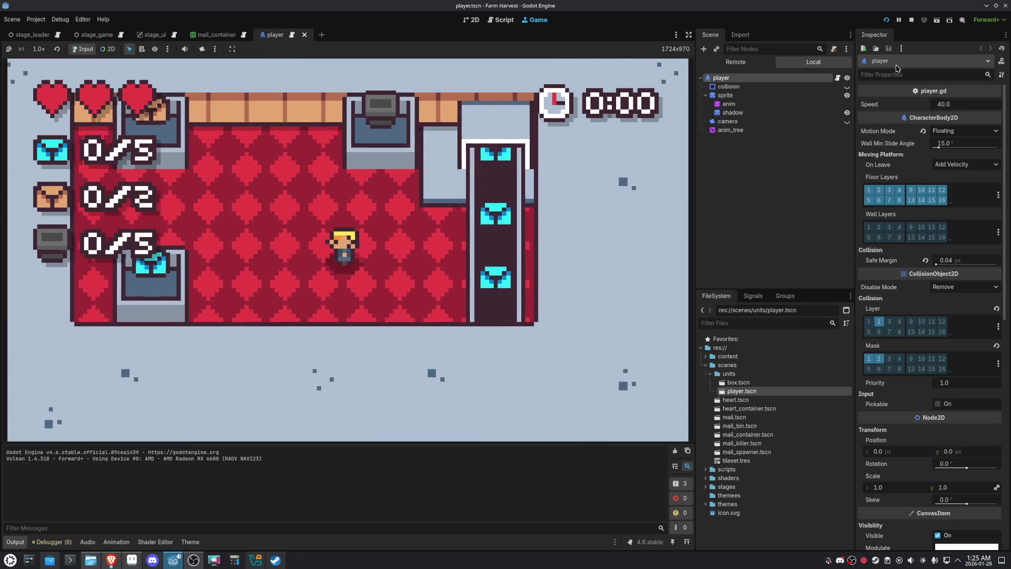
pyautogui.press('F8')
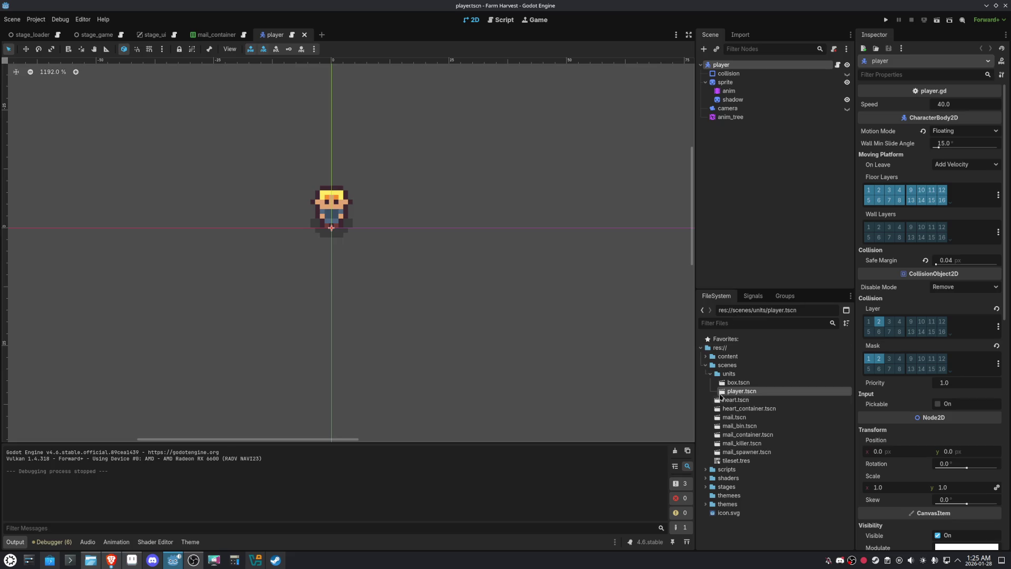
# Step: Open box.tscn, then delete it from the units folder and confirm Remove
pyautogui.doubleClick(739, 382)
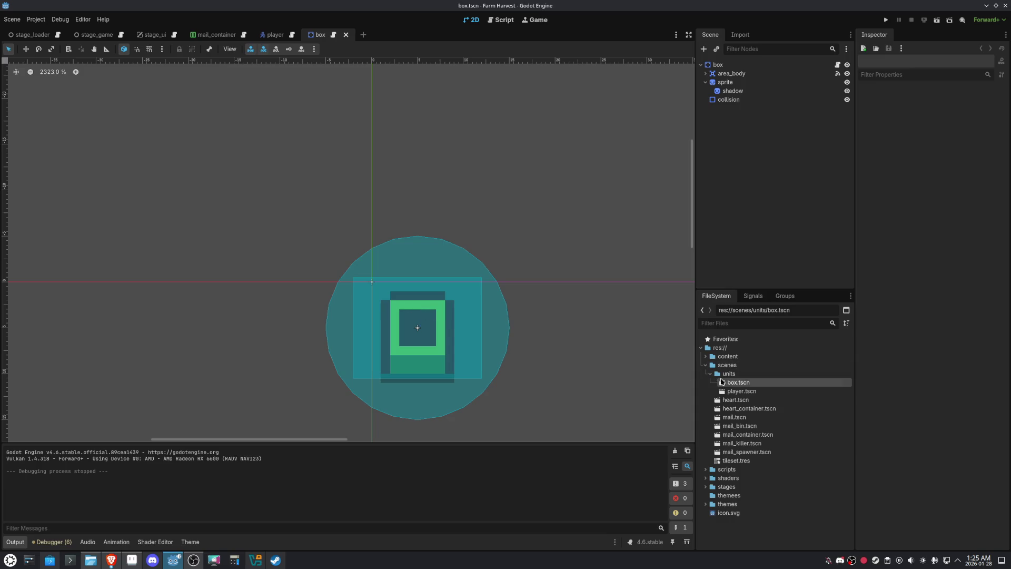
pyautogui.rightClick(723, 383)
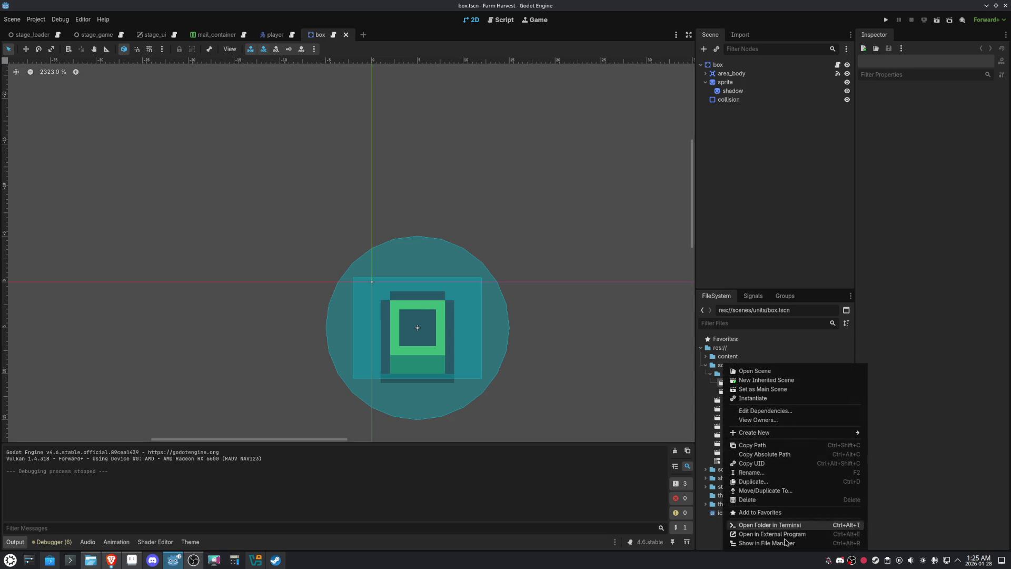
pyautogui.click(770, 500)
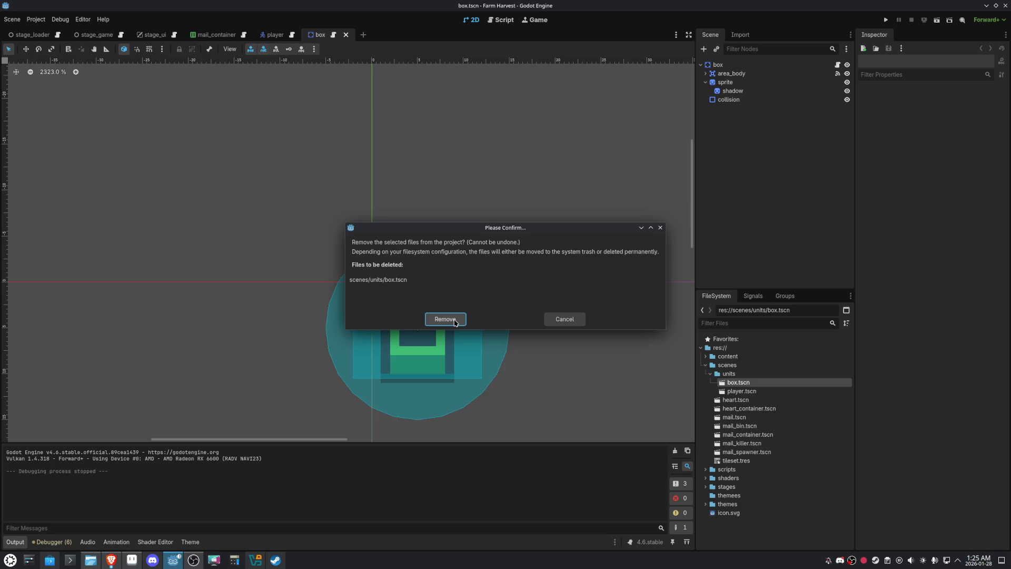
pyautogui.click(454, 319)
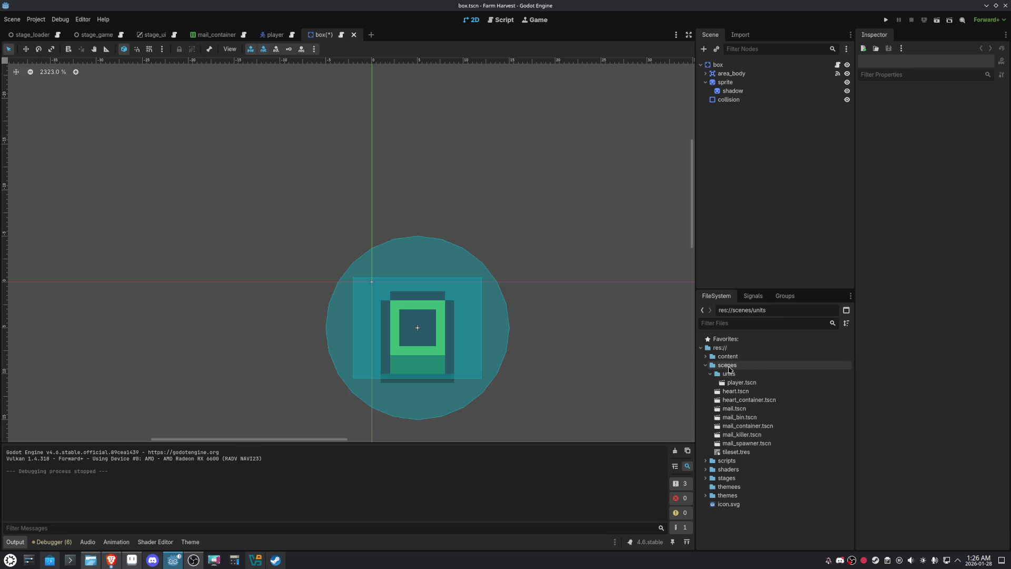
pyautogui.rightClick(732, 368)
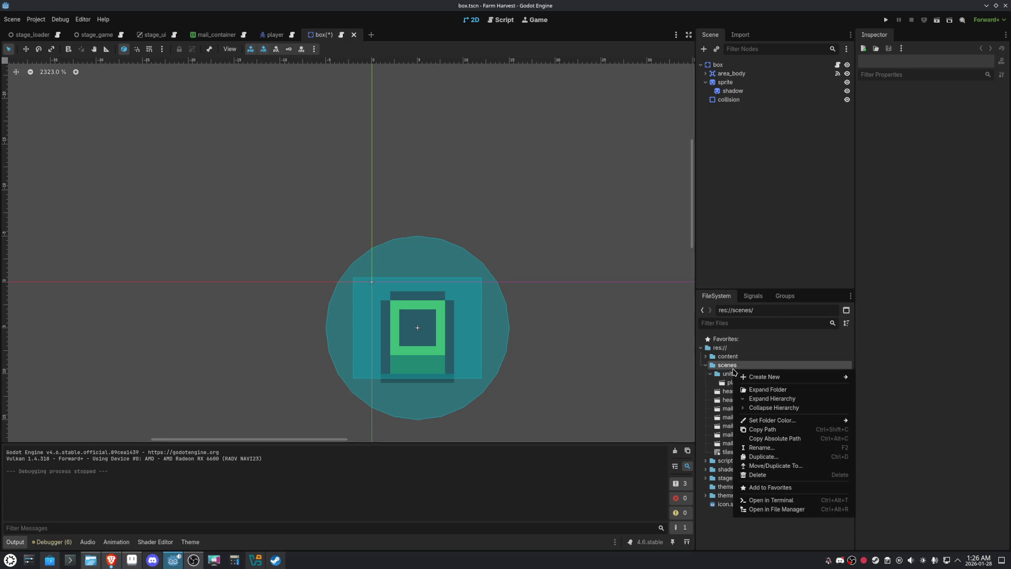
# Step: Create a new folder named hearts inside the scenes folder
pyautogui.click(768, 390)
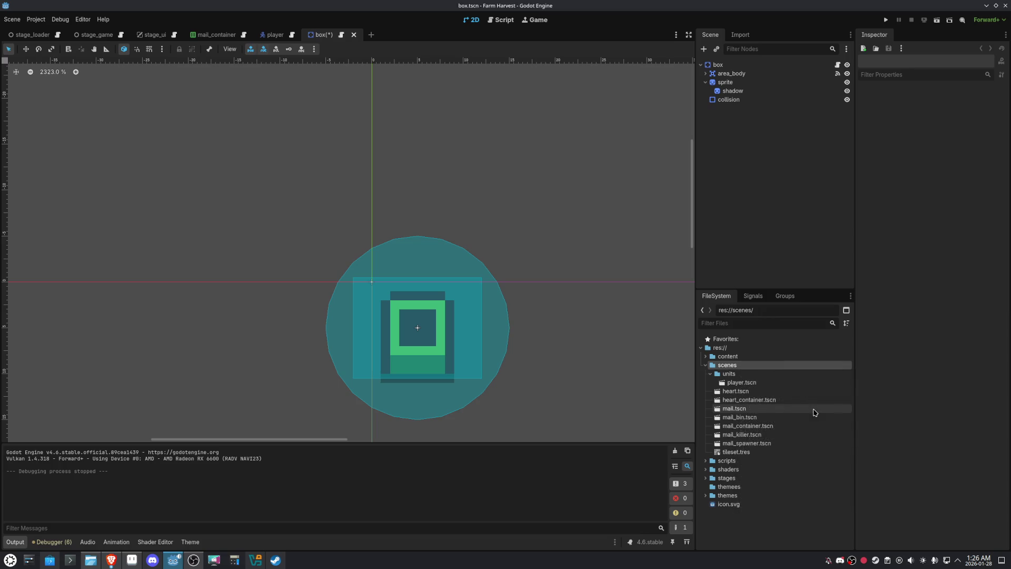
pyautogui.rightClick(737, 367)
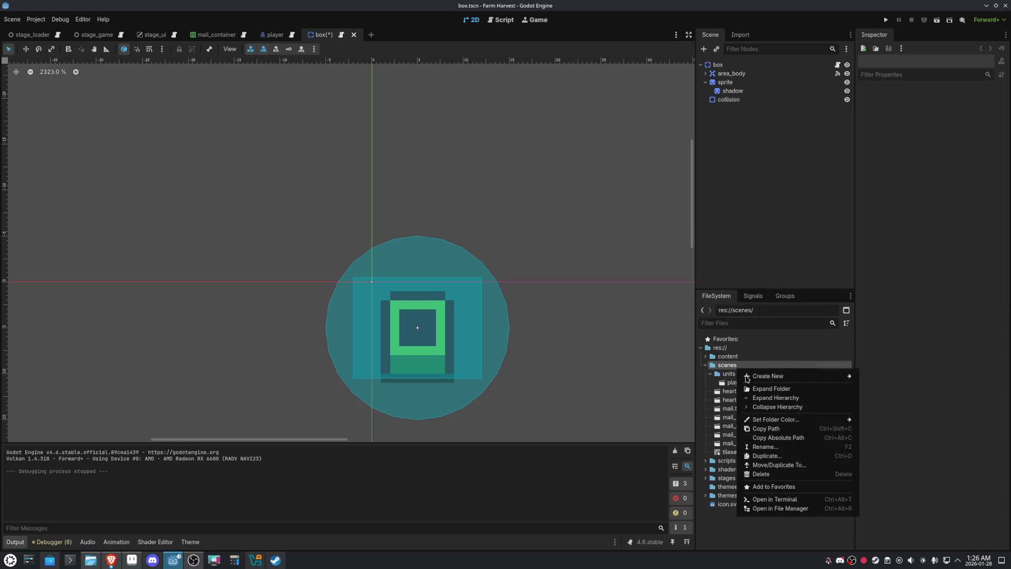
pyautogui.moveTo(766, 376)
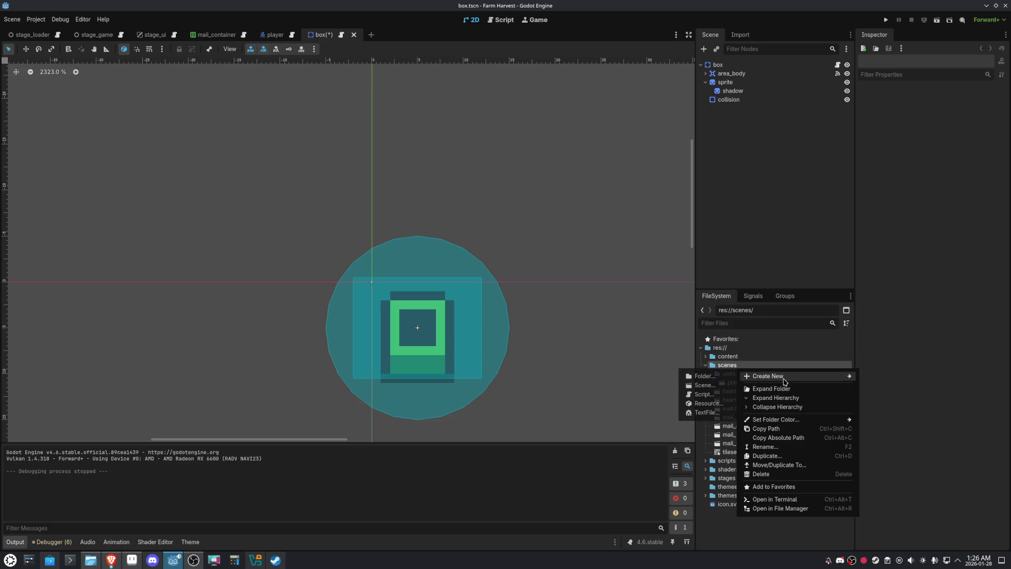
pyautogui.click(728, 380)
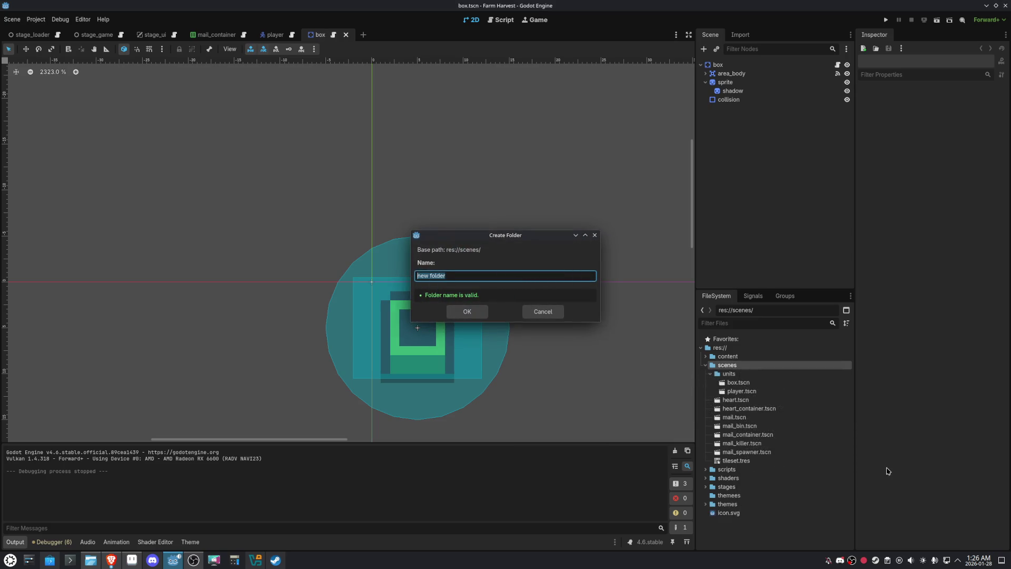
pyautogui.write('s')
pyautogui.press('Return')
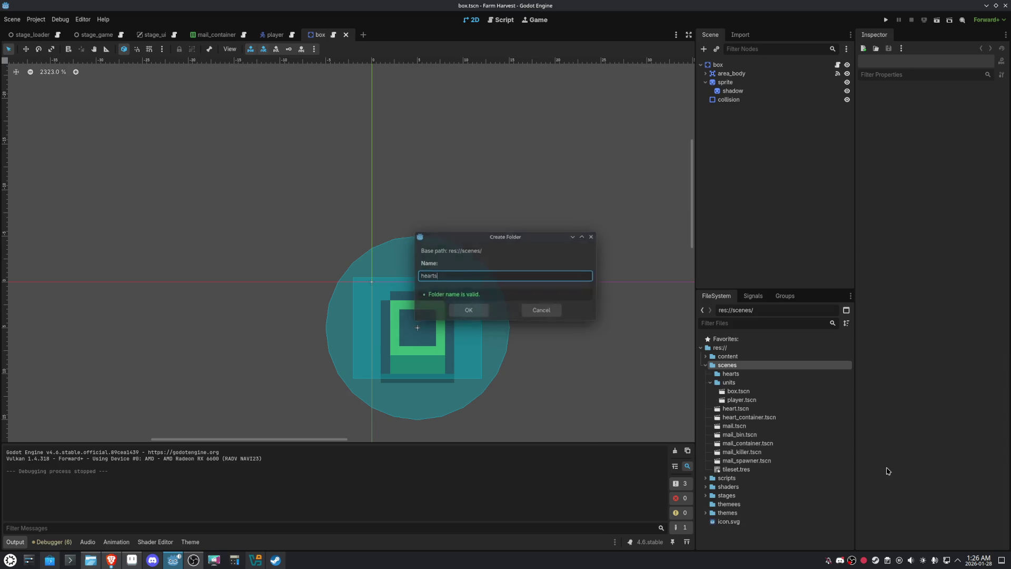
# Step: Move heart.tscn and heart_container.tscn into the hearts folder
pyautogui.click(734, 410)
pyautogui.keyDown('shift'); pyautogui.click(732, 419); pyautogui.keyUp('shift')
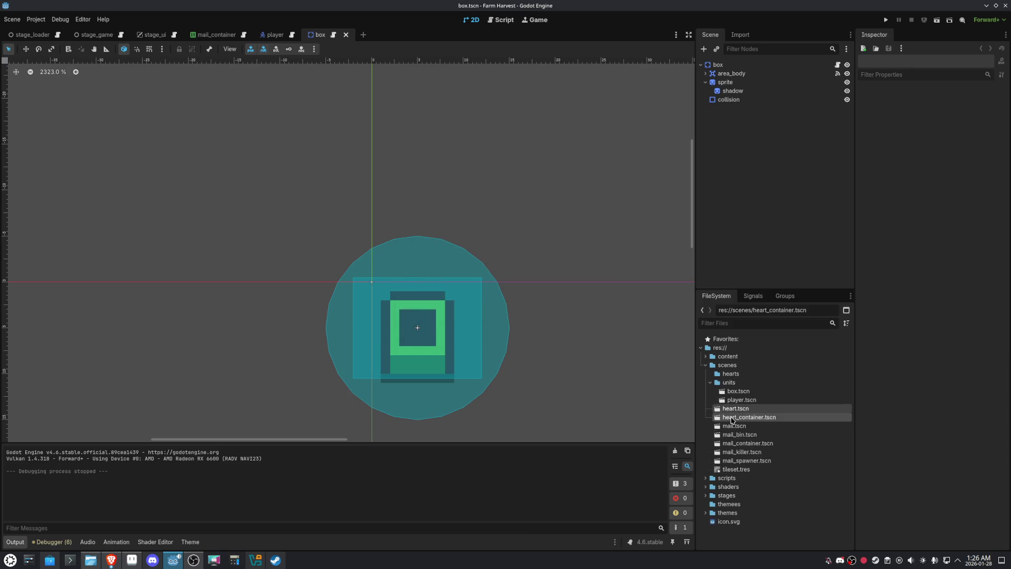
pyautogui.moveTo(734, 413); pyautogui.dragTo(731, 374)
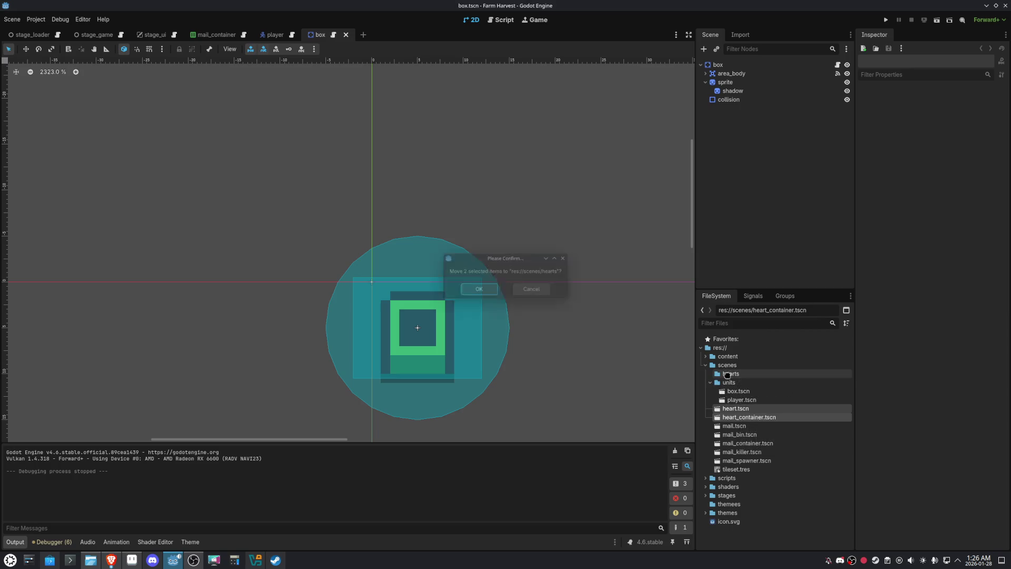
pyautogui.click(474, 291)
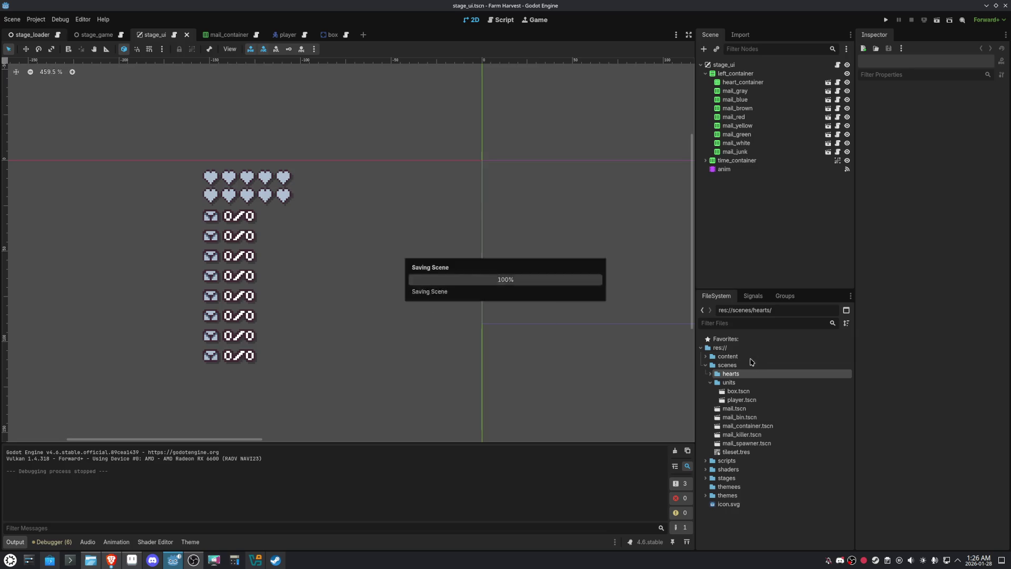
# Step: Open the heart and heart_container scenes and their scripts, ending on heart_container.gd
pyautogui.click(503, 21)
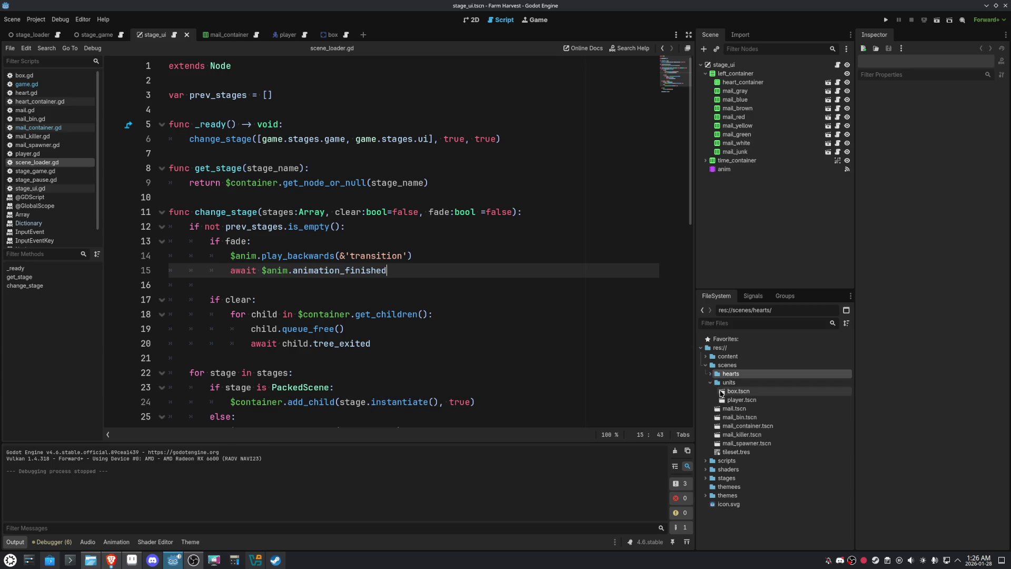
pyautogui.click(711, 374)
pyautogui.click(740, 383)
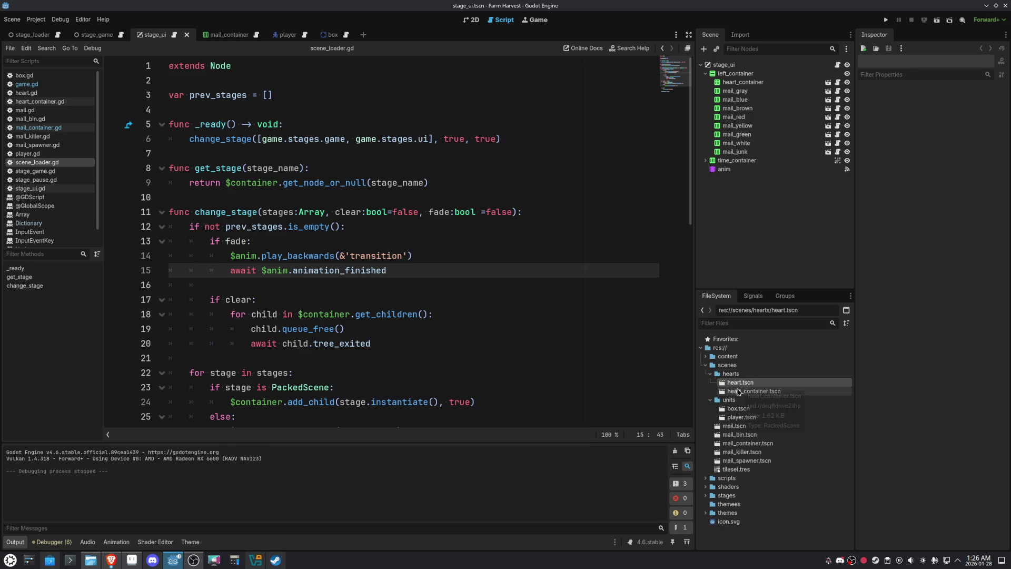
pyautogui.doubleClick(738, 392)
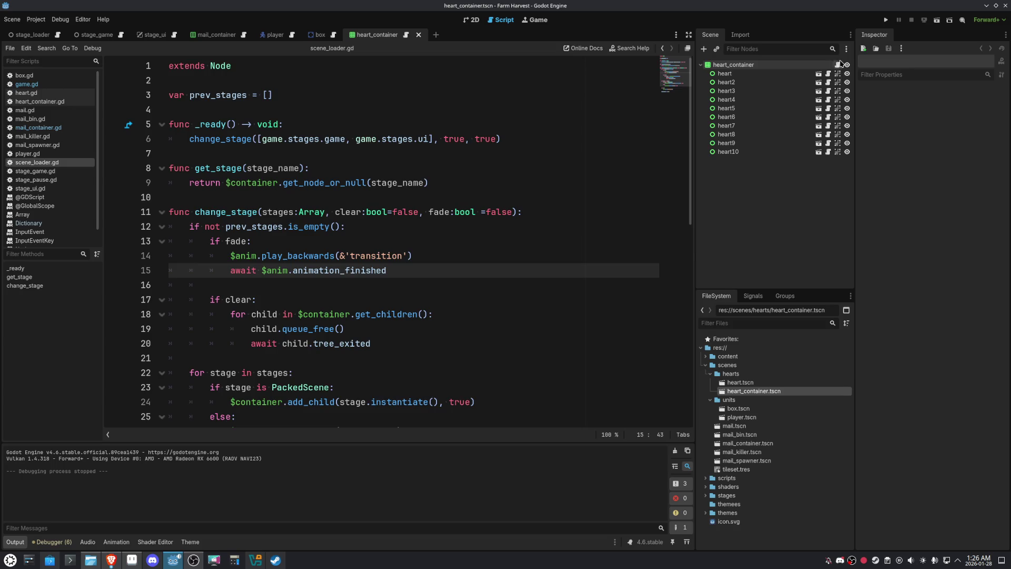
pyautogui.click(837, 64)
pyautogui.doubleClick(739, 382)
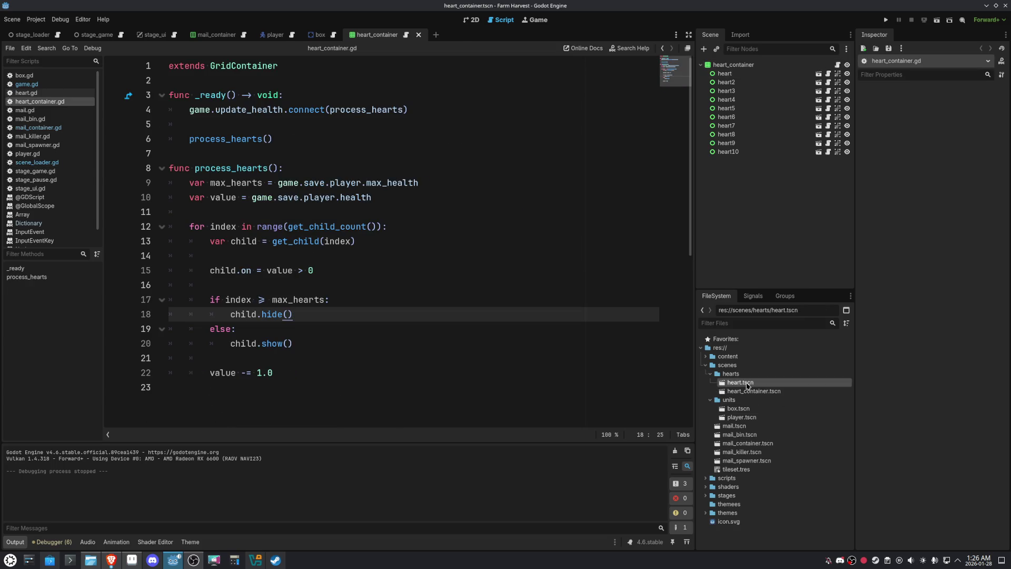
pyautogui.click(829, 65)
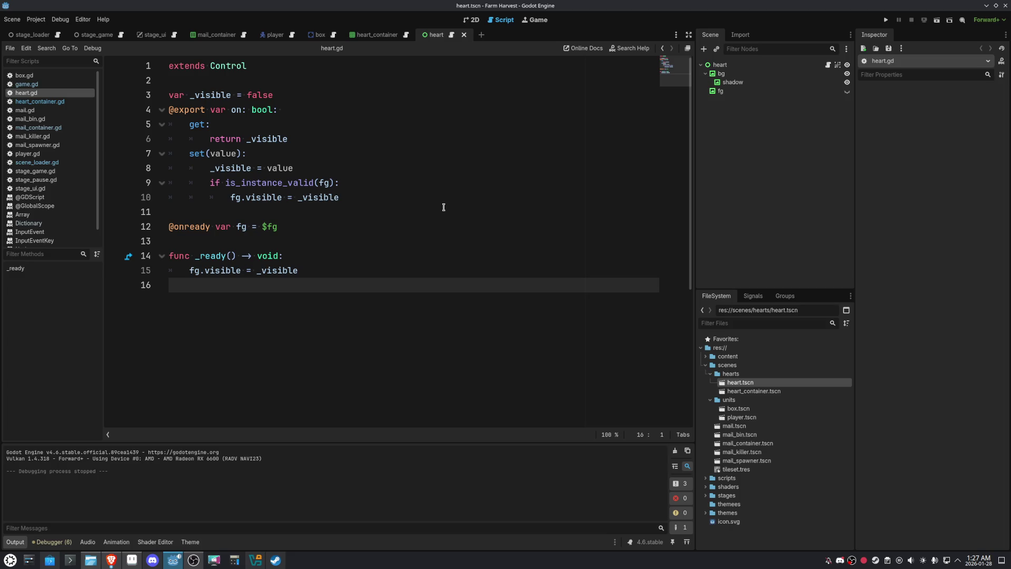
pyautogui.click(763, 394)
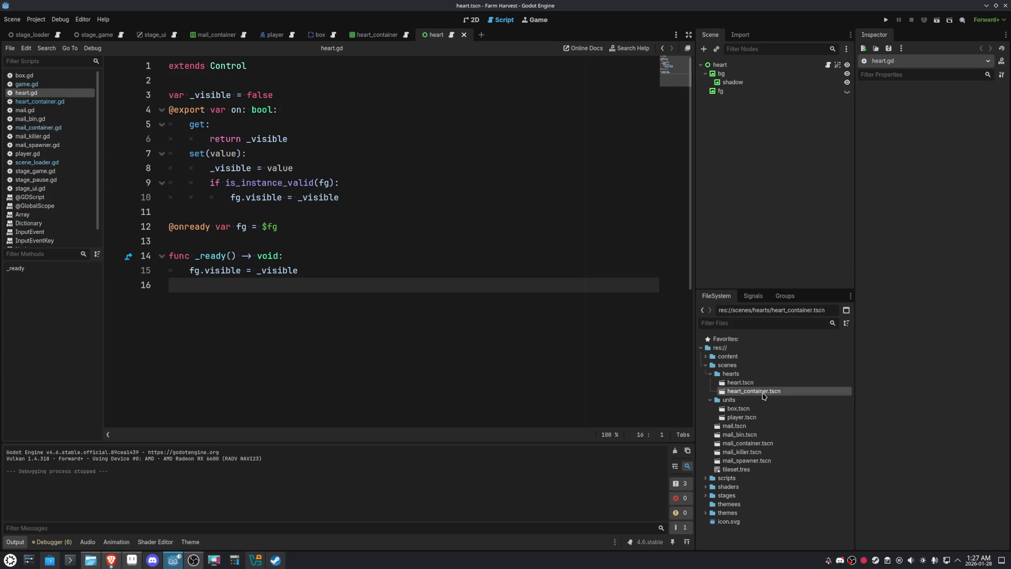
pyautogui.doubleClick(763, 396)
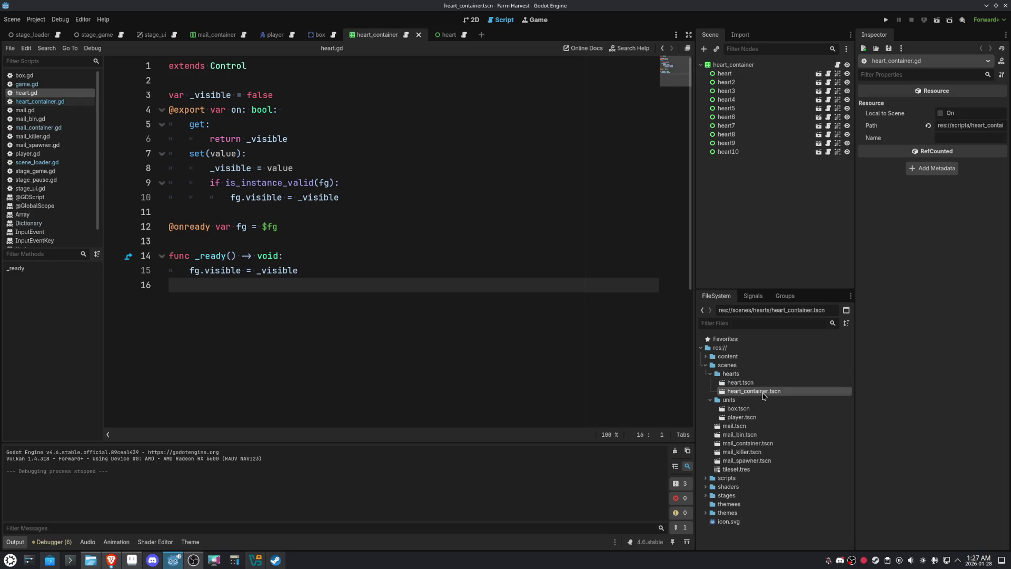
pyautogui.click(838, 64)
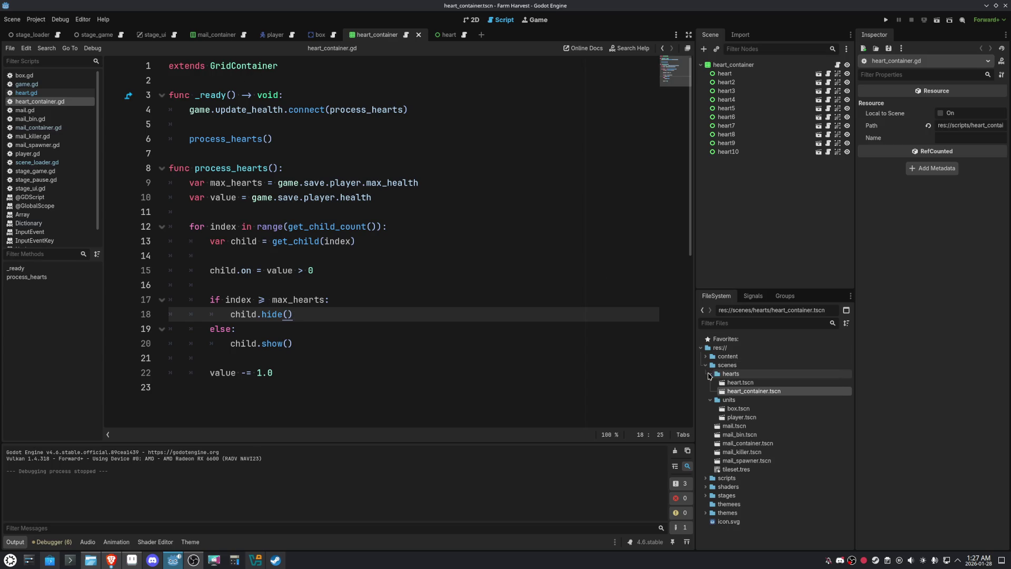
pyautogui.click(709, 375)
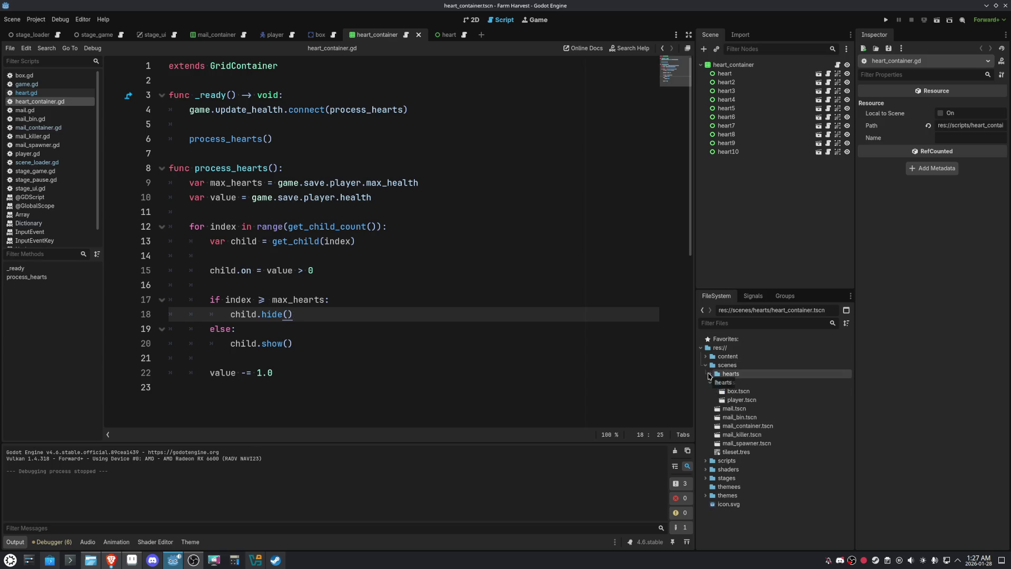
# Step: Move player.tscn into the scenes folder
pyautogui.click(750, 402)
pyautogui.moveTo(749, 401); pyautogui.dragTo(732, 370)
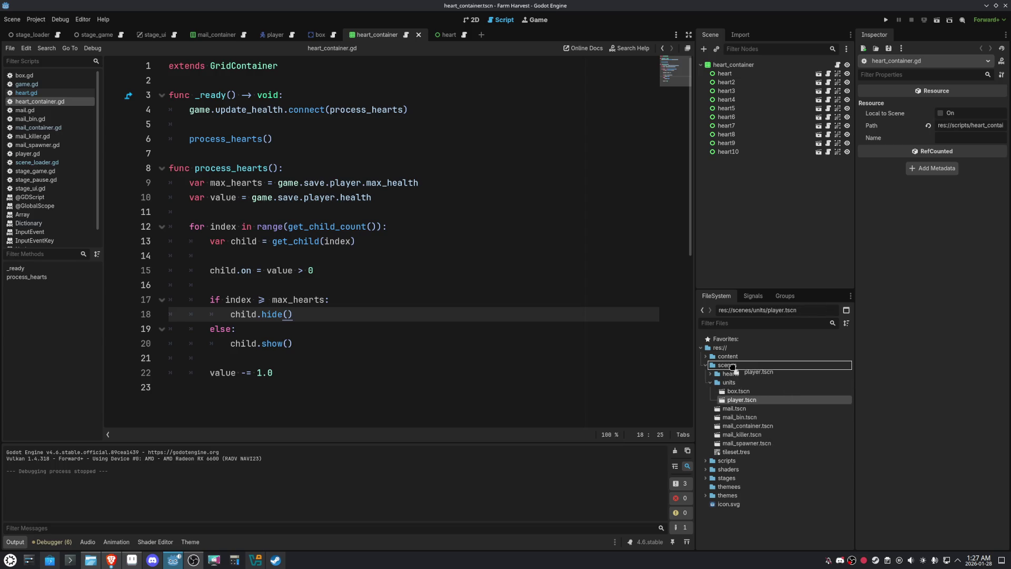
pyautogui.moveTo(732, 367); pyautogui.dragTo(732, 366)
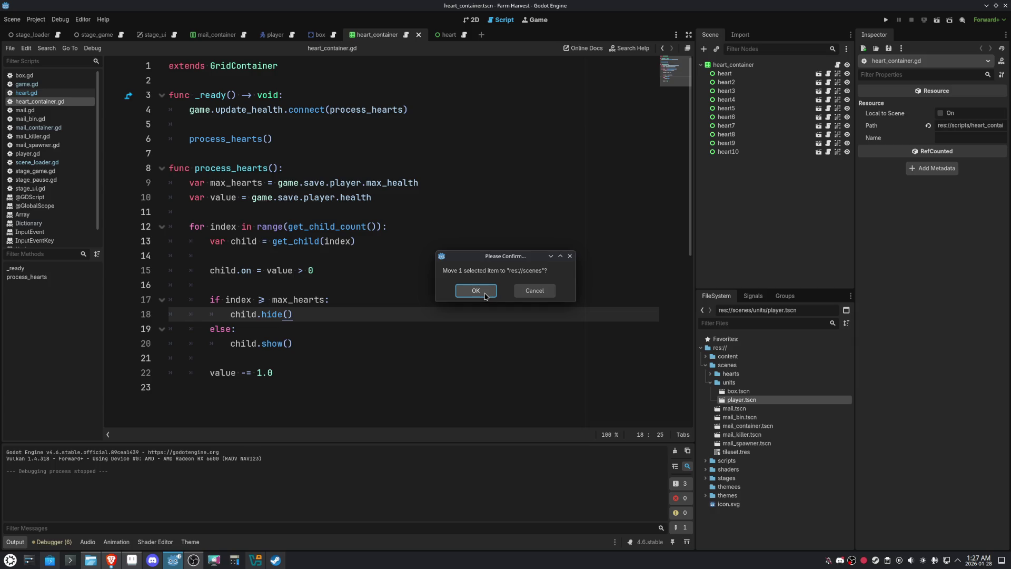
pyautogui.click(476, 290)
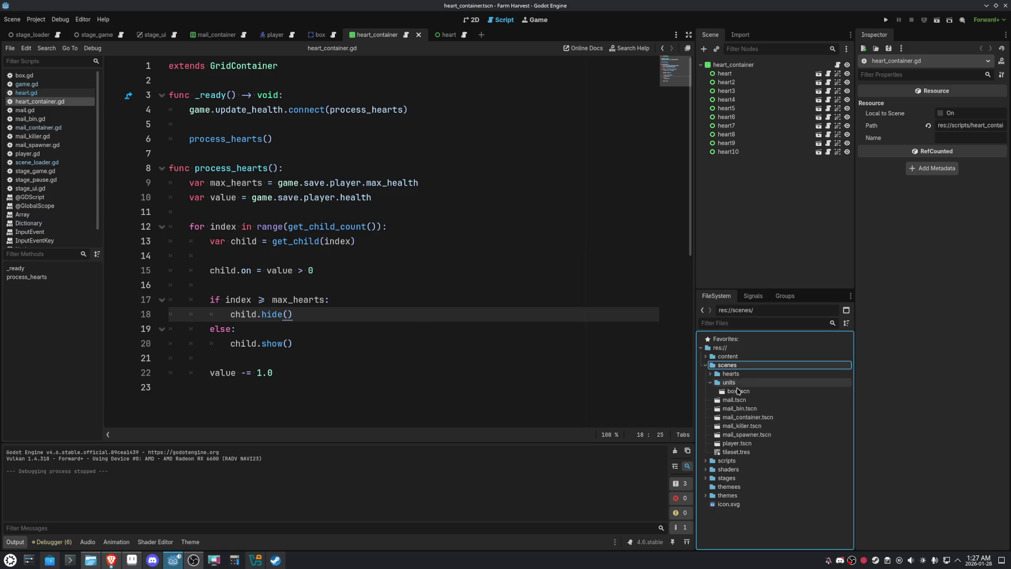
# Step: Close the box scene and delete box.tscn from the project
pyautogui.click(350, 36)
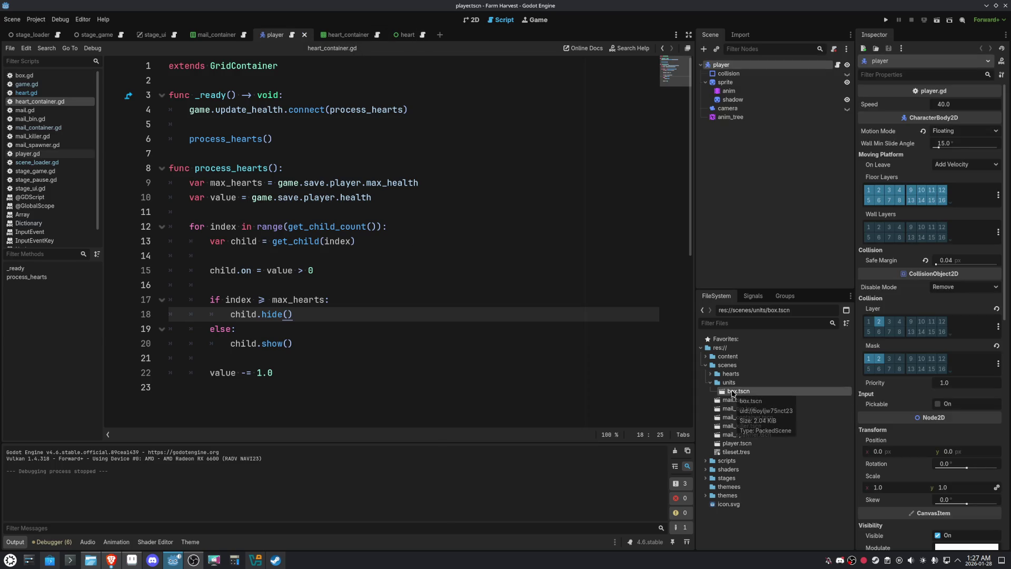
pyautogui.rightClick(732, 393)
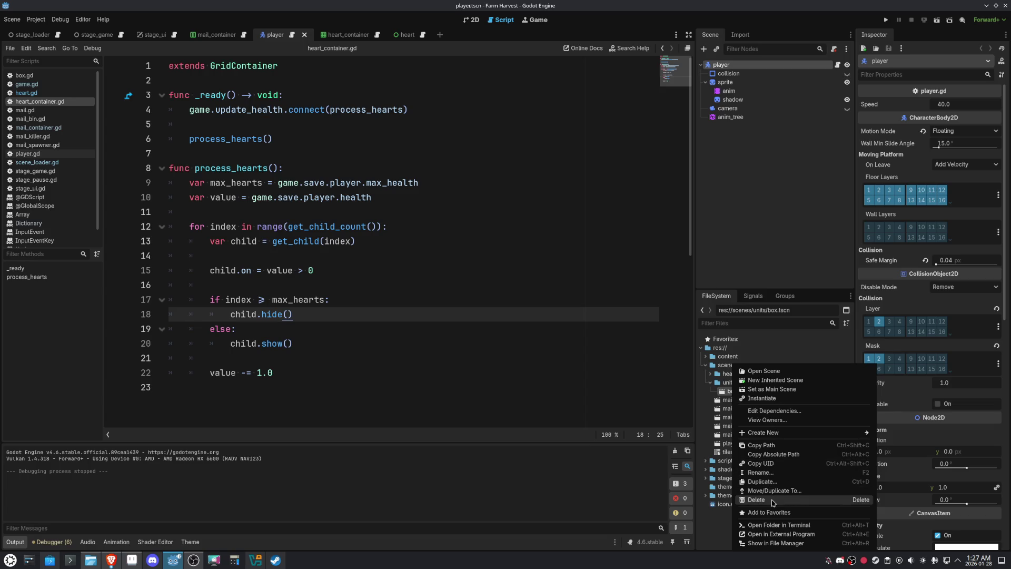
pyautogui.click(753, 500)
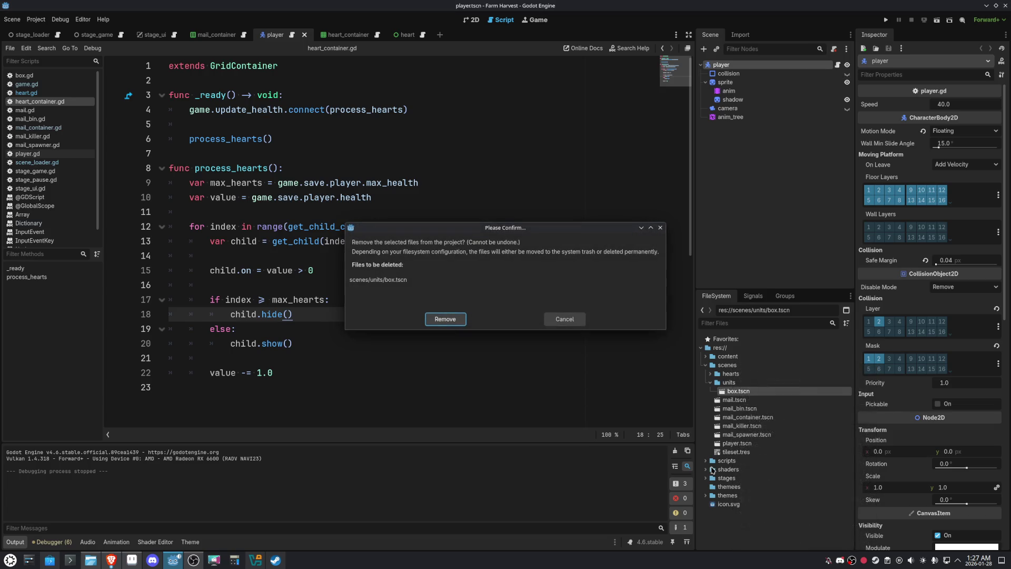
pyautogui.click(445, 319)
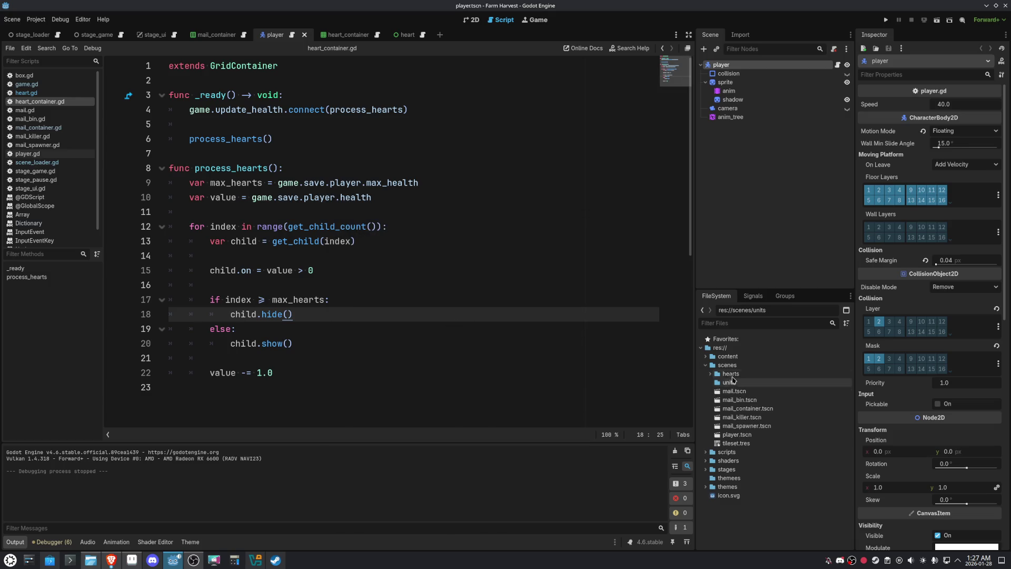
# Step: Create a new folder named mail inside the scenes folder
pyautogui.click(731, 374)
pyautogui.click(710, 374)
pyautogui.click(710, 375)
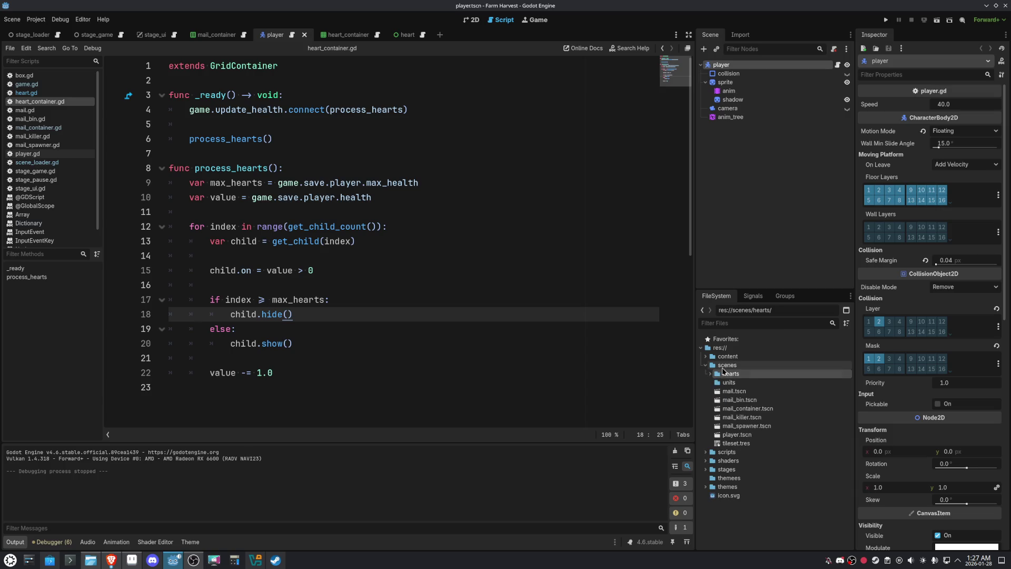
pyautogui.rightClick(727, 369)
pyautogui.moveTo(760, 376)
pyautogui.click(691, 376)
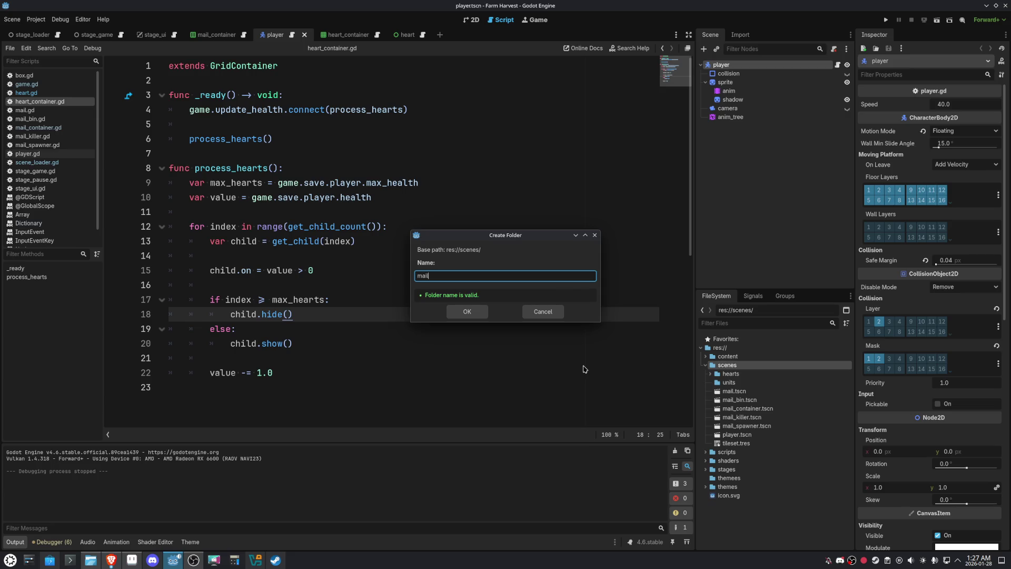
pyautogui.press('Return')
# Step: Move the five mail scene files into the mail folder and open mail.tscn
pyautogui.click(733, 400)
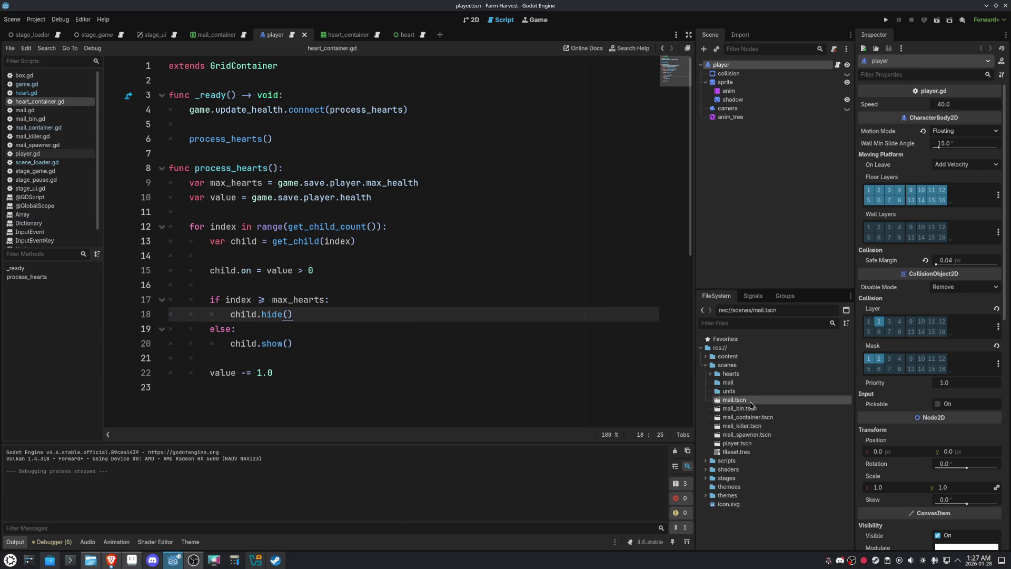
pyautogui.keyDown('shift'); pyautogui.click(735, 434); pyautogui.keyUp('shift')
pyautogui.moveTo(732, 402); pyautogui.dragTo(727, 383)
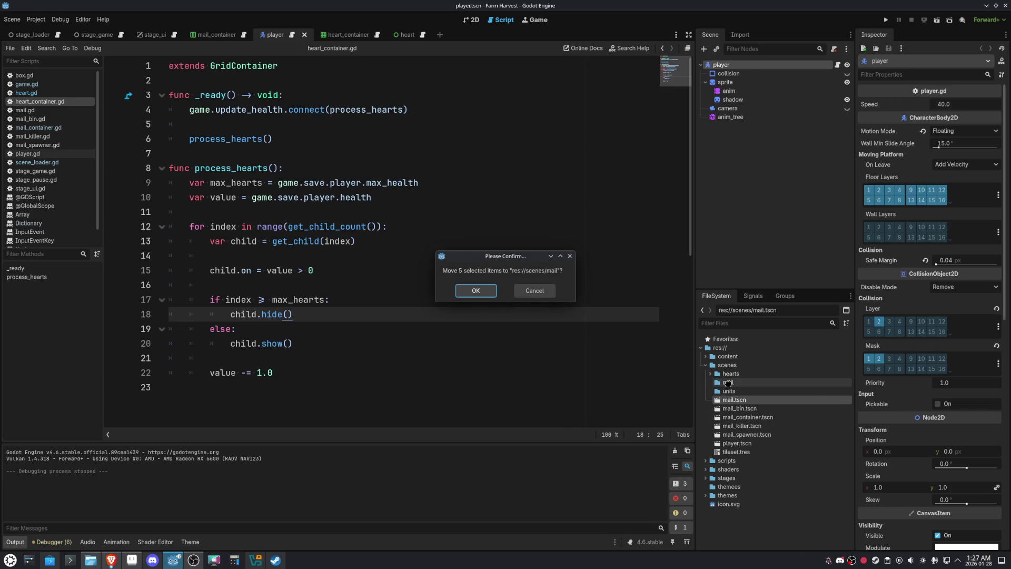
pyautogui.click(476, 291)
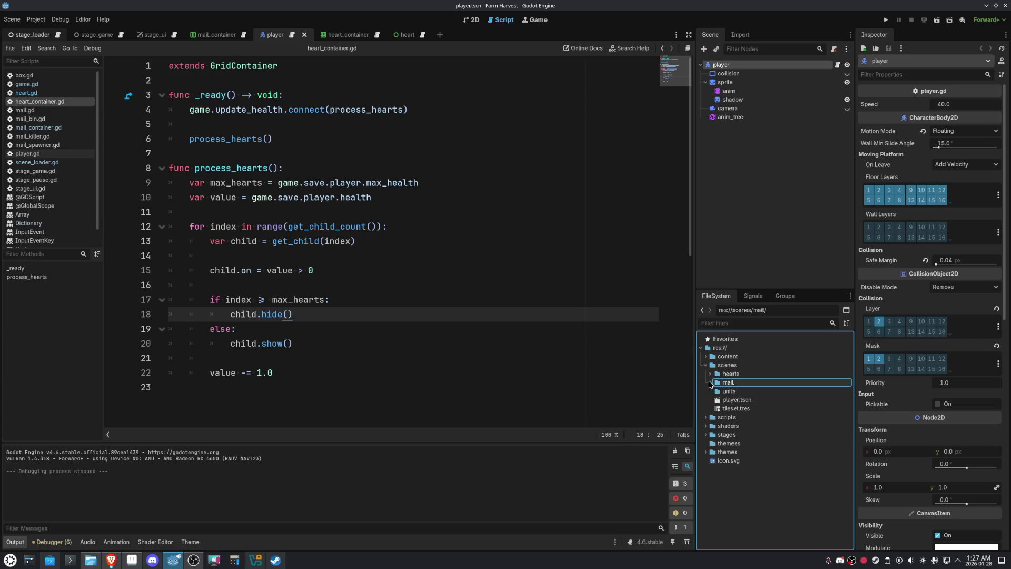
pyautogui.click(710, 382)
pyautogui.doubleClick(739, 391)
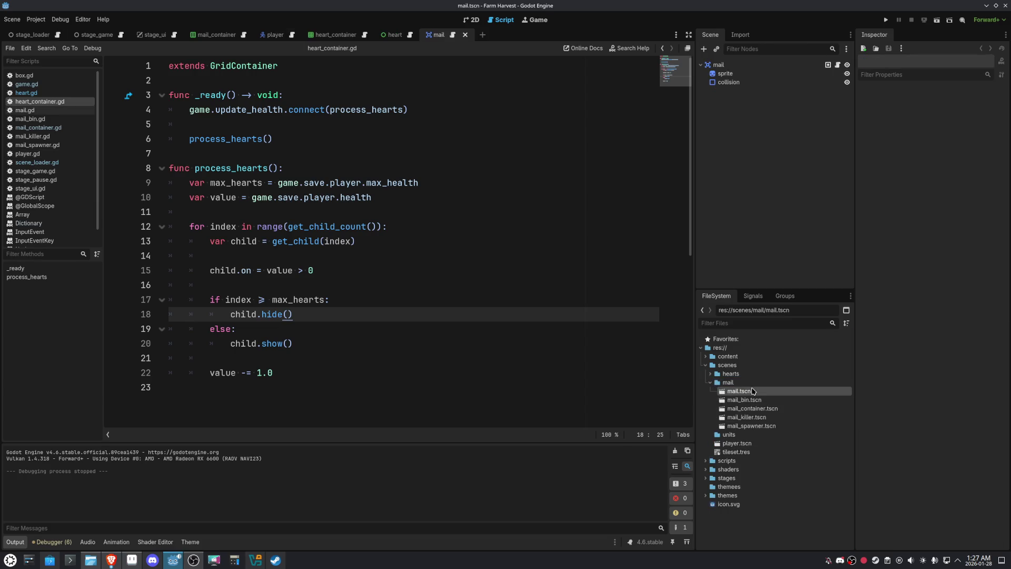
# Step: Open the scripts of mail, mail_bin, mail_container, mail_killer and mail_spawner
pyautogui.click(837, 65)
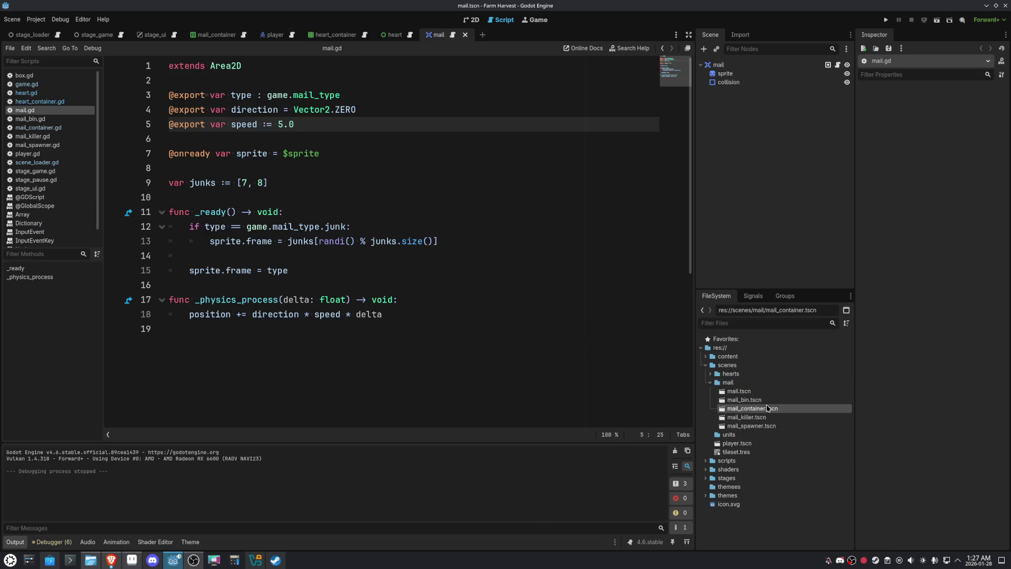
pyautogui.doubleClick(743, 399)
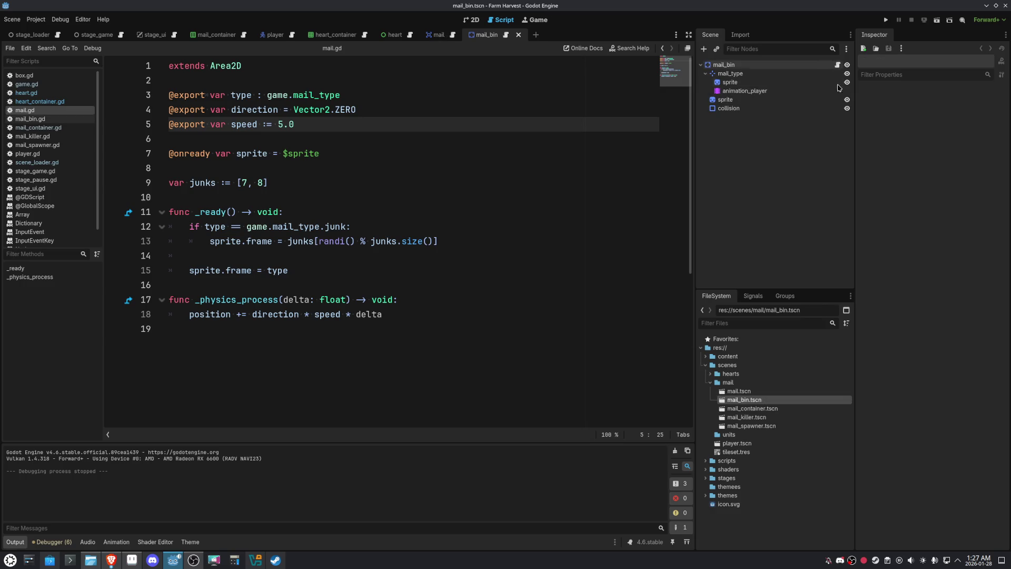
pyautogui.click(838, 65)
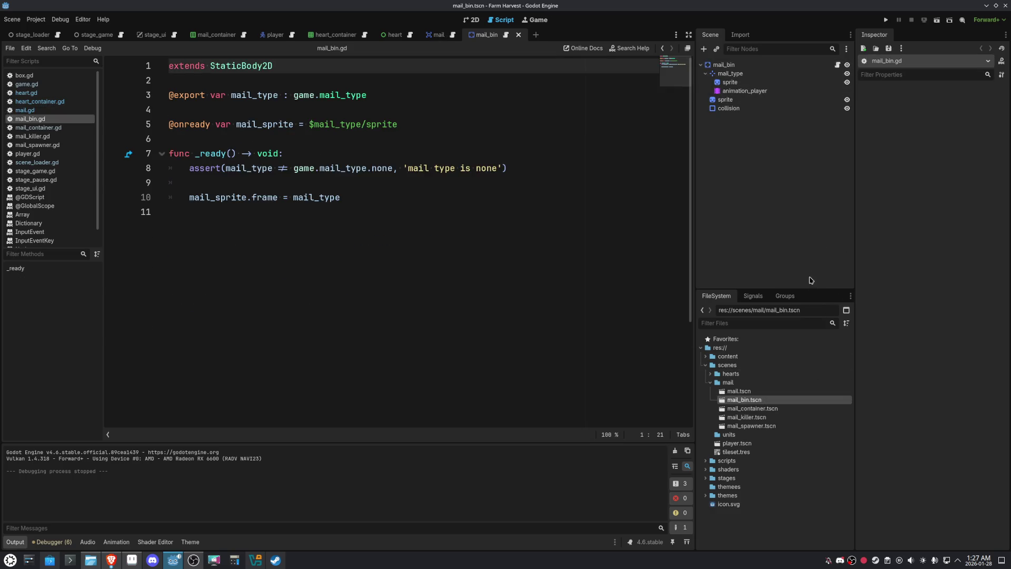
pyautogui.doubleClick(753, 407)
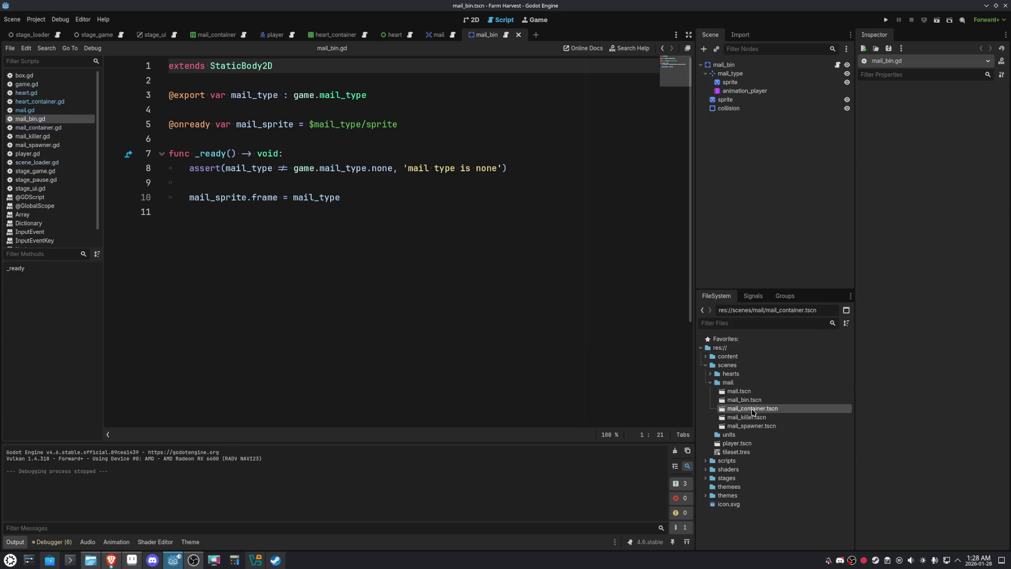
pyautogui.click(837, 65)
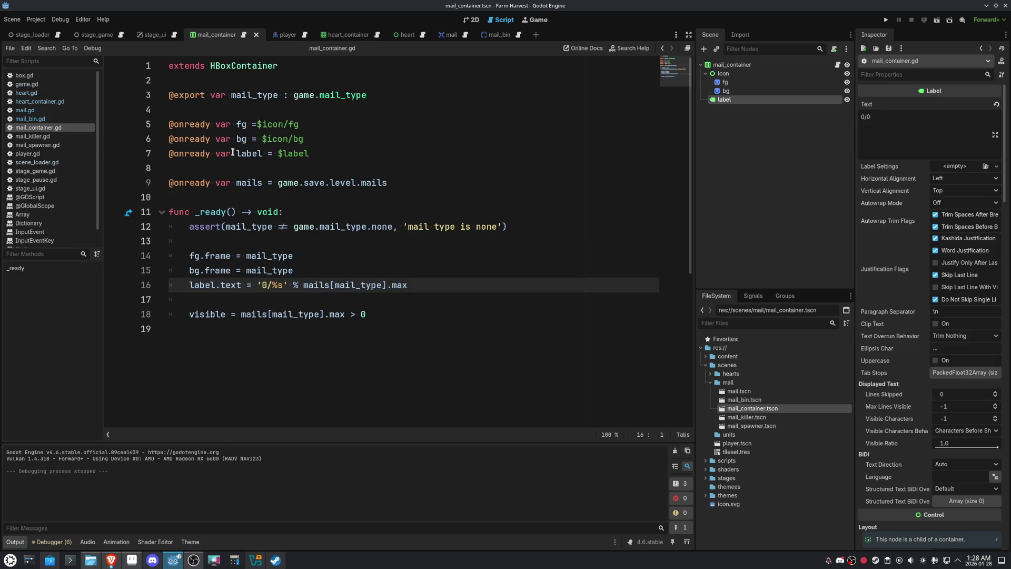
pyautogui.doubleClick(746, 416)
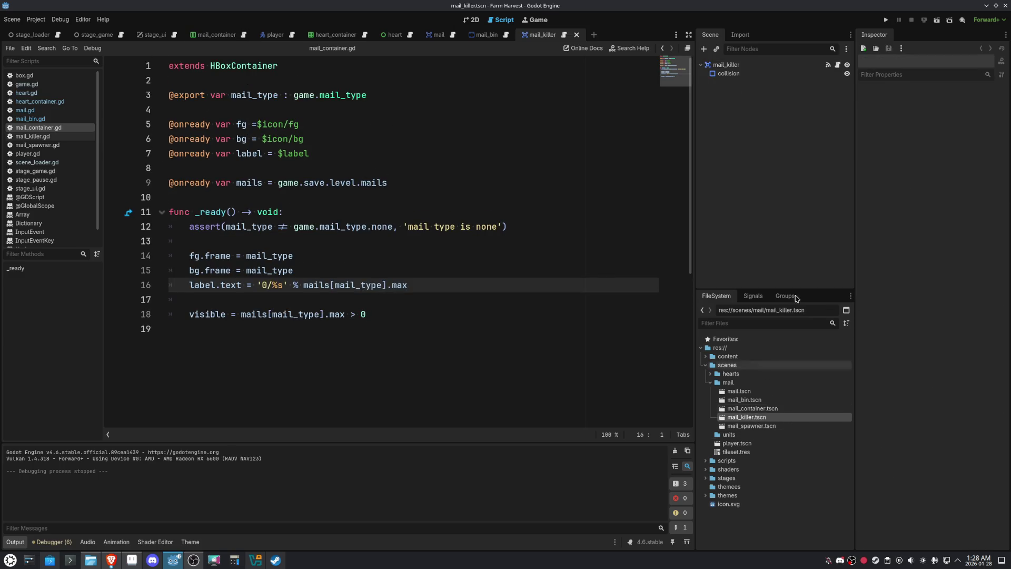
pyautogui.click(837, 65)
pyautogui.doubleClick(774, 425)
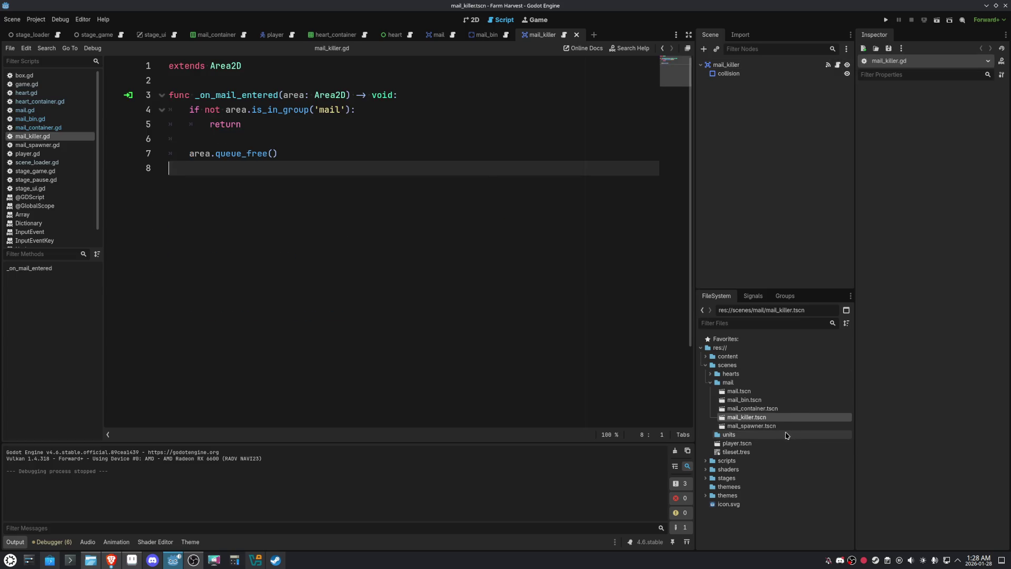
pyautogui.click(837, 65)
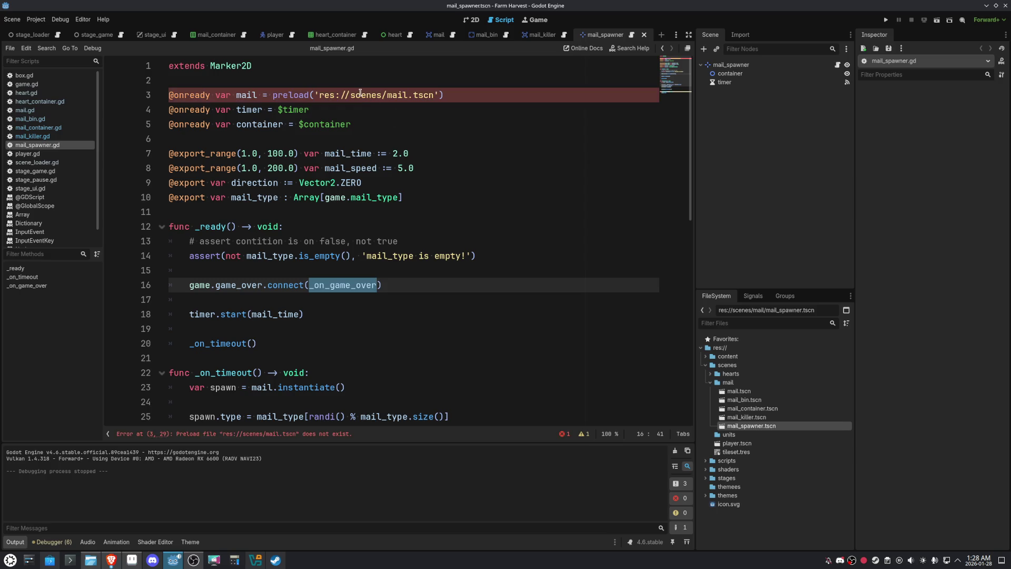
# Step: Change mail_spawner.gd's preload path to res://scenes/mail/mail.tscn
pyautogui.click(383, 95)
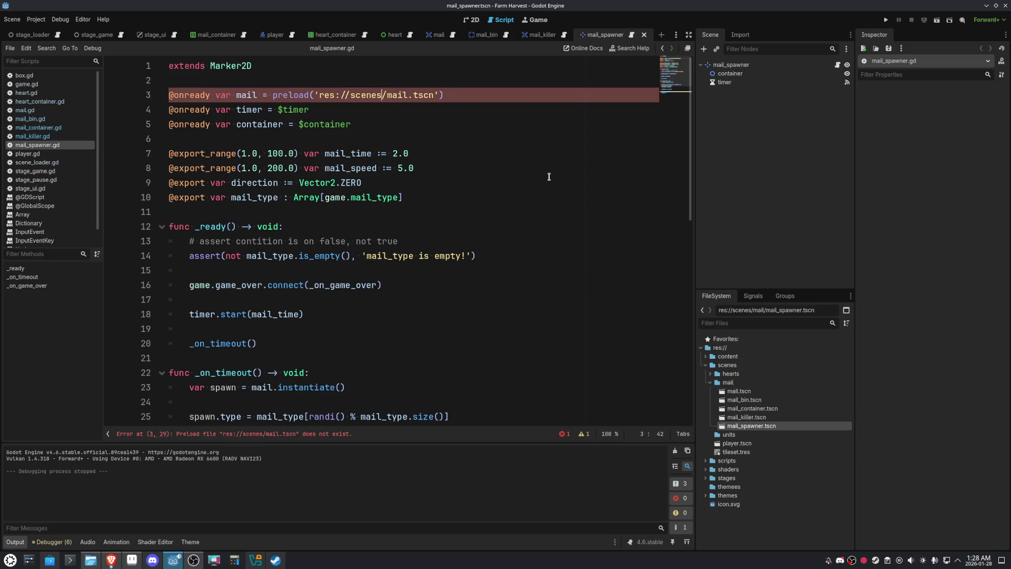
pyautogui.write('/mail')
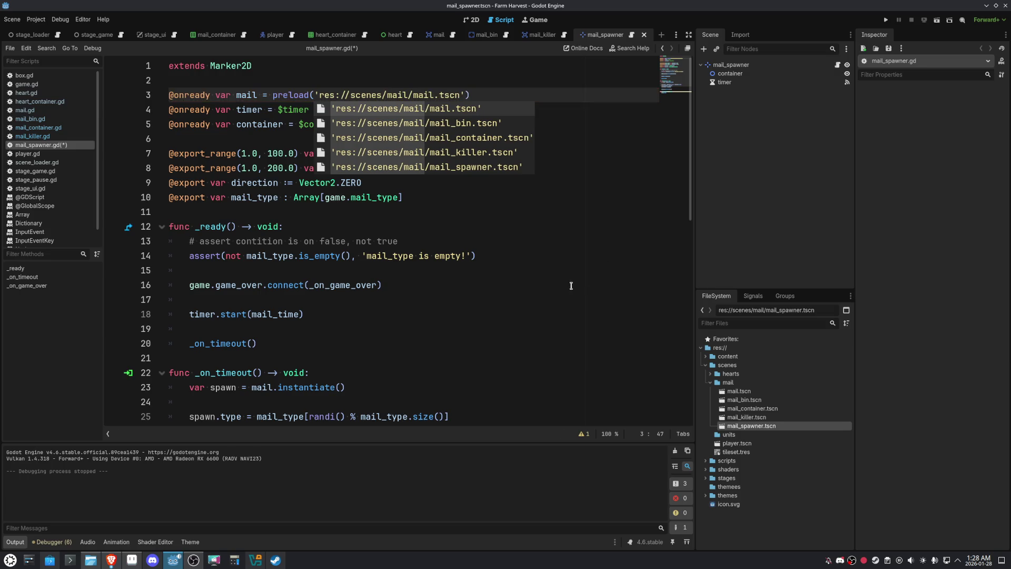
pyautogui.click(570, 285)
# Step: Rename the hearts folder to heart
pyautogui.click(769, 373)
pyautogui.press('F2')
pyautogui.press('Return')
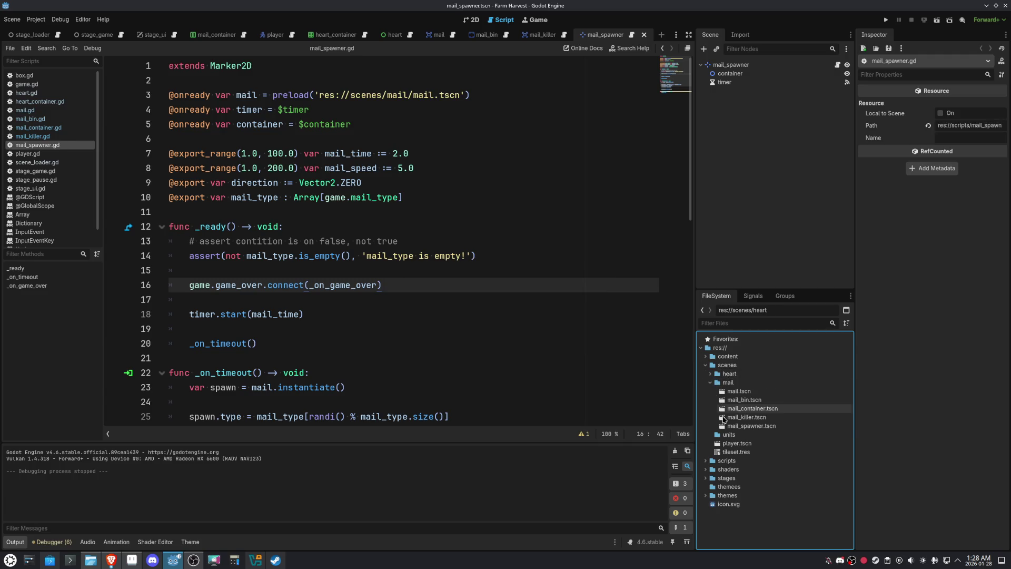
# Step: Delete the units folder from the project
pyautogui.click(725, 435)
pyautogui.rightClick(725, 435)
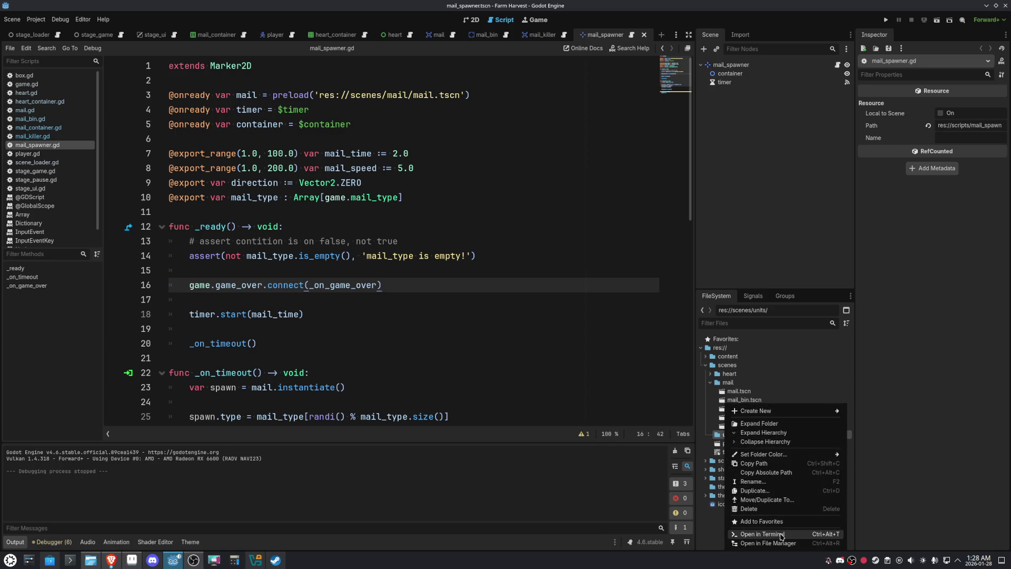
pyautogui.click(761, 509)
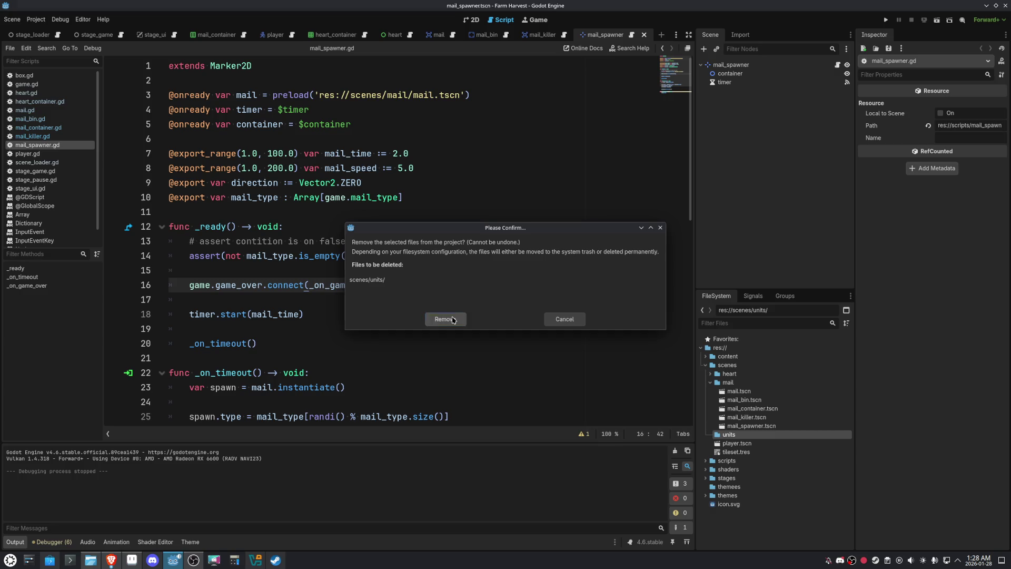
pyautogui.click(453, 320)
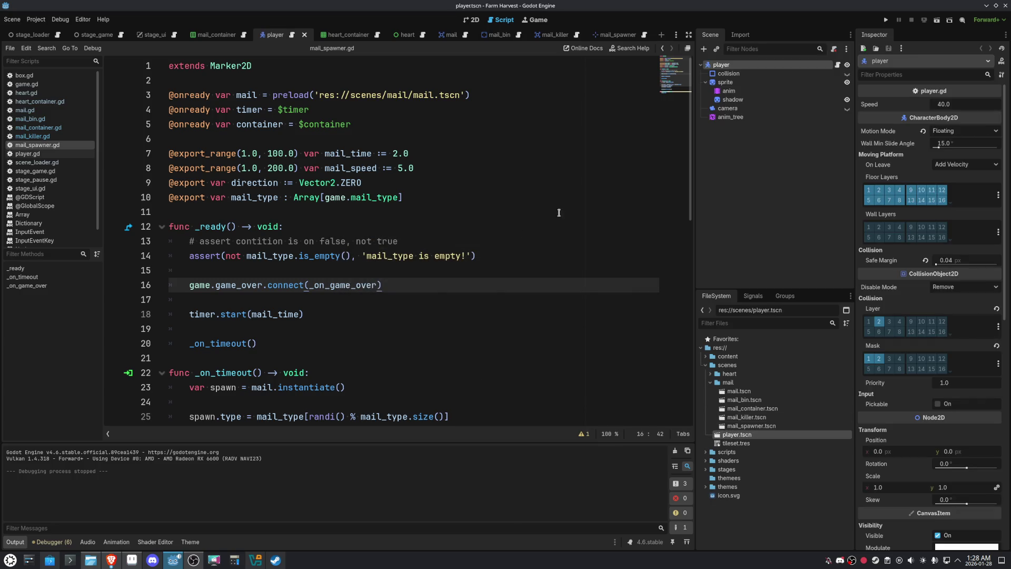
# Step: Open player.gd, run the game and walk the player around, then stop it
pyautogui.click(837, 64)
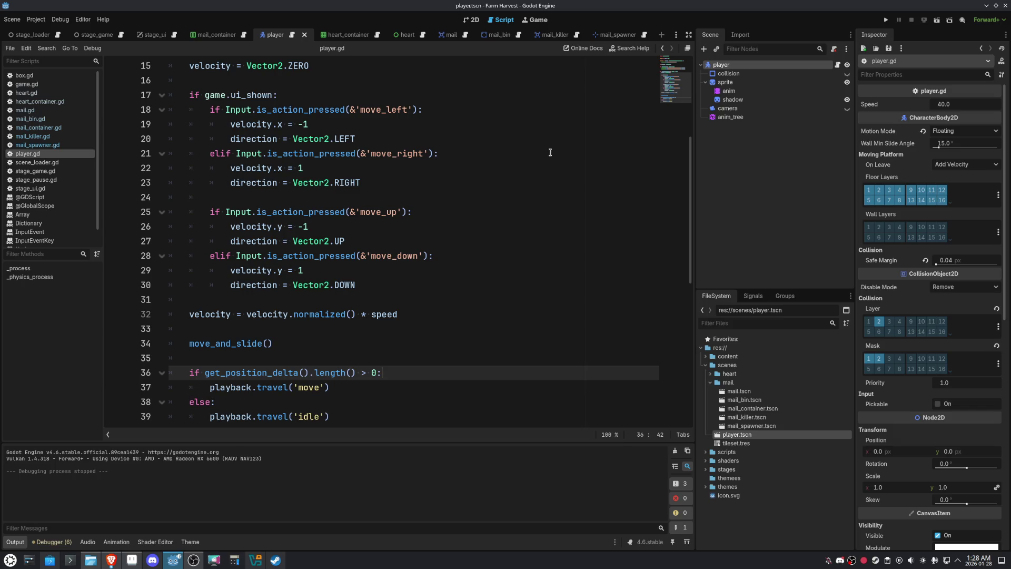
pyautogui.scroll(5, 550, 152)
pyautogui.click(892, 20)
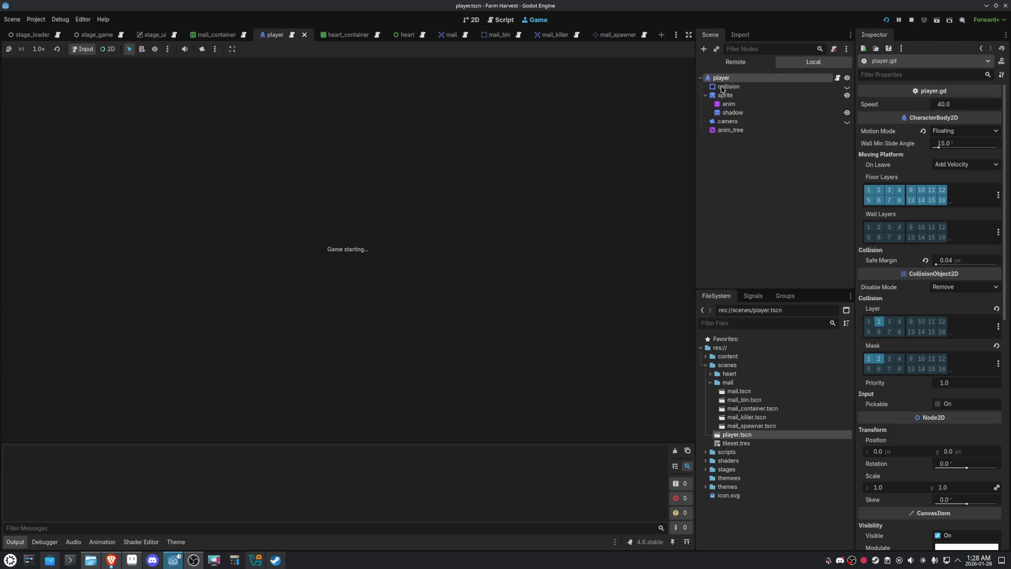
pyautogui.press('Right')
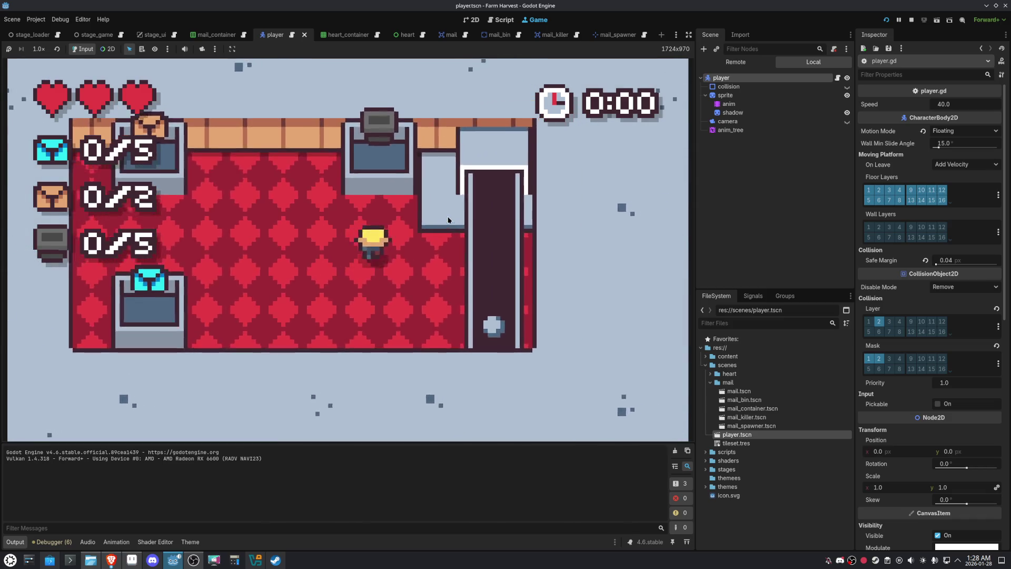
pyautogui.press('Left')
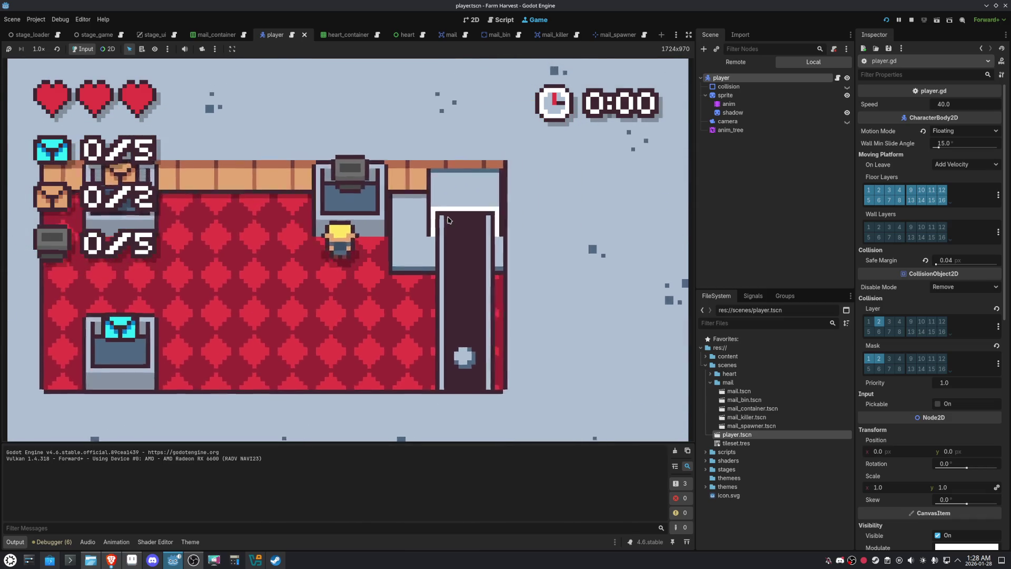
pyautogui.press('Down')
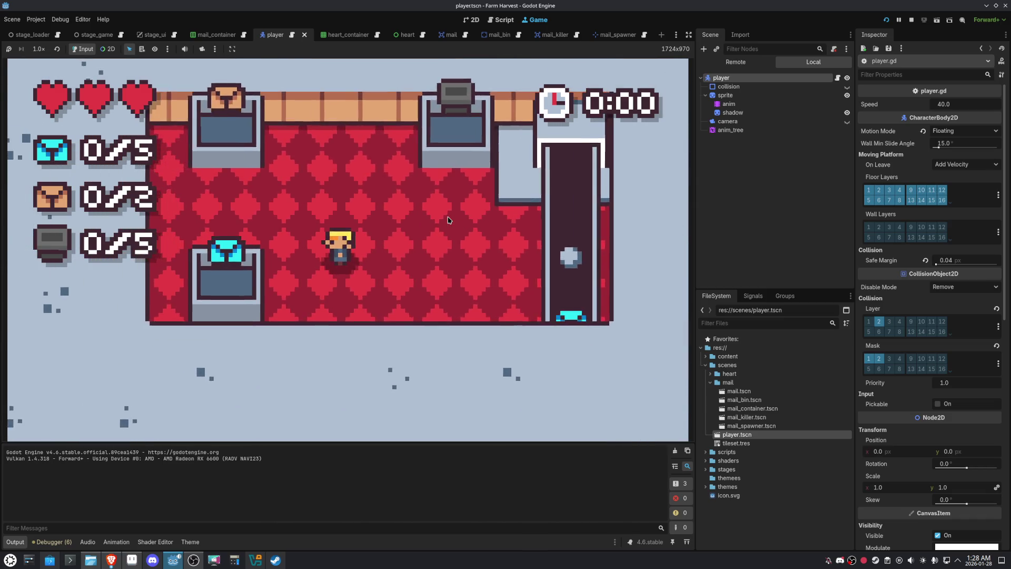
pyautogui.press('Up')
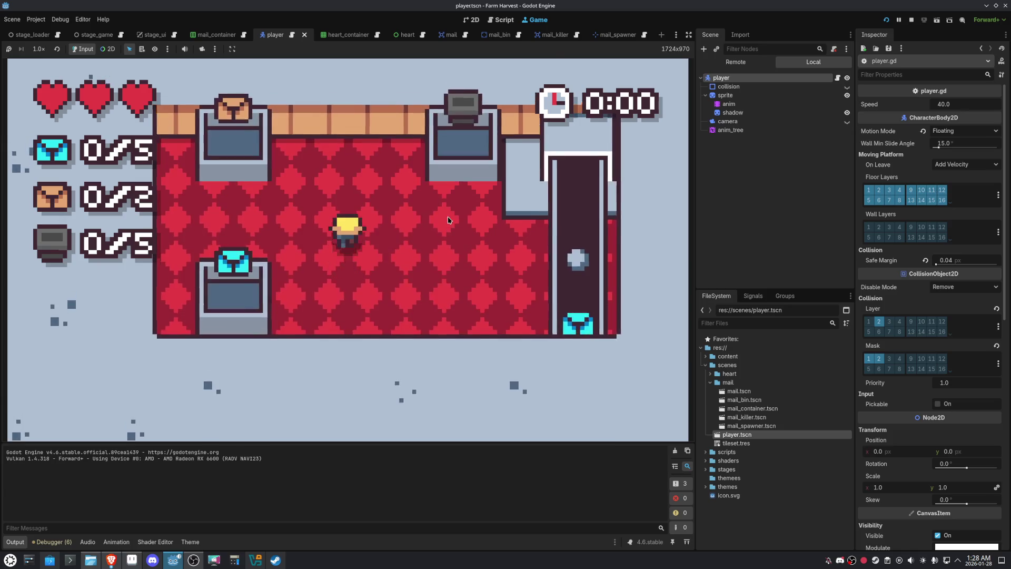
pyautogui.press('Right')
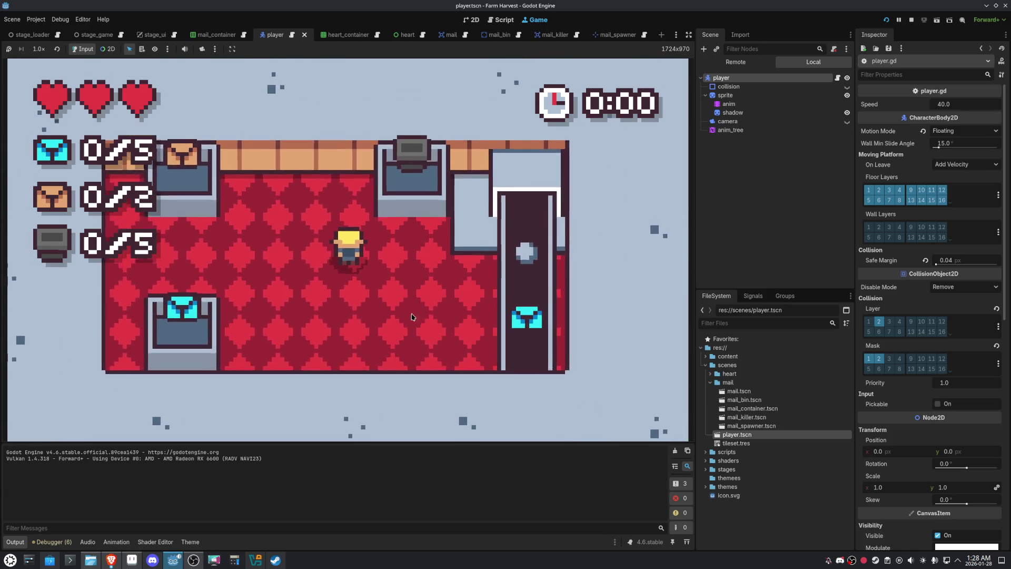
pyautogui.press('F8')
pyautogui.click(629, 38)
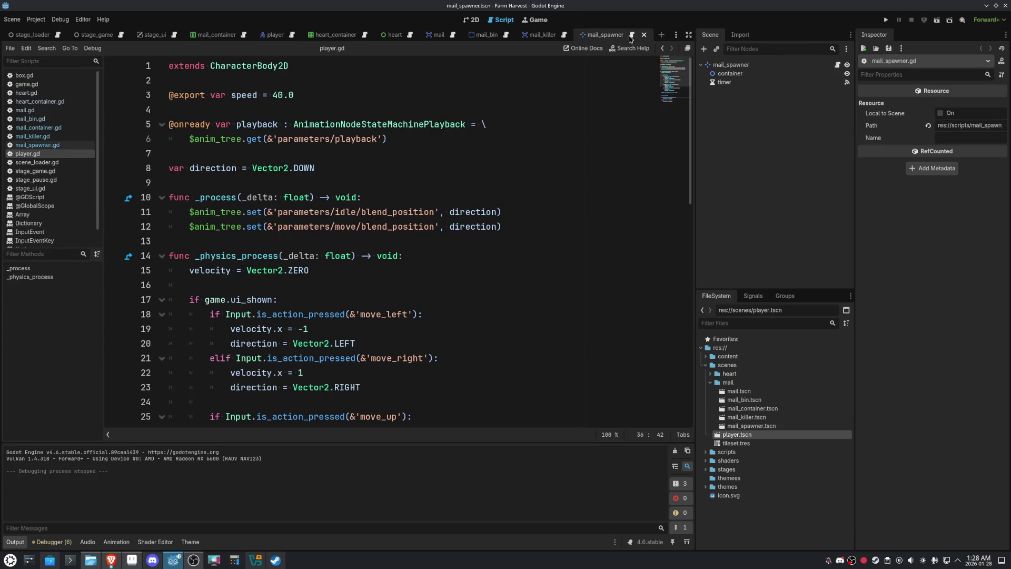
# Step: Close the eight open scene tabs, from mail_spawner through mail_container
pyautogui.click(644, 35)
pyautogui.click(577, 36)
pyautogui.click(520, 35)
pyautogui.click(465, 35)
pyautogui.click(423, 35)
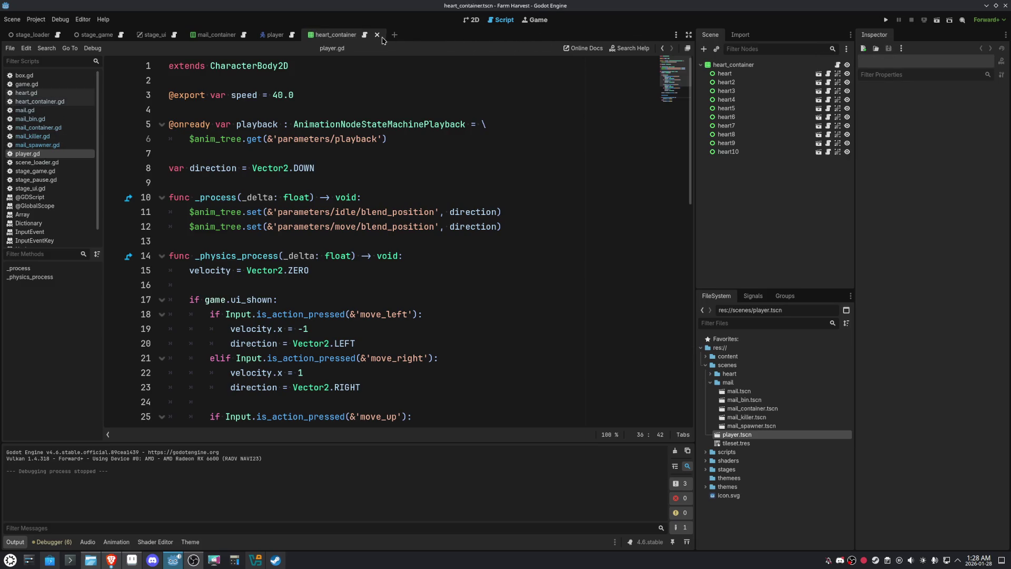
pyautogui.click(377, 35)
pyautogui.click(305, 35)
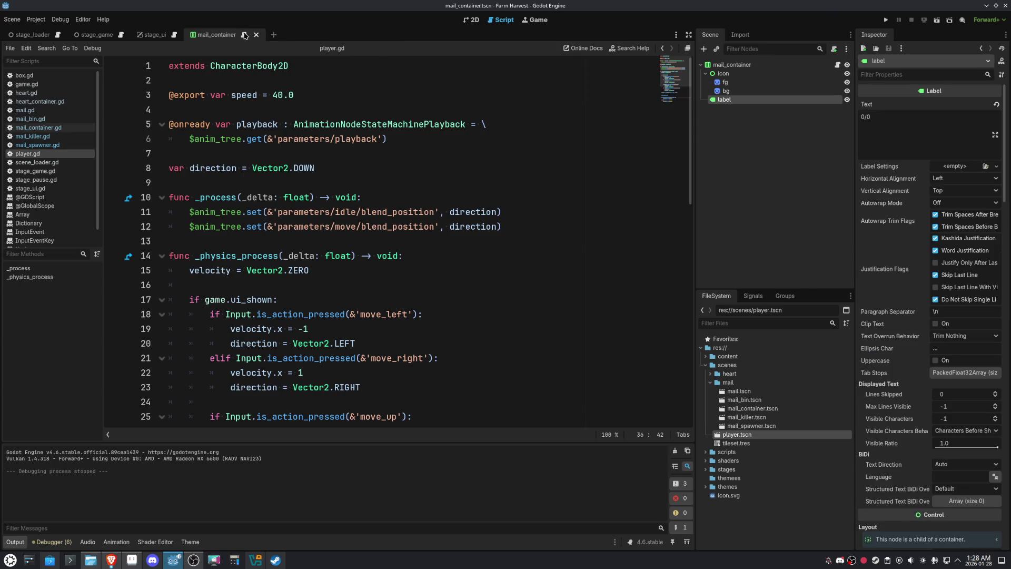
pyautogui.click(256, 35)
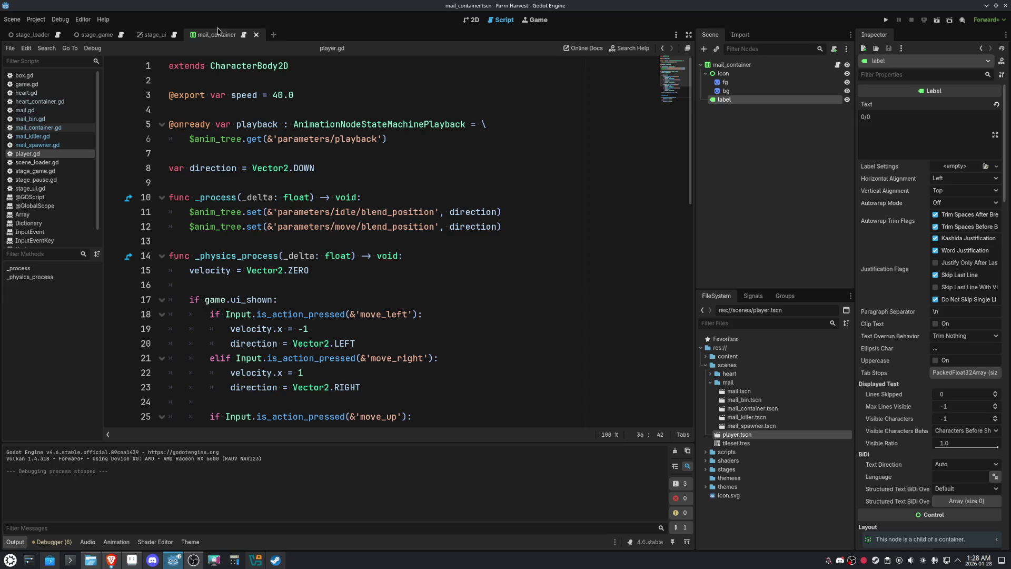
# Step: In stage_ui's 2D view, select all eight mail counter rows and hide them
pyautogui.click(471, 24)
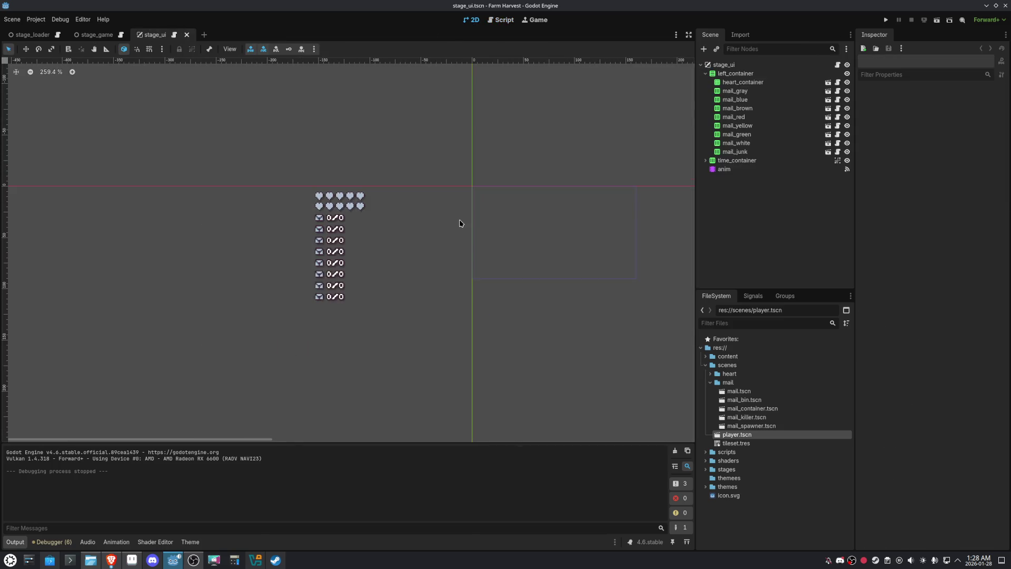
pyautogui.scroll(5, 429, 257)
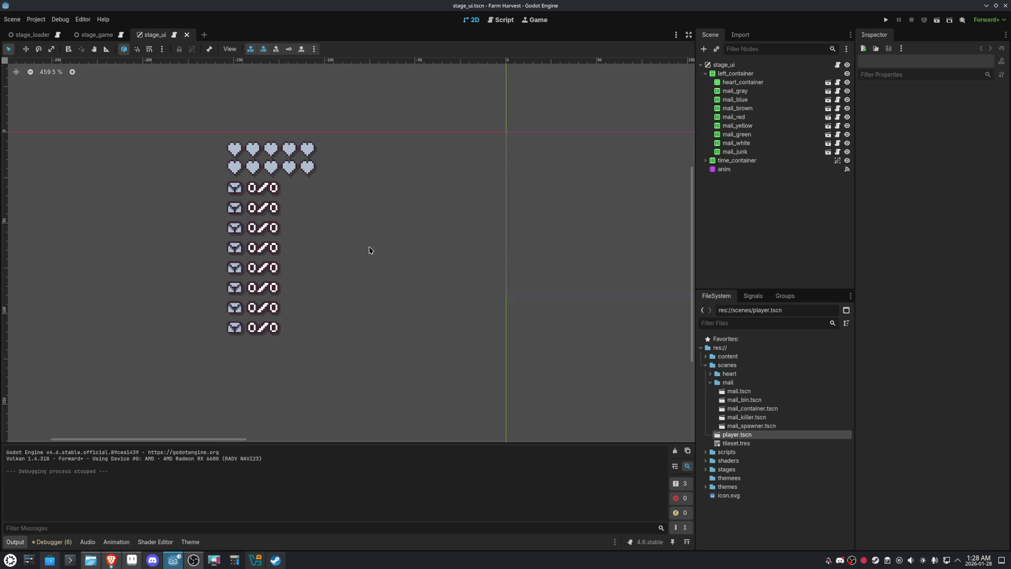
pyautogui.click(741, 152)
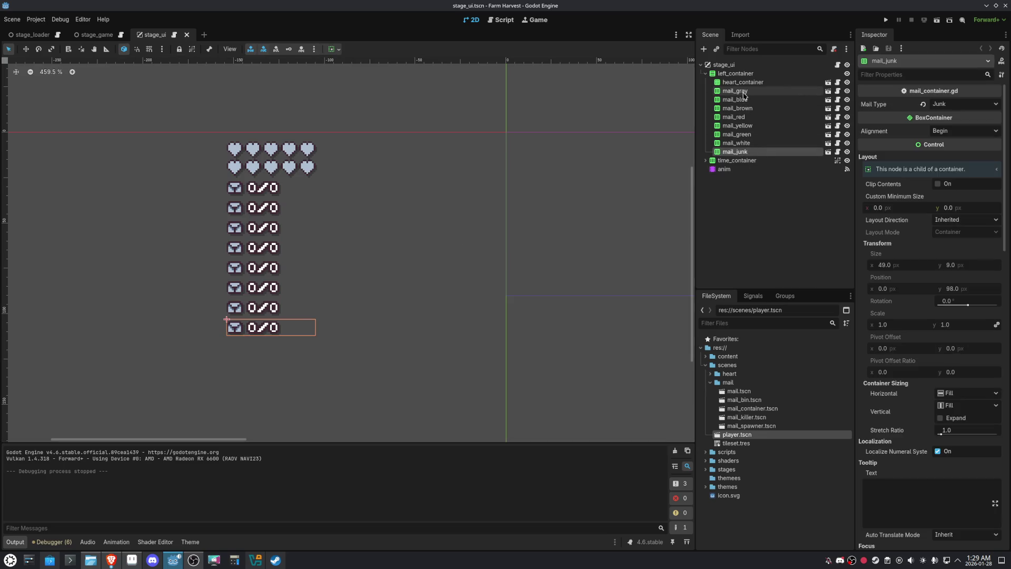
pyautogui.keyDown('shift'); pyautogui.click(744, 94); pyautogui.keyUp('shift')
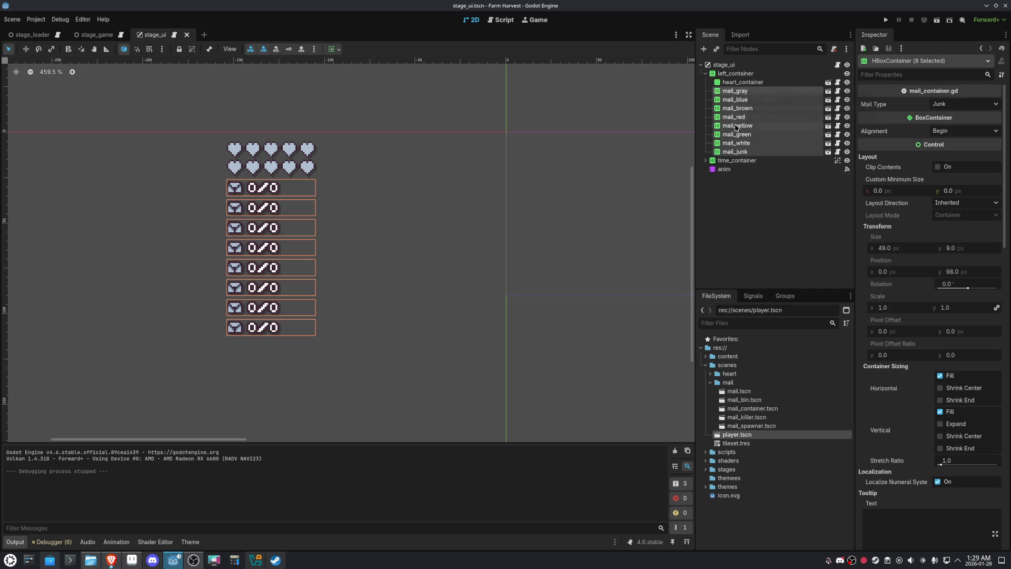
pyautogui.click(847, 91)
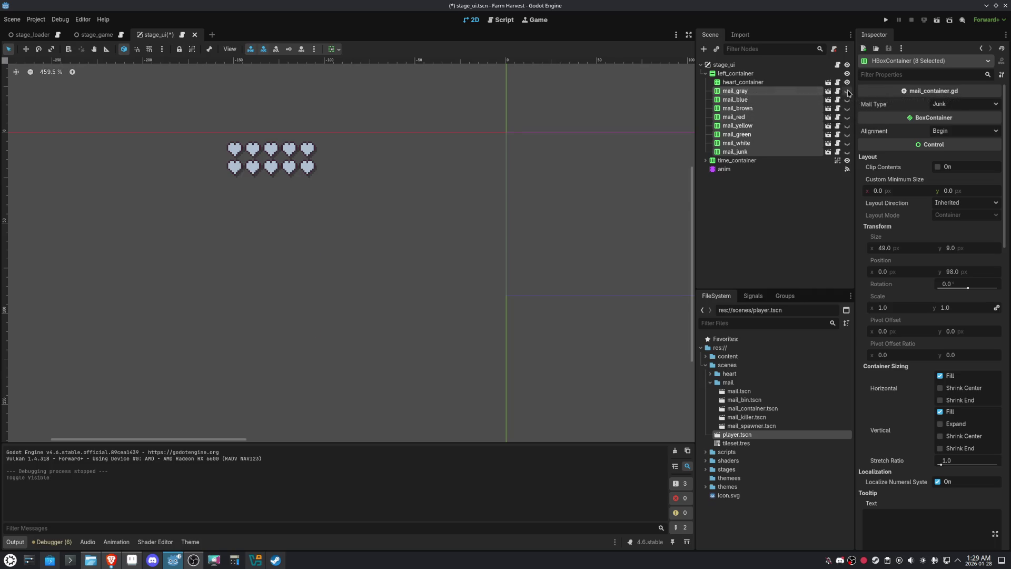
# Step: Shrink left_container down to the hearts' height, about 49 × 19
pyautogui.click(736, 73)
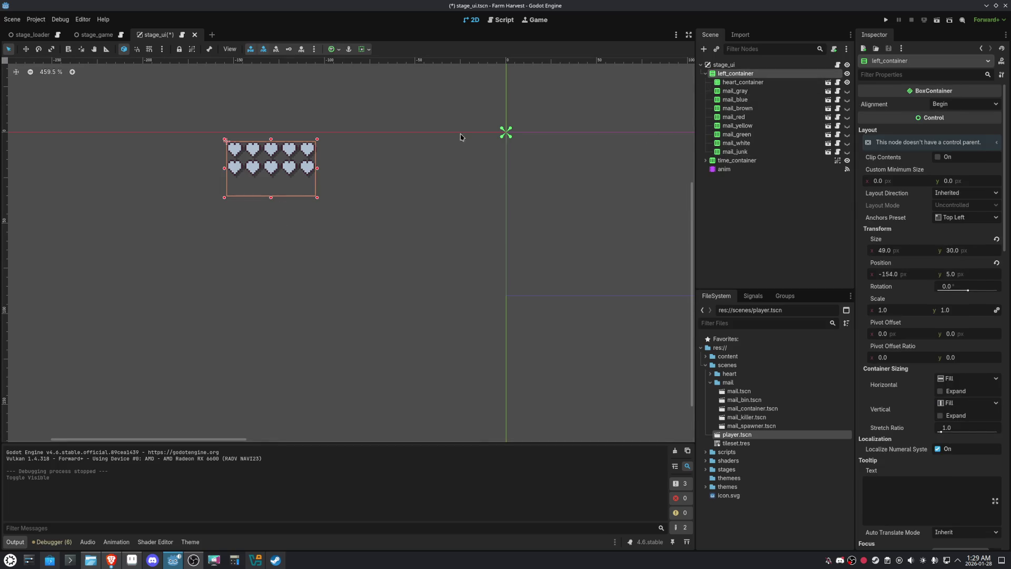
pyautogui.click(272, 203)
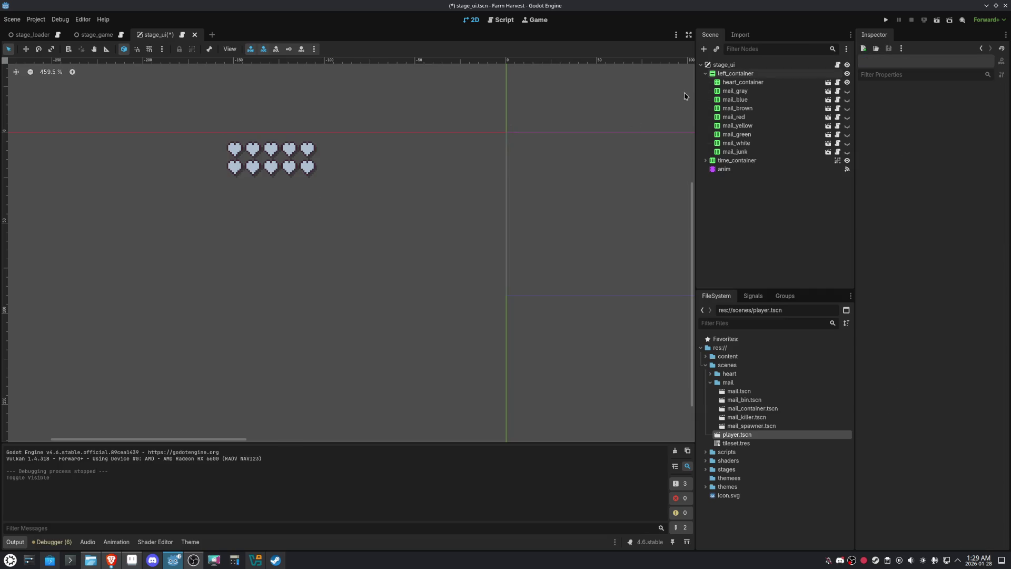
pyautogui.click(736, 74)
pyautogui.moveTo(272, 198); pyautogui.dragTo(272, 178)
pyautogui.doubleClick(740, 82)
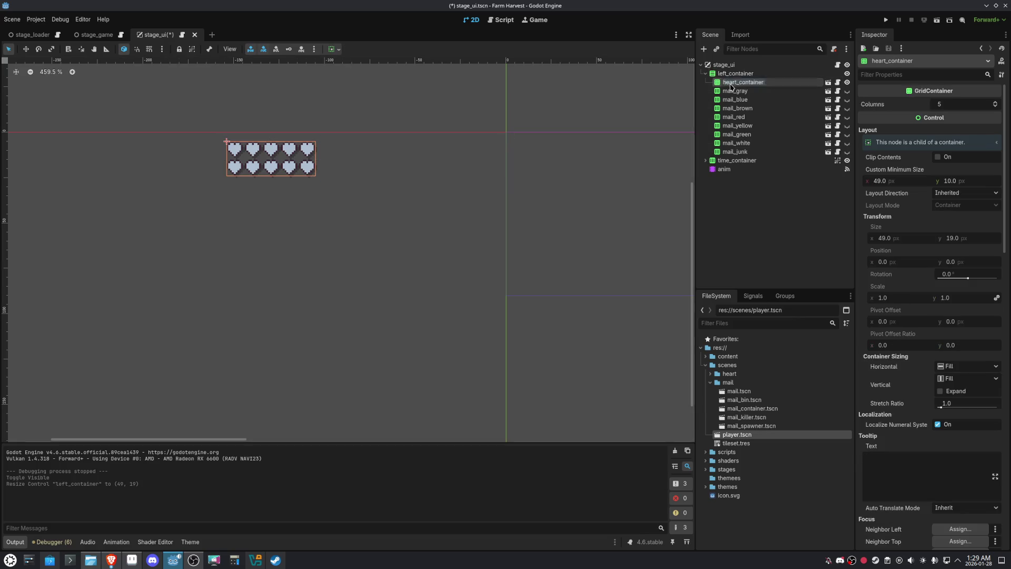
pyautogui.press('Return')
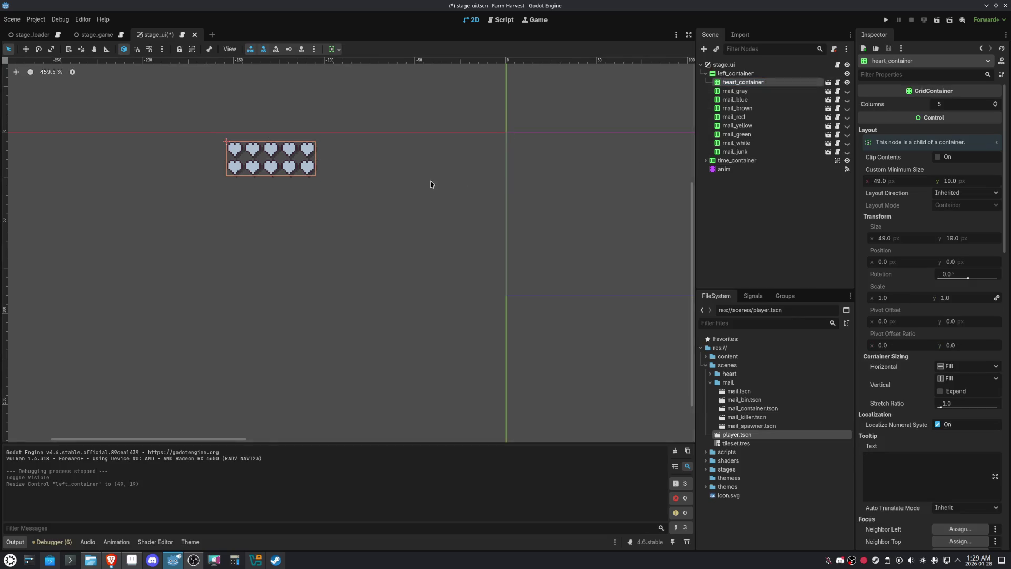
pyautogui.scroll(-5, 431, 184)
pyautogui.moveTo(479, 232); pyautogui.dragTo(352, 268)
# Step: Save the stage_ui scene and run the project
pyautogui.click(737, 160)
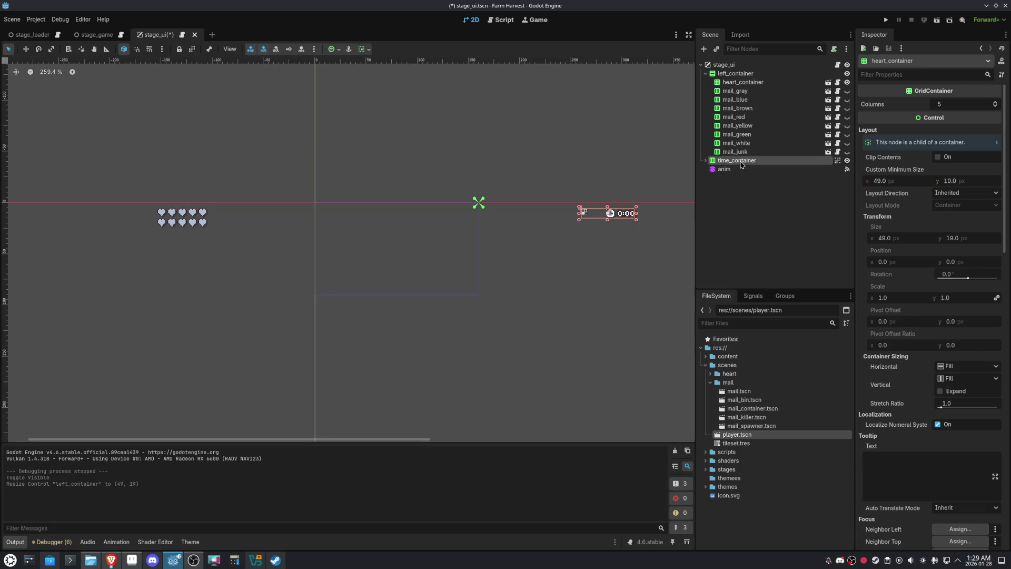
pyautogui.hotkey('ctrl', 's')
pyautogui.click(885, 19)
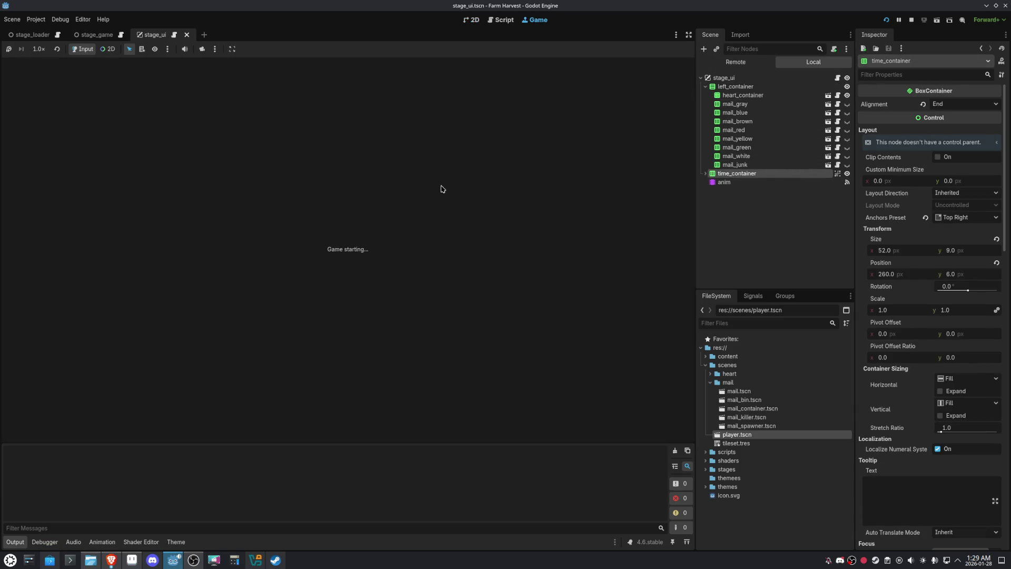
# Step: Walk the player left in the running game, then stop the test run
pyautogui.press('Left')
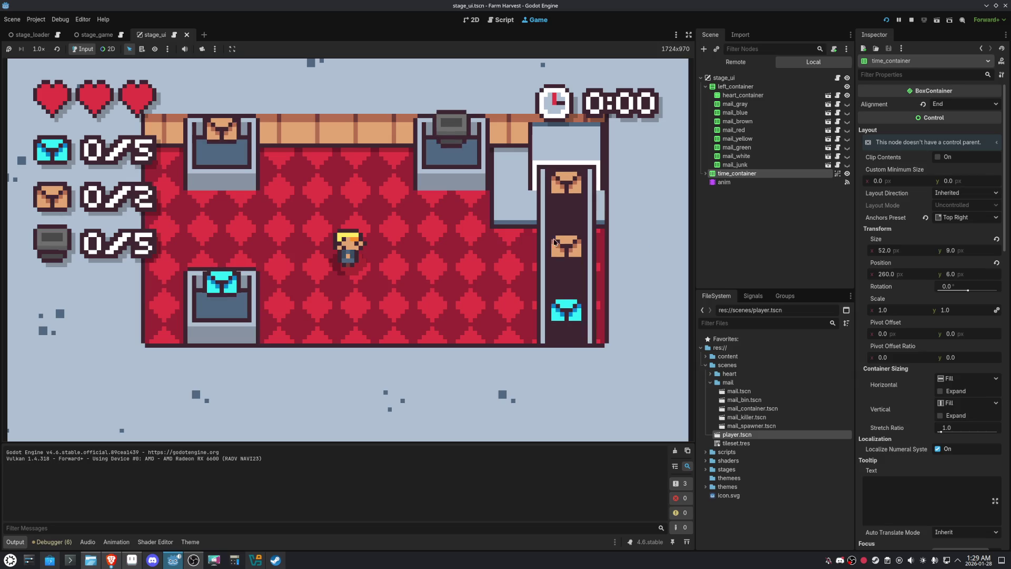
pyautogui.click(911, 20)
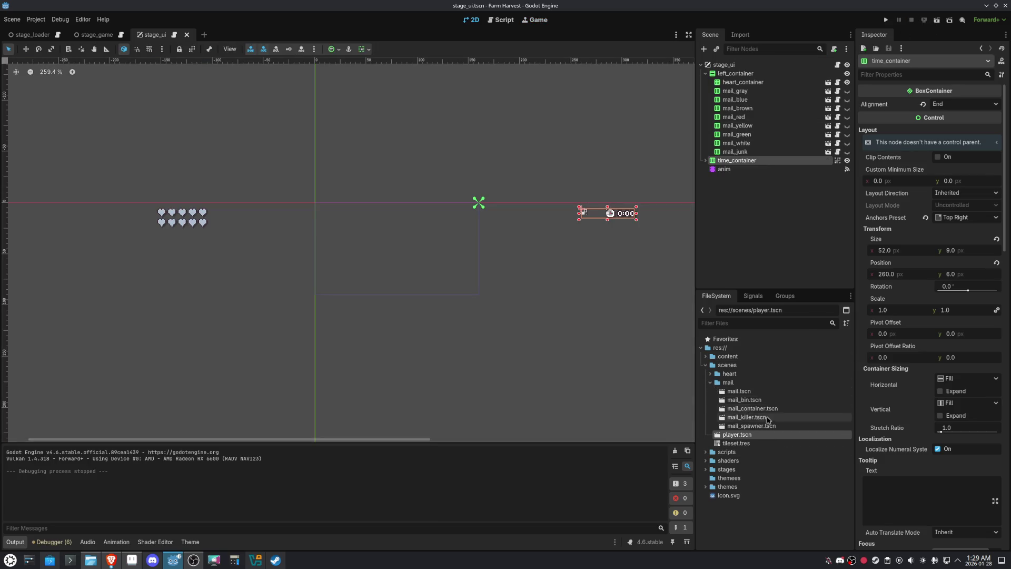
# Step: Open mail.tscn, select the mail root node and bring up its Material choices
pyautogui.doubleClick(750, 391)
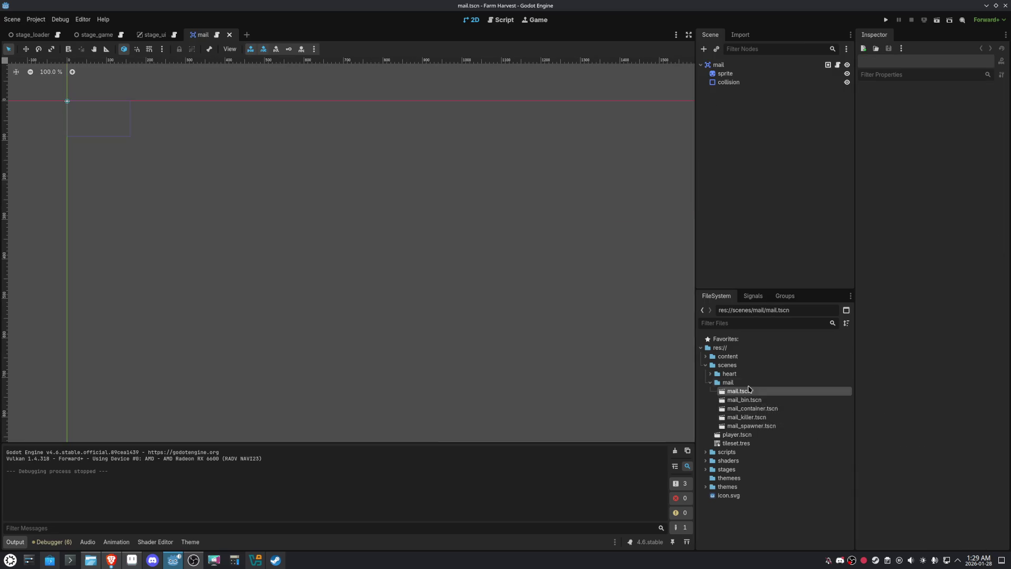
pyautogui.scroll(15, 294, 269)
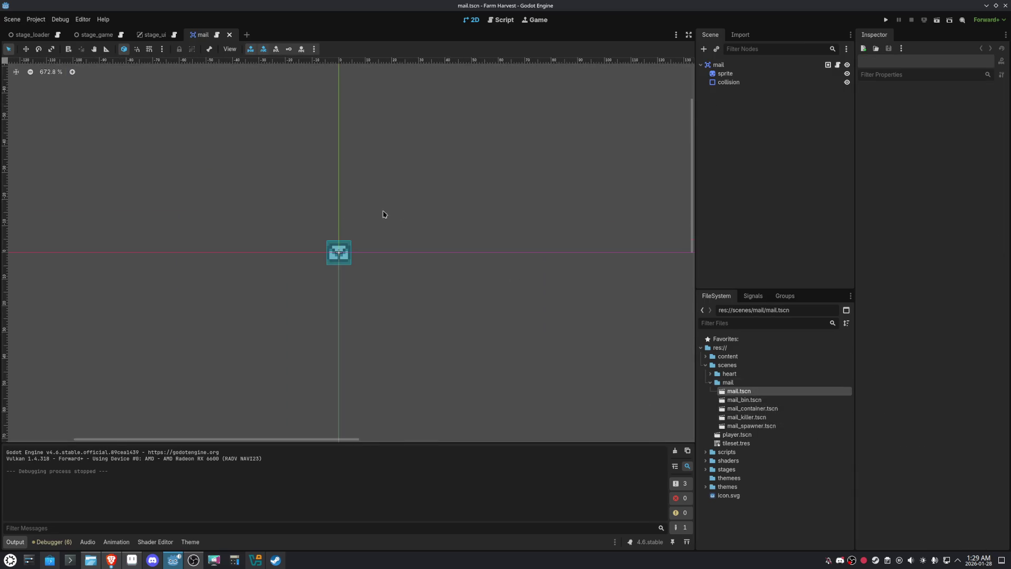
pyautogui.click(731, 75)
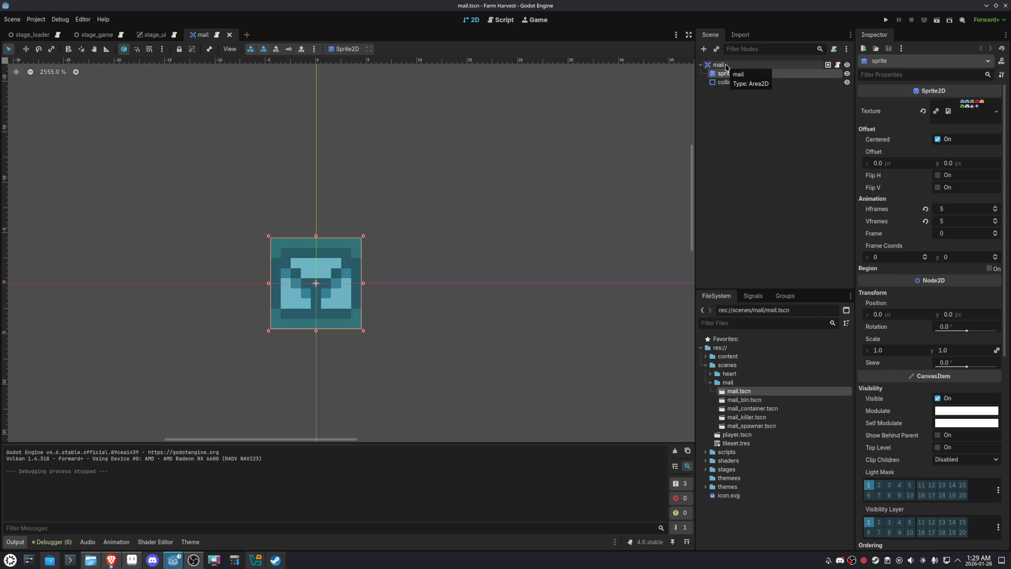
pyautogui.click(725, 67)
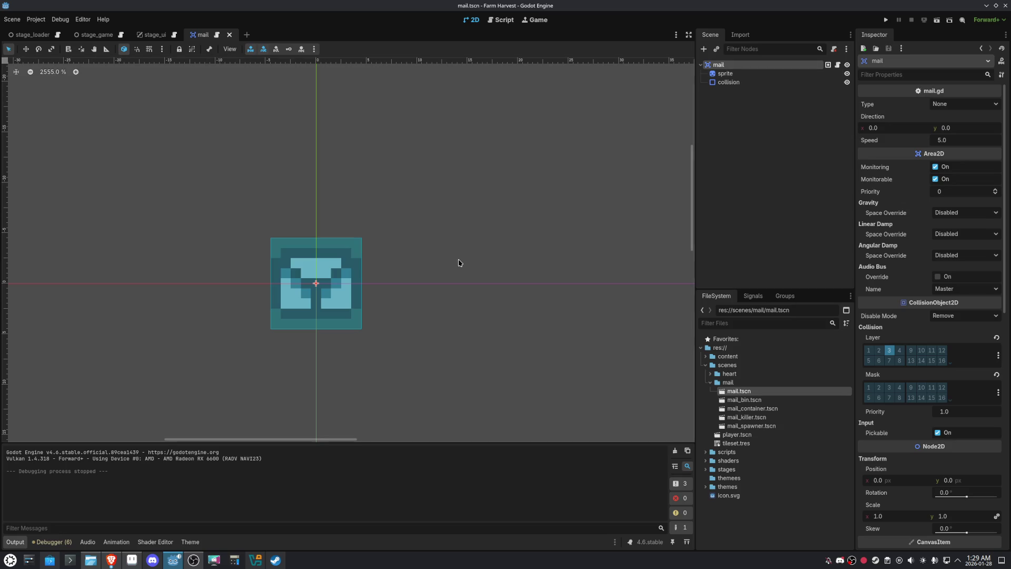
pyautogui.scroll(-5, 947, 467)
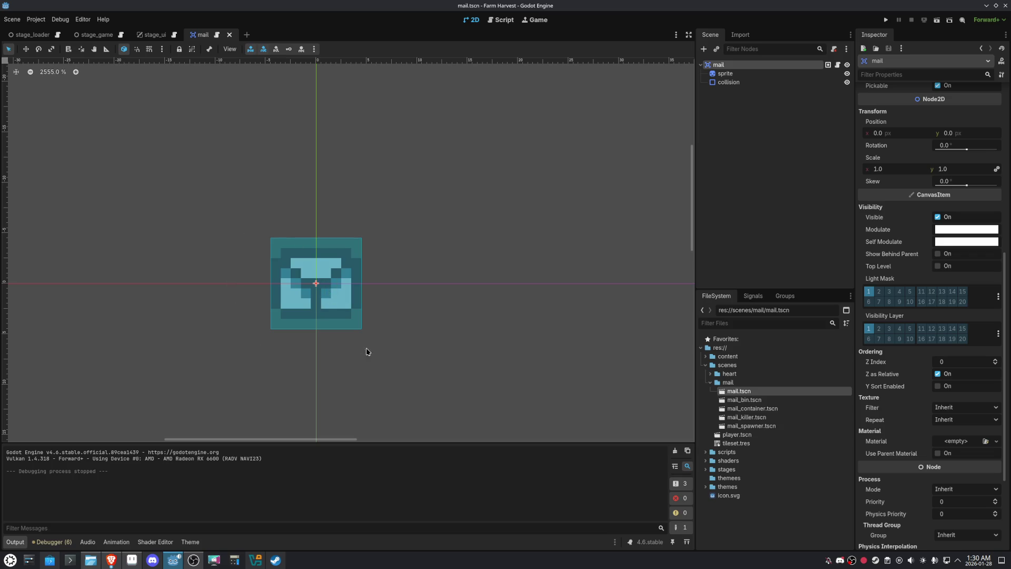
pyautogui.scroll(-3, 955, 445)
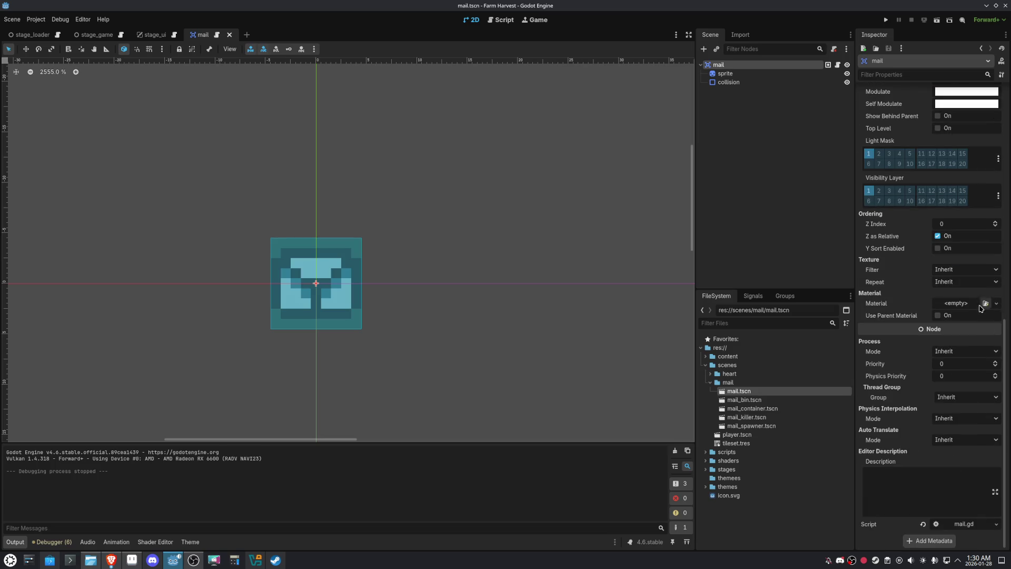
pyautogui.click(996, 304)
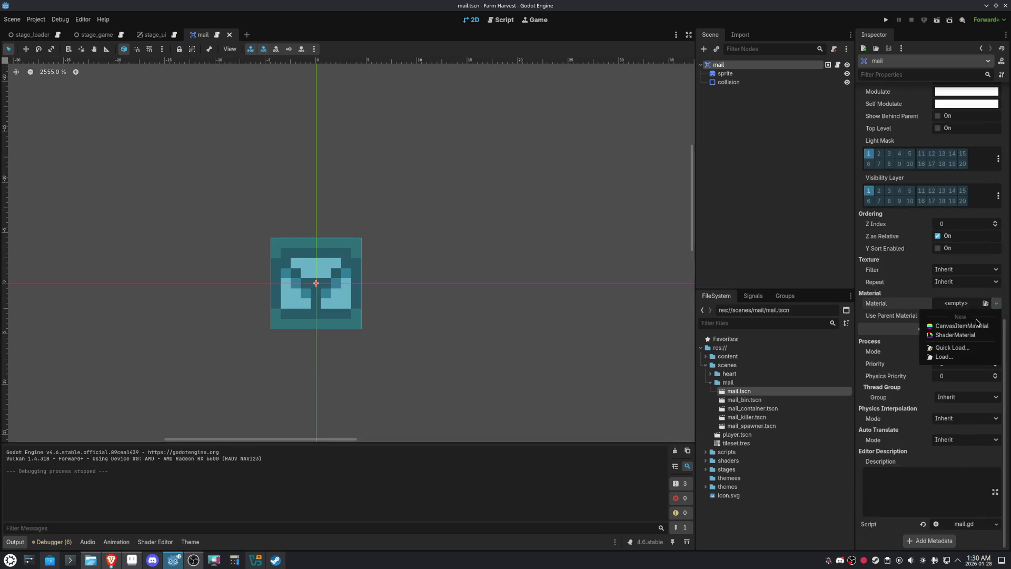
# Step: Give the node a new ShaderMaterial that uses outline.gdshader
pyautogui.click(970, 335)
pyautogui.click(968, 312)
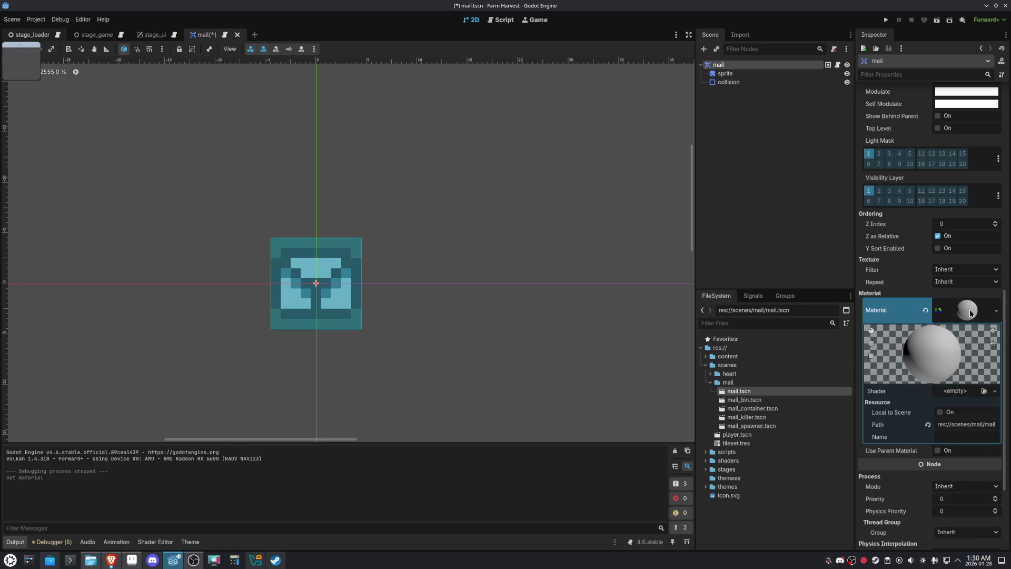
pyautogui.click(984, 391)
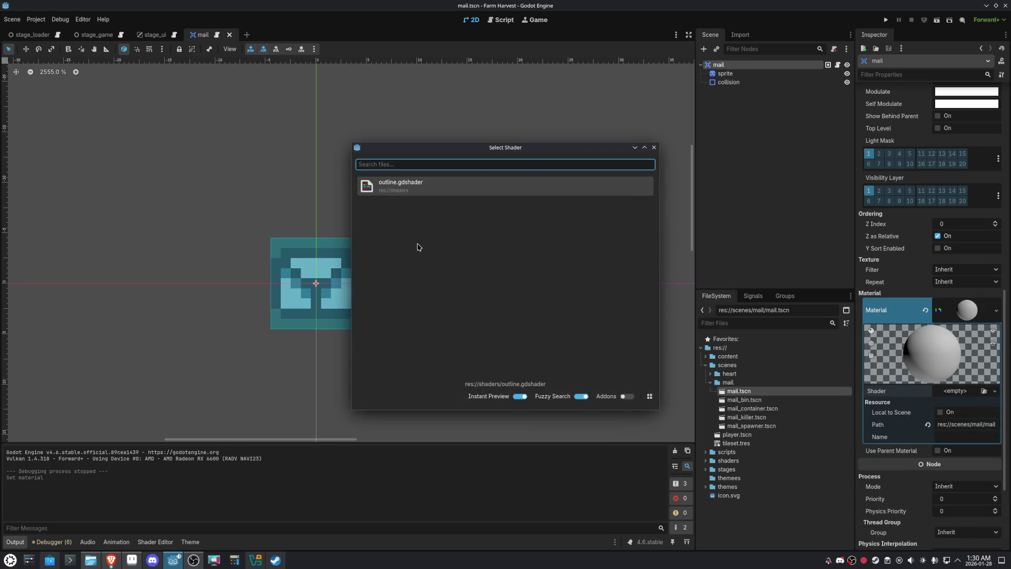
pyautogui.doubleClick(402, 192)
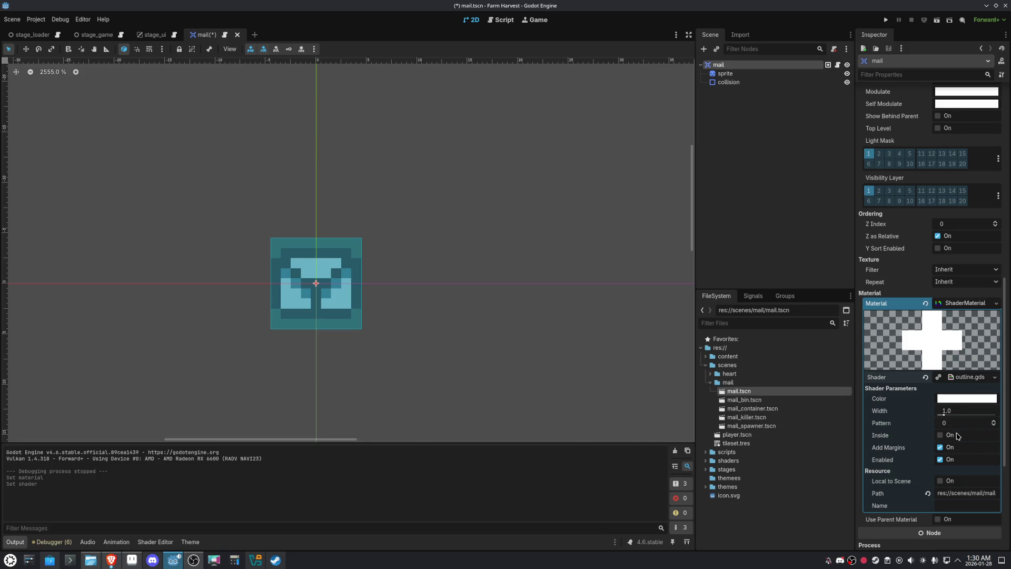
# Step: Try the Inside, Pattern (0–2) and Enabled parameters, leaving Pattern 0 and Inside off
pyautogui.click(940, 435)
pyautogui.click(940, 435)
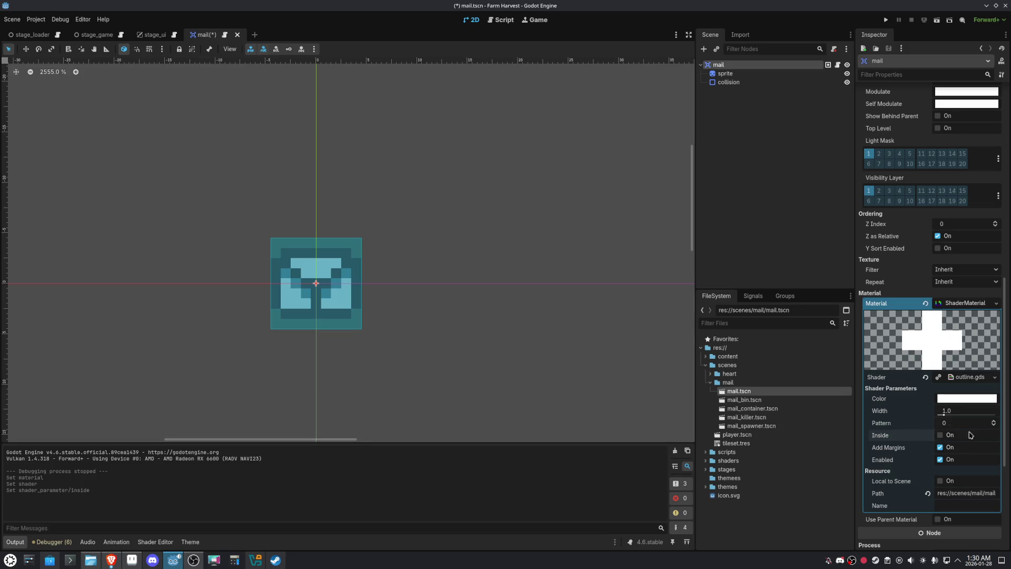
pyautogui.click(994, 422)
pyautogui.click(994, 425)
pyautogui.click(994, 421)
pyautogui.click(994, 421)
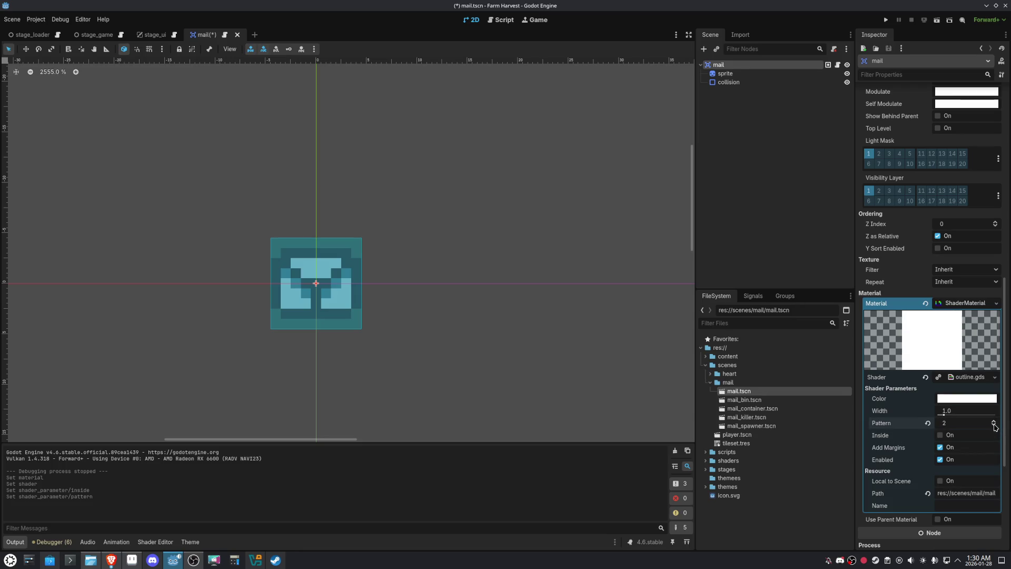
pyautogui.click(994, 425)
pyautogui.click(994, 425)
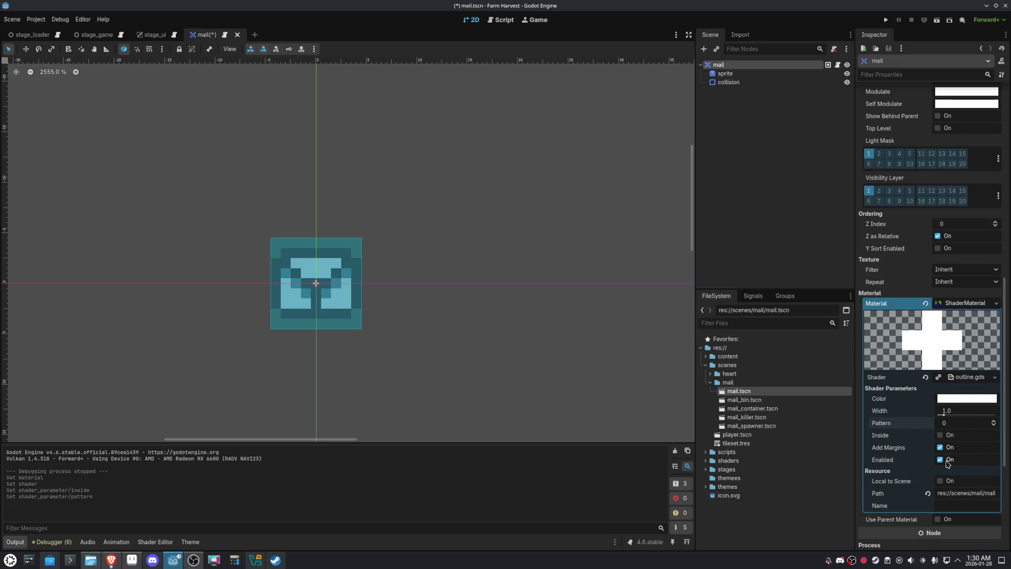
pyautogui.doubleClick(940, 459)
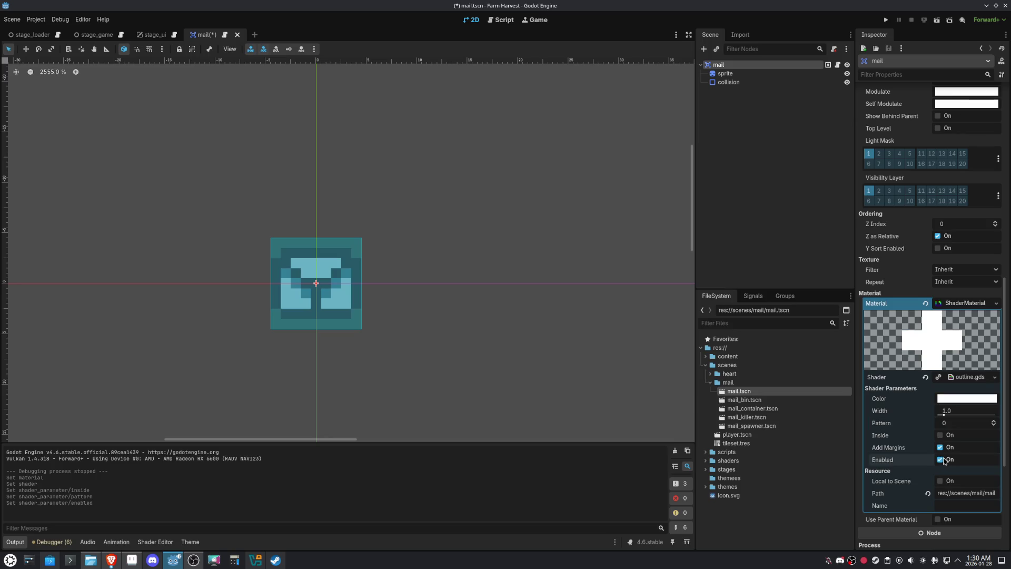
pyautogui.click(735, 90)
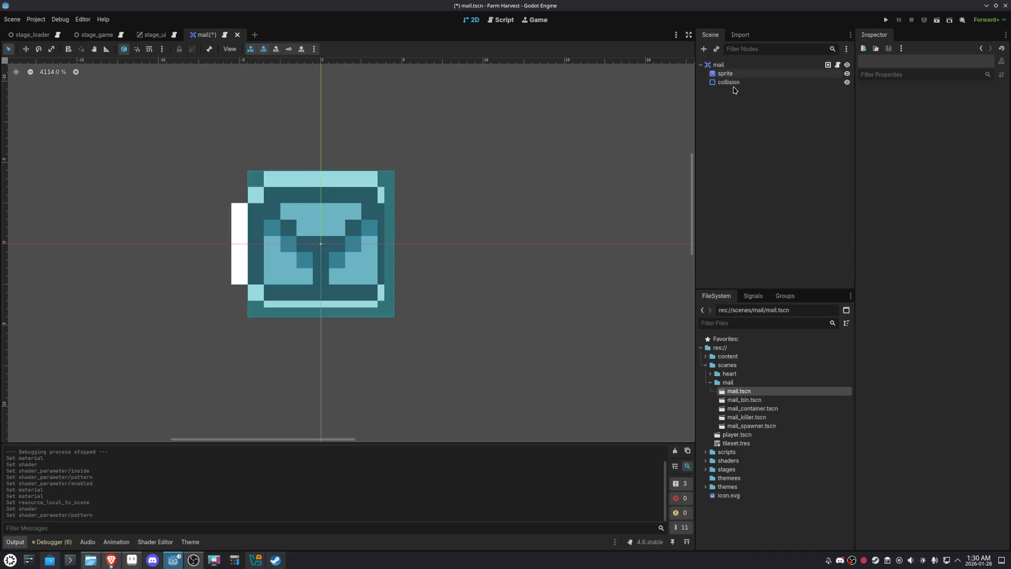
pyautogui.click(725, 73)
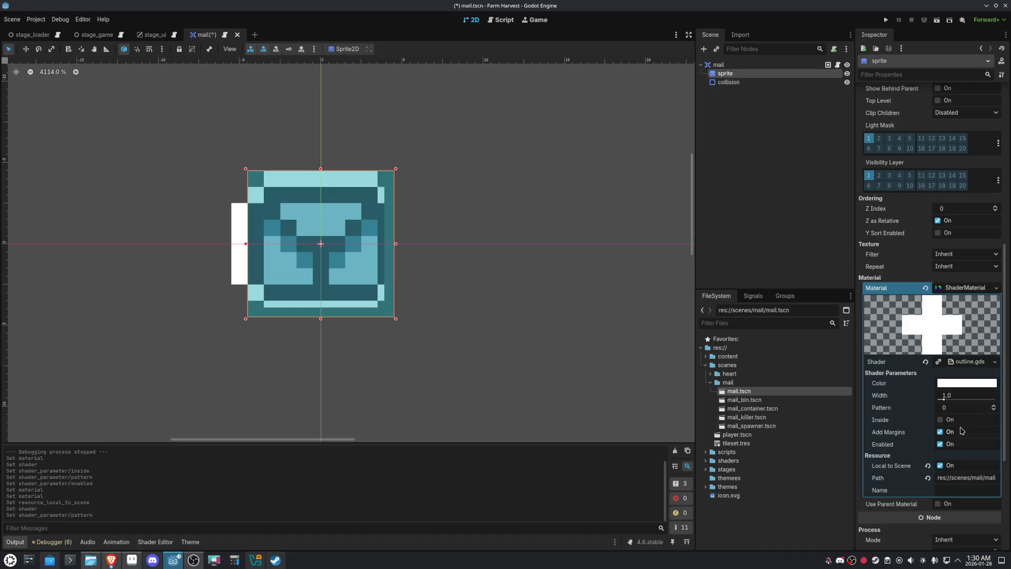
pyautogui.click(940, 420)
pyautogui.click(940, 420)
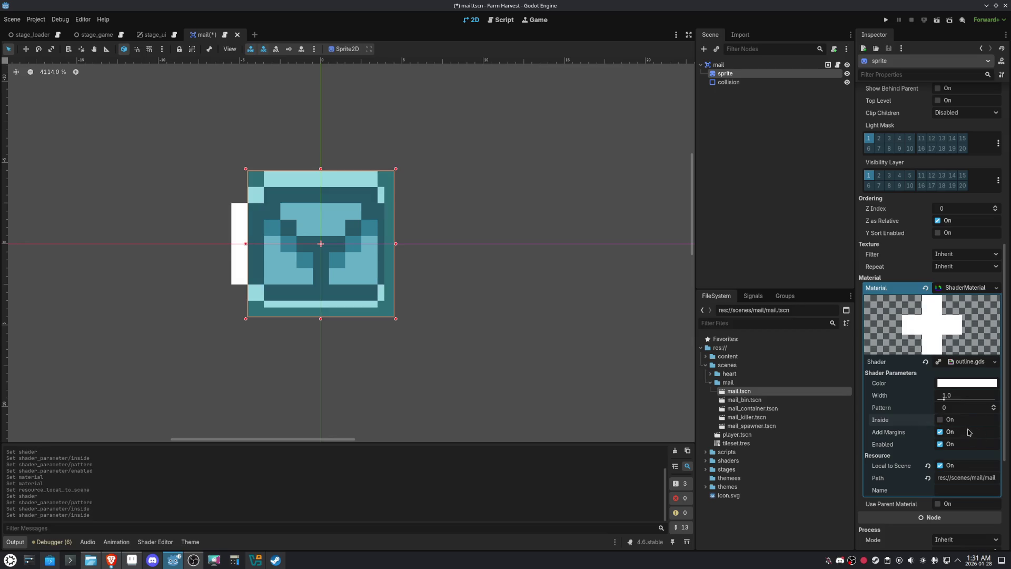
# Step: Set the outline Width to 1 and open the outline.gdshader code
pyautogui.moveTo(943, 398); pyautogui.dragTo(939, 400)
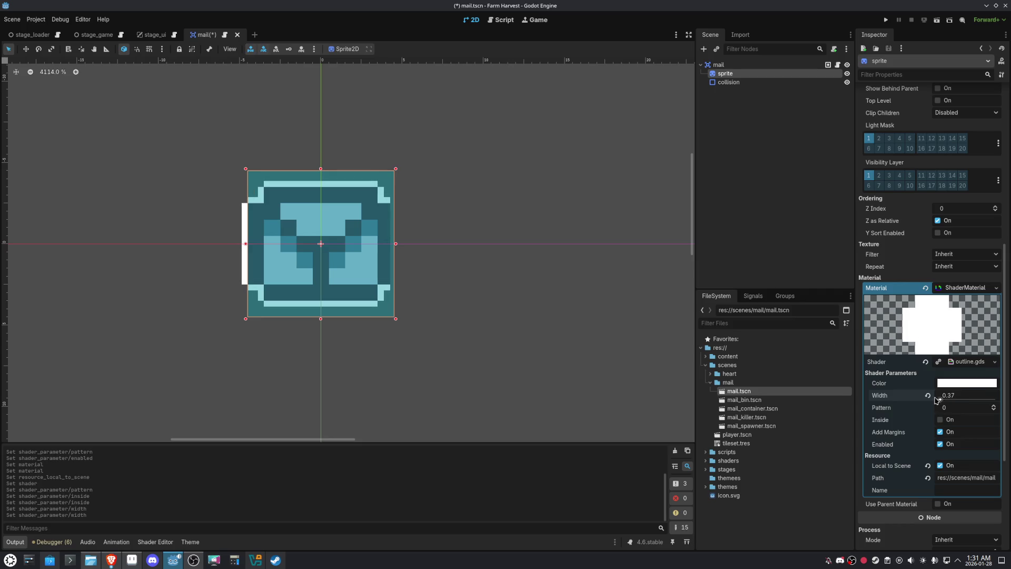
pyautogui.click(974, 396)
pyautogui.write('1')
pyautogui.press('Return')
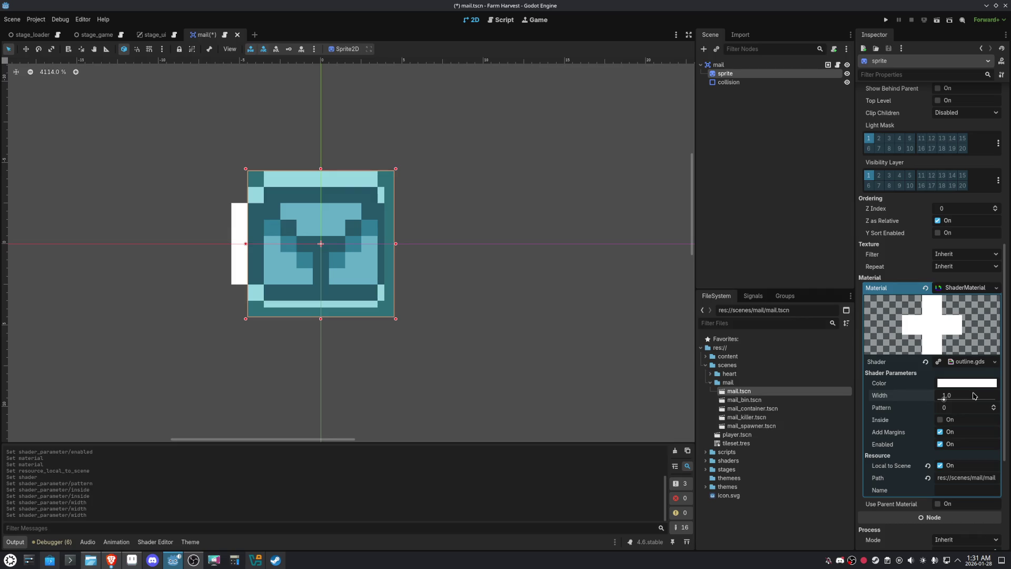
pyautogui.click(977, 363)
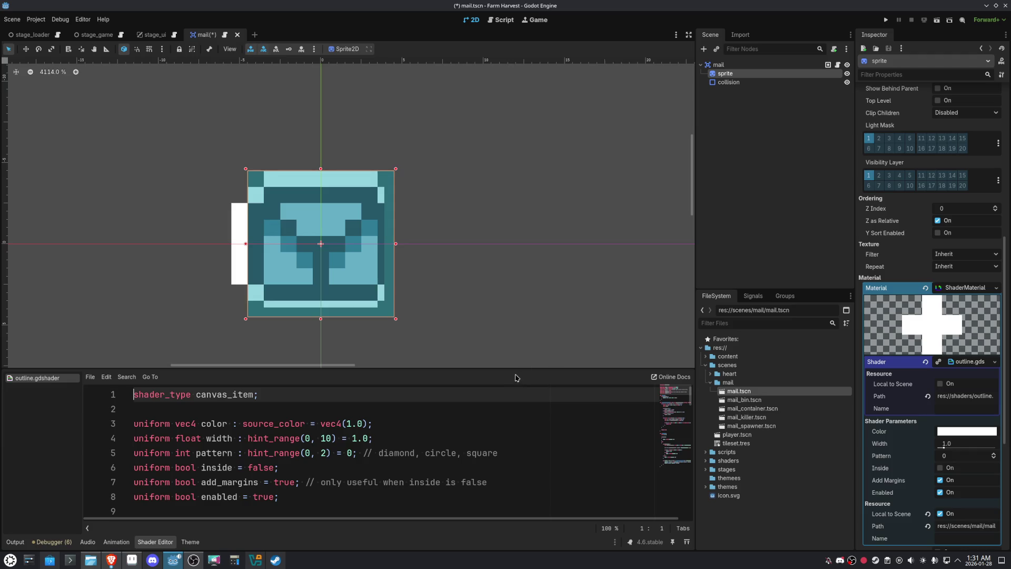
# Step: Enlarge the shader code panel and scroll through the outline shader
pyautogui.moveTo(516, 368)
pyautogui.mouseDown()
pyautogui.moveTo(526, 219)
pyautogui.moveTo(508, 188)
pyautogui.moveTo(500, 93)
pyautogui.mouseUp()
pyautogui.scroll(-5, 447, 343)
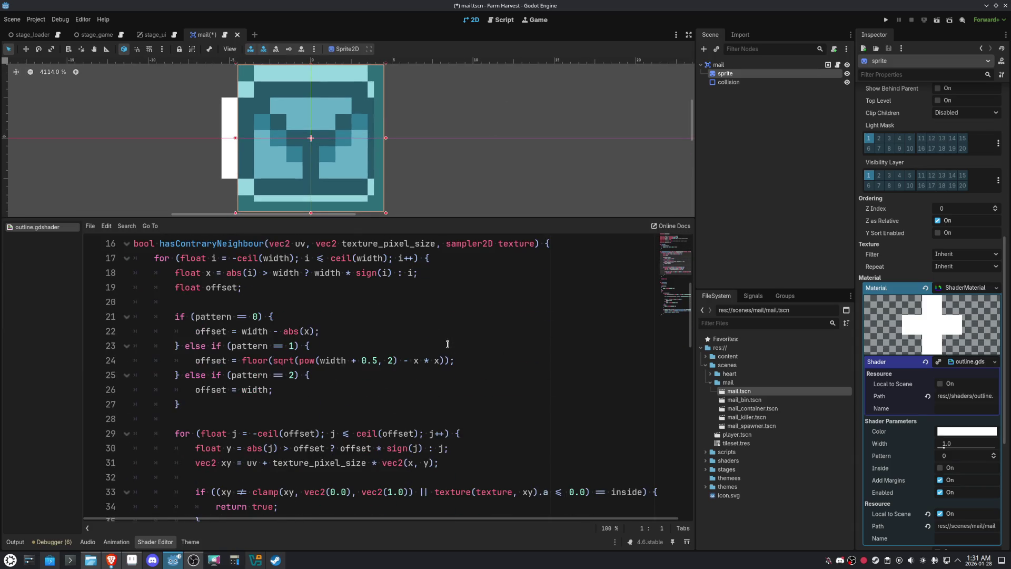
pyautogui.scroll(-4, 537, 346)
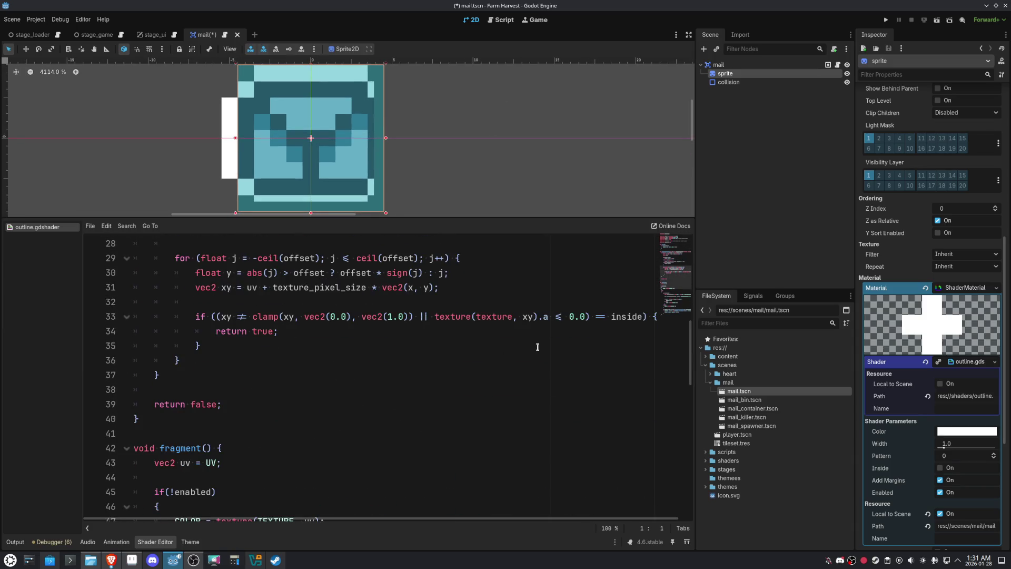
pyautogui.scroll(-3, 537, 346)
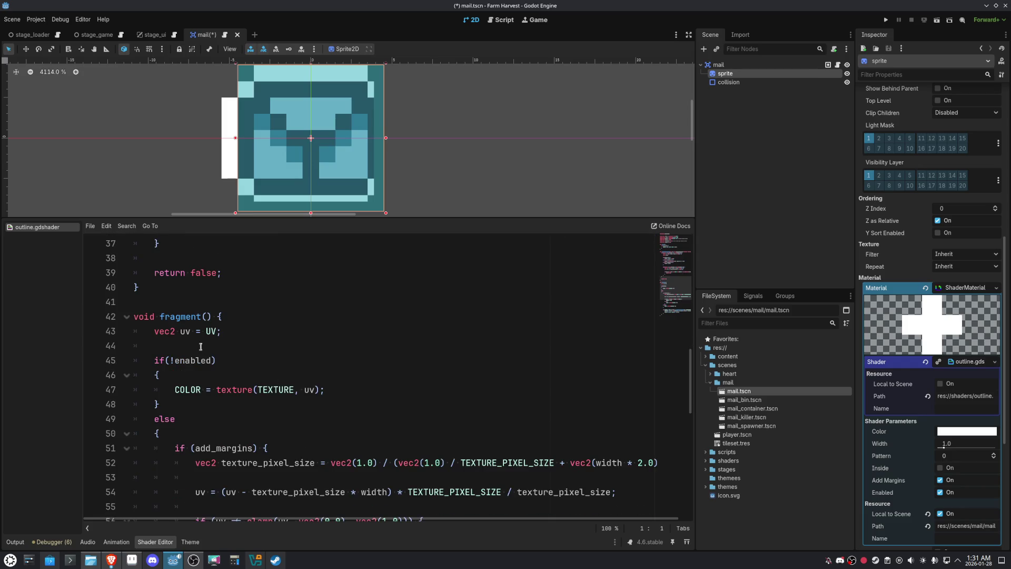
pyautogui.scroll(-3, 459, 386)
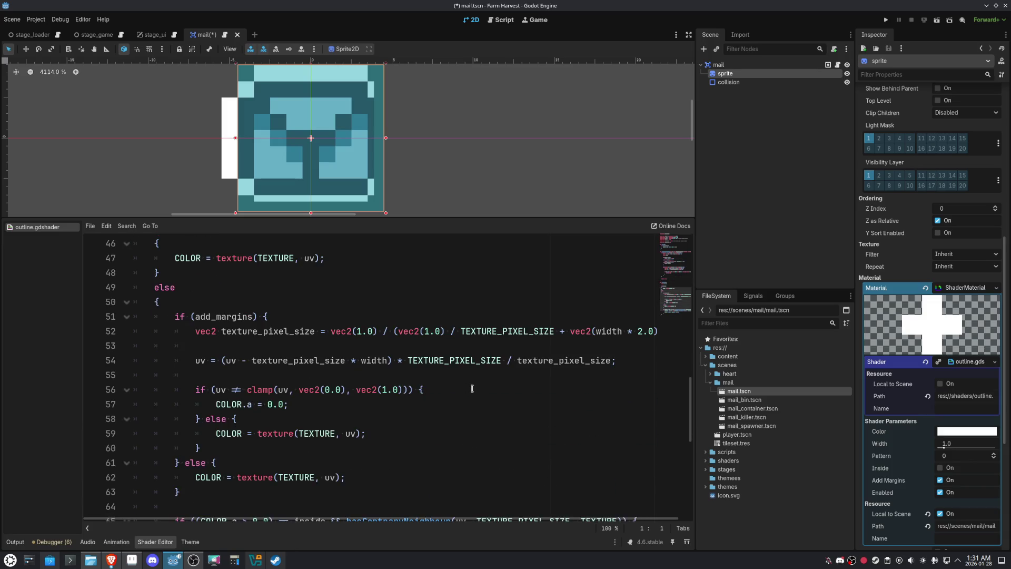
pyautogui.scroll(-2, 472, 388)
pyautogui.scroll(17, 472, 388)
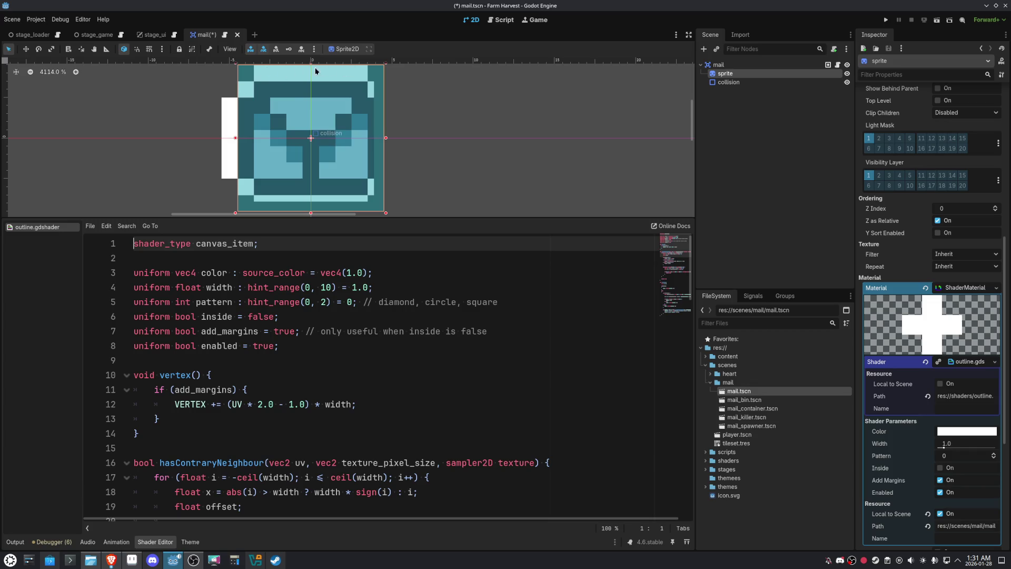
# Step: Hide the collision shape, save the mail scene, and recentre the sprite in view
pyautogui.click(737, 82)
pyautogui.click(737, 73)
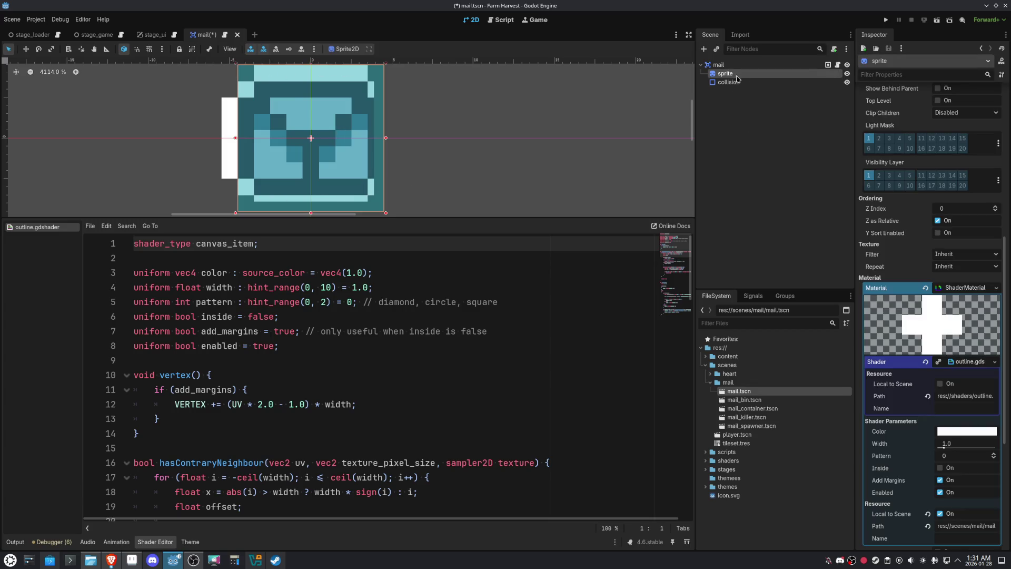
pyautogui.click(847, 82)
pyautogui.hotkey('ctrl', 's')
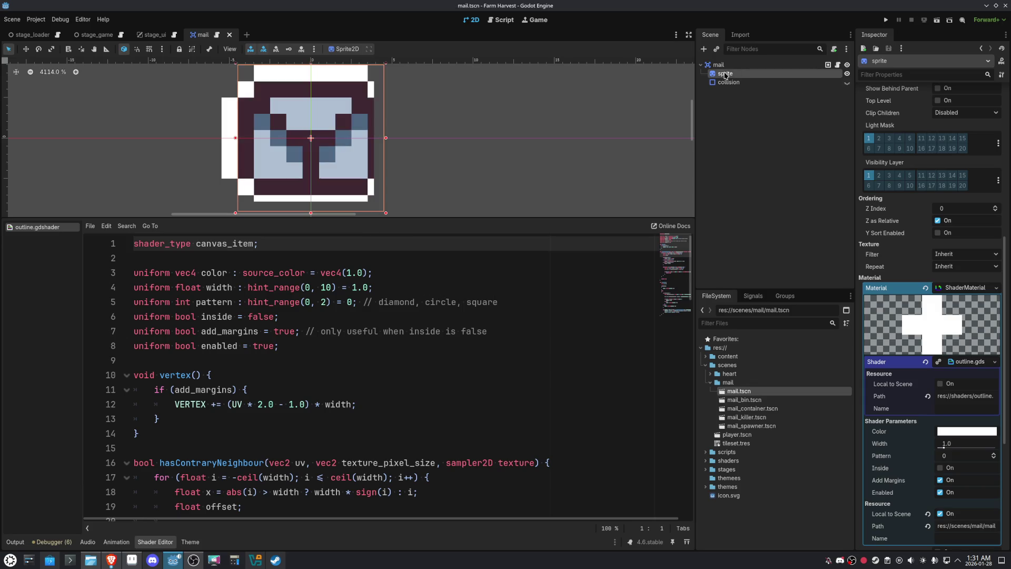
pyautogui.scroll(-3, 368, 196)
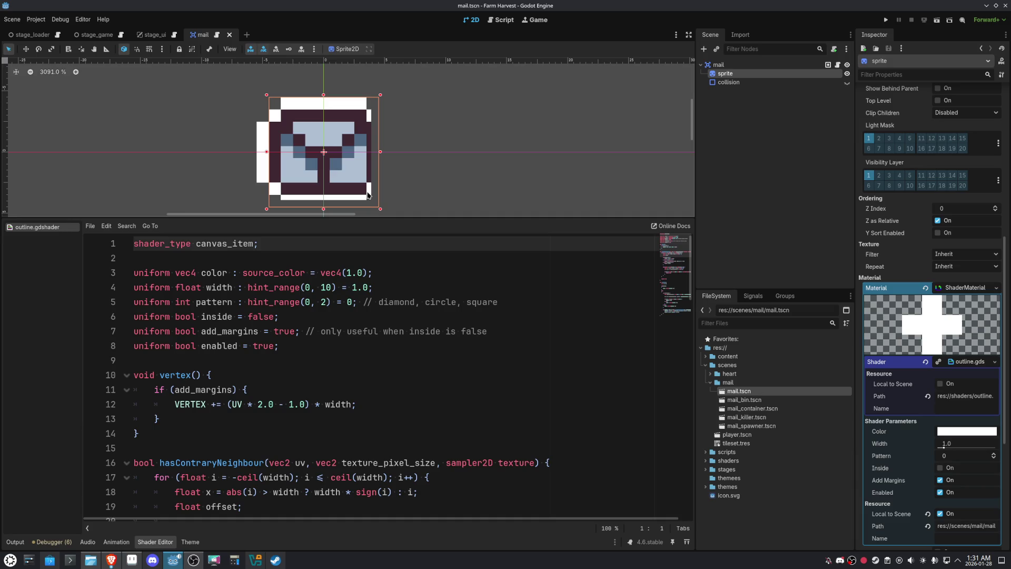
pyautogui.moveTo(380, 209)
pyautogui.mouseDown()
pyautogui.moveTo(398, 217)
pyautogui.moveTo(390, 209)
pyautogui.mouseUp()
pyautogui.hotkey('ctrl', 'z')
pyautogui.moveTo(452, 202); pyautogui.dragTo(442, 192)
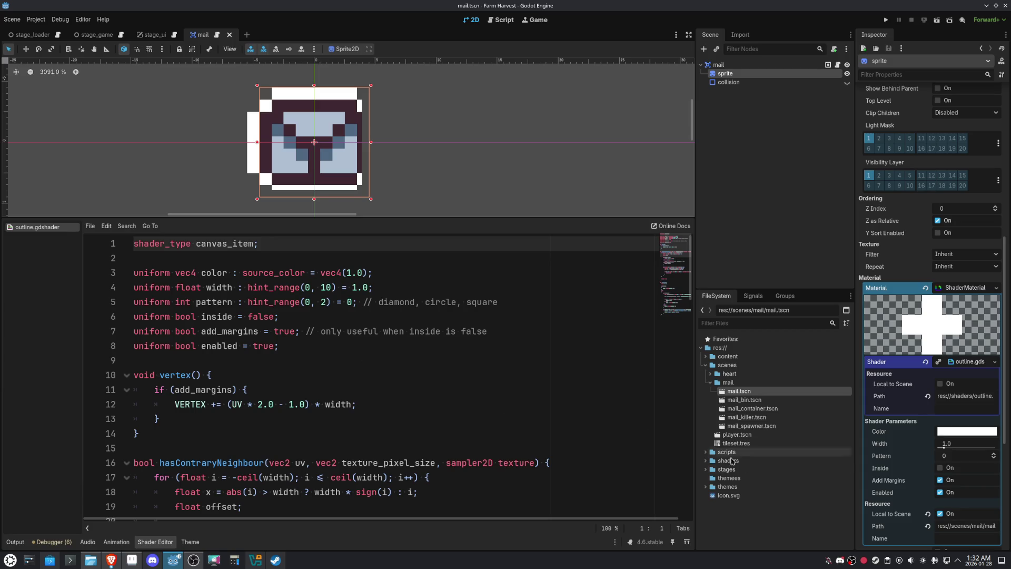
# Step: Untick Add Margins, then try Pattern 1 and return it to 0
pyautogui.click(941, 480)
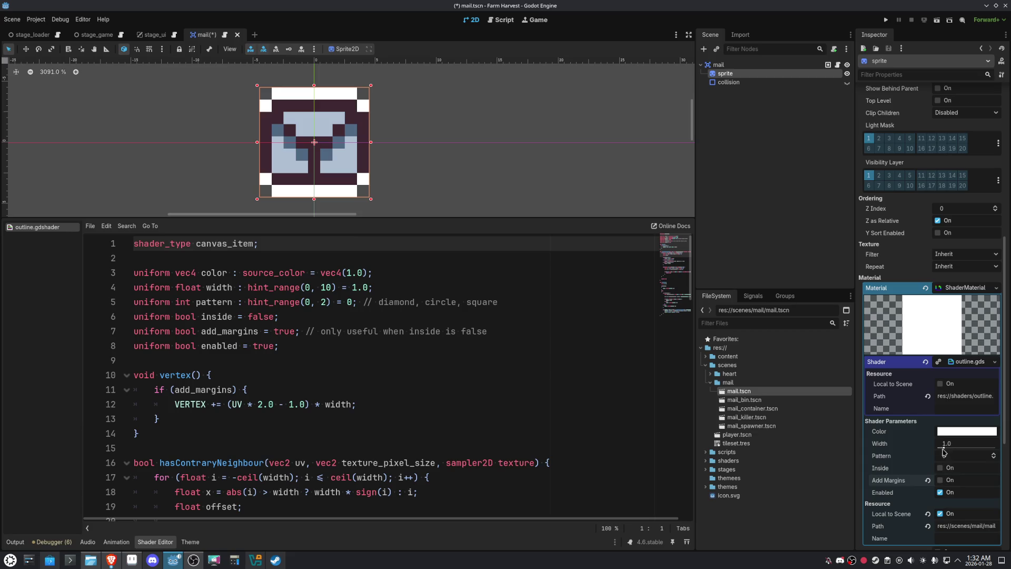
pyautogui.click(994, 454)
pyautogui.click(994, 457)
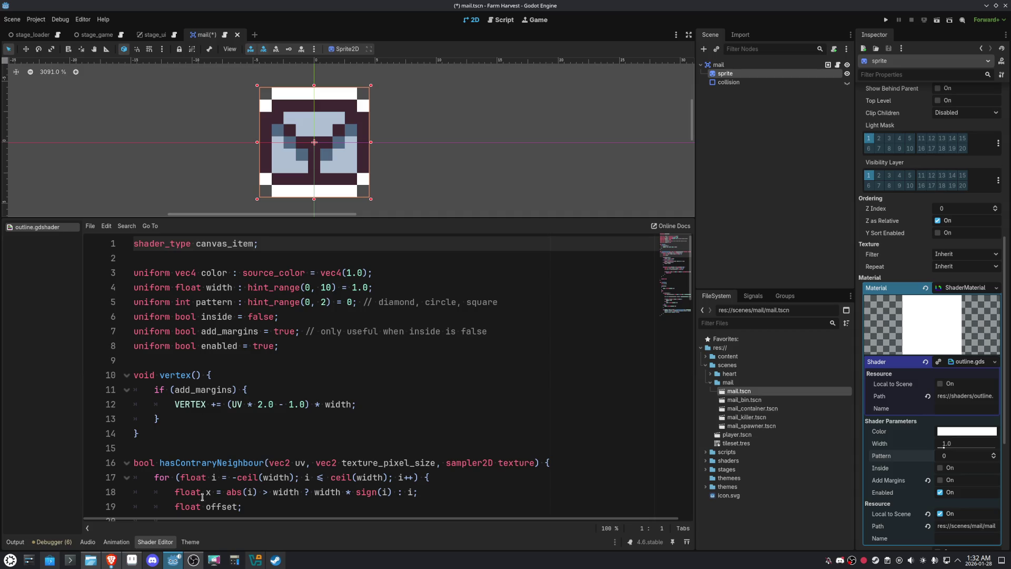
pyautogui.moveTo(132, 559)
# Step: Select and copy the full outline.gdshader code, then save the mail scene
pyautogui.click(389, 367)
pyautogui.hotkey('ctrl', 'a')
pyautogui.click(389, 367)
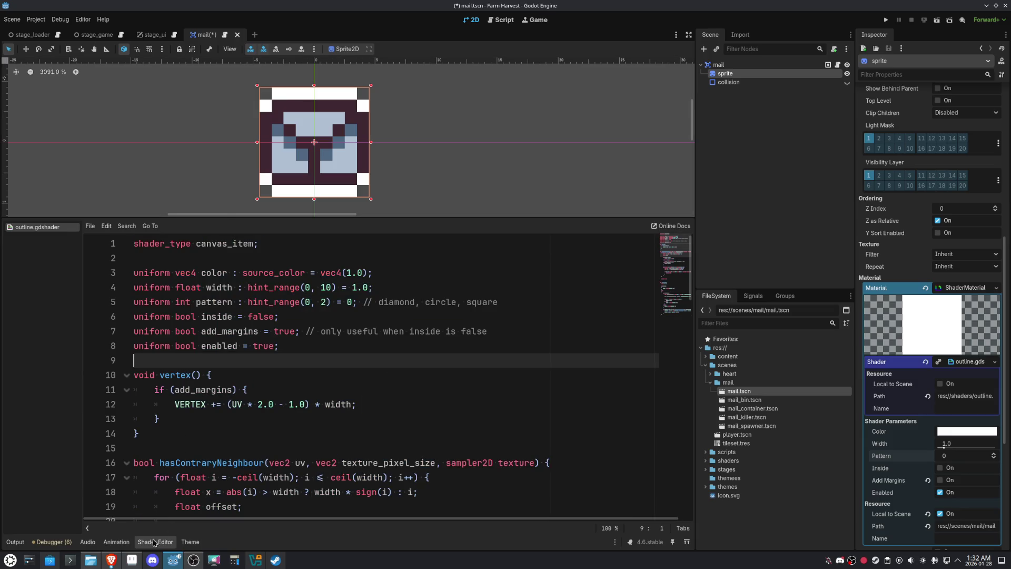
pyautogui.hotkey('ctrl', 's')
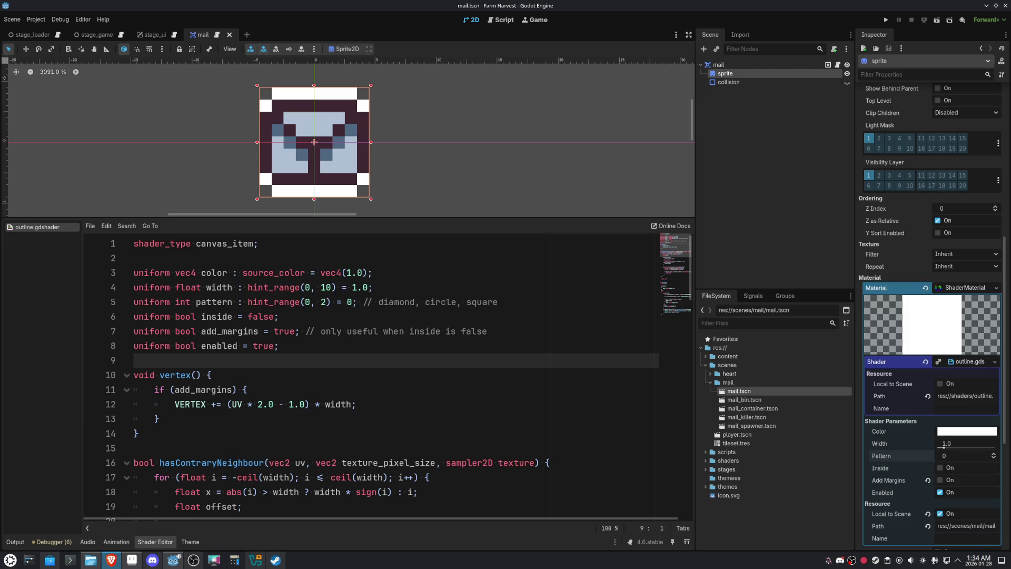
pyautogui.scroll(-13, 485, 382)
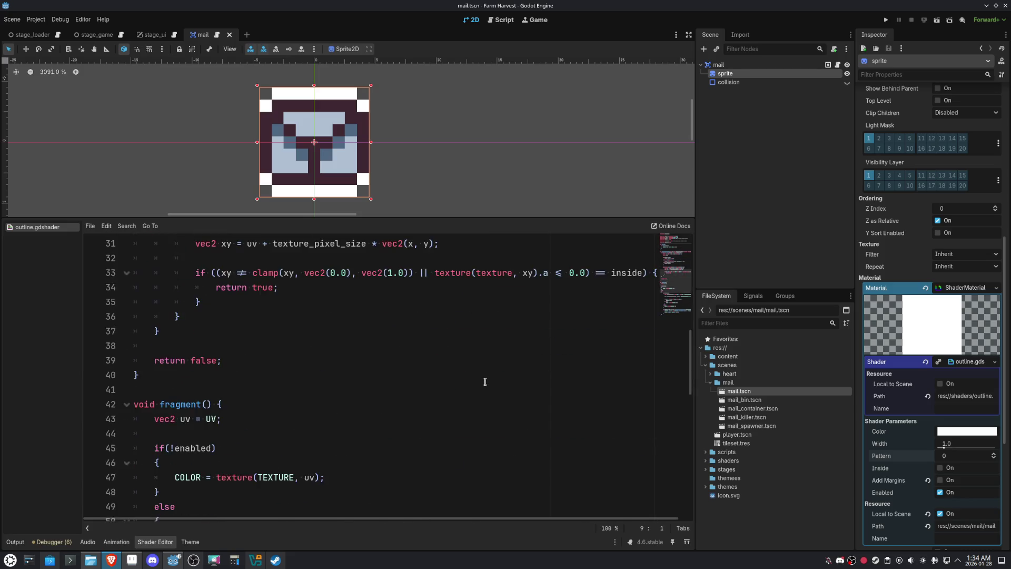
pyautogui.scroll(-6, 485, 381)
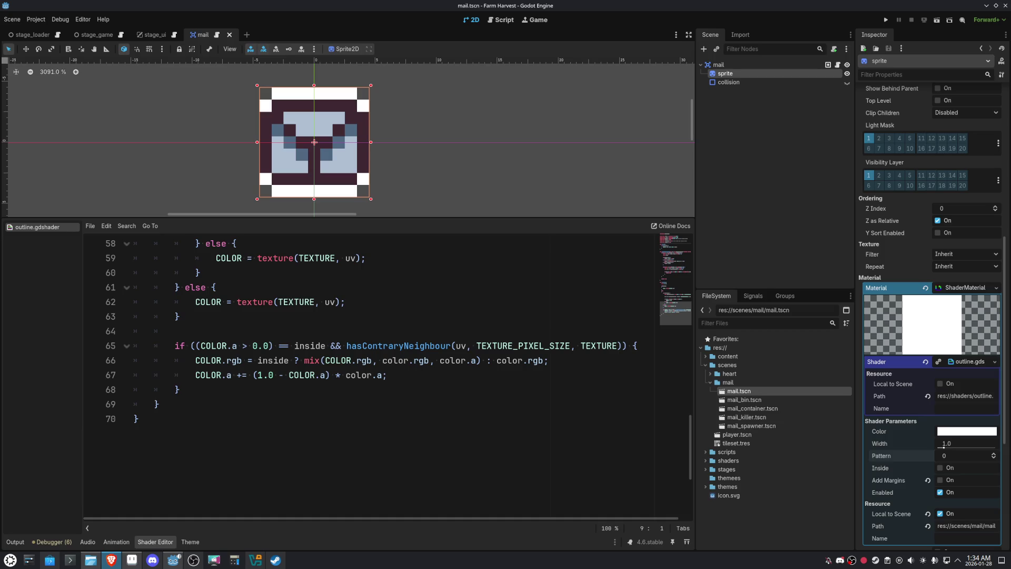
pyautogui.moveTo(180, 390); pyautogui.dragTo(175, 347)
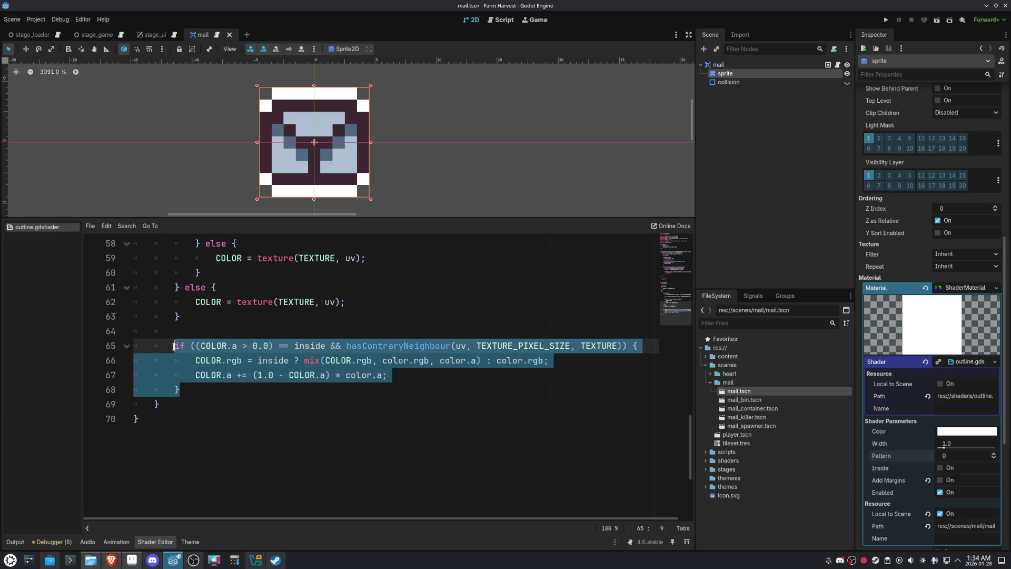
pyautogui.write('if (COLOR.a <= 0.0 && hasContraryNeighbour(uv, TEXTURE_PIXEL_SIZE, TEXTURE)) { \t\t\tCOLOR.rgb = color.rgb; \t\t\tCOLOR.a = color.a; \t\t}')
pyautogui.hotkey('ctrl', 's')
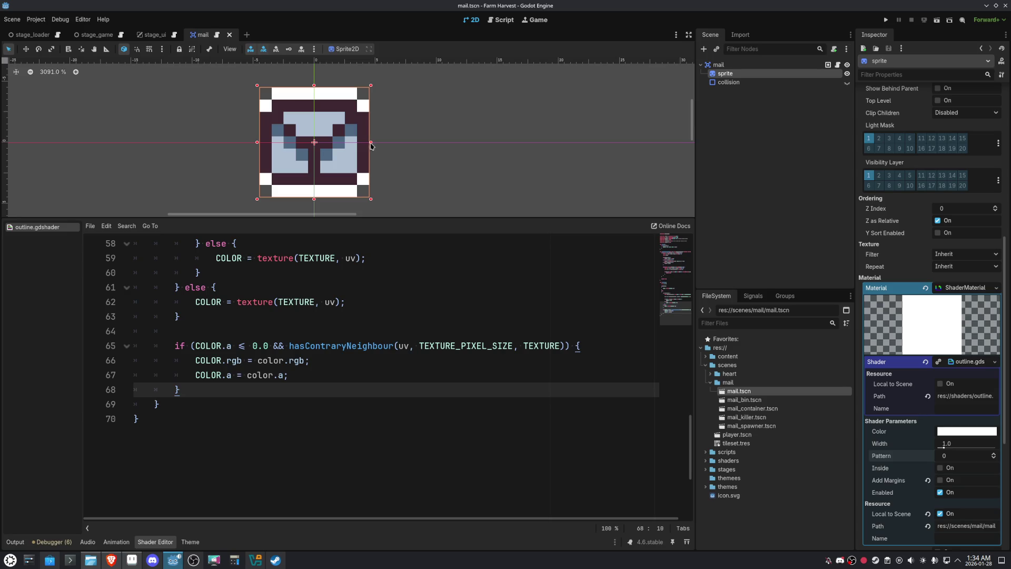
pyautogui.moveTo(371, 142); pyautogui.dragTo(389, 141)
pyautogui.hotkey('ctrl', 'z')
pyautogui.click(948, 480)
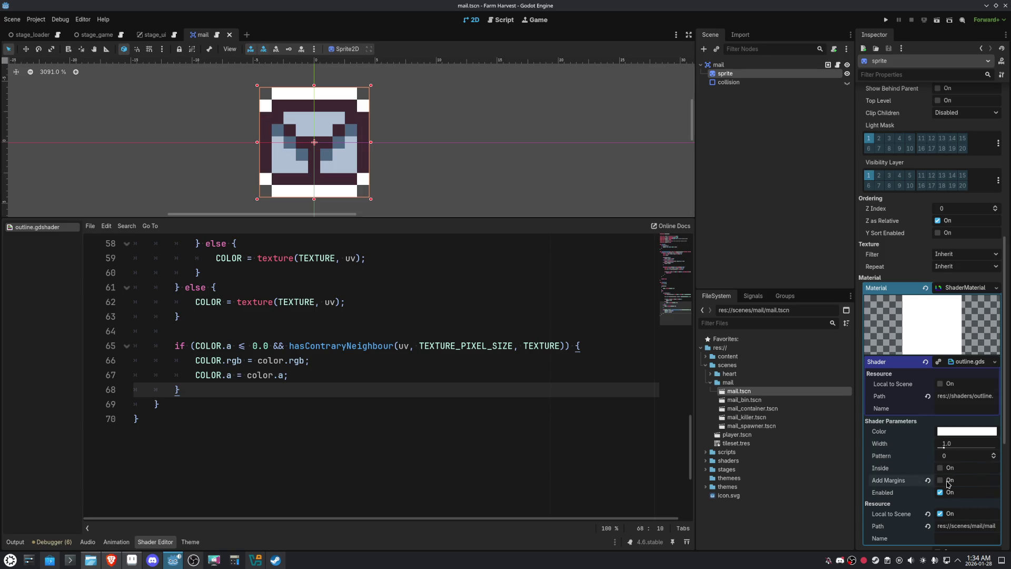
pyautogui.click(940, 480)
pyautogui.click(941, 494)
pyautogui.click(942, 494)
pyautogui.click(940, 468)
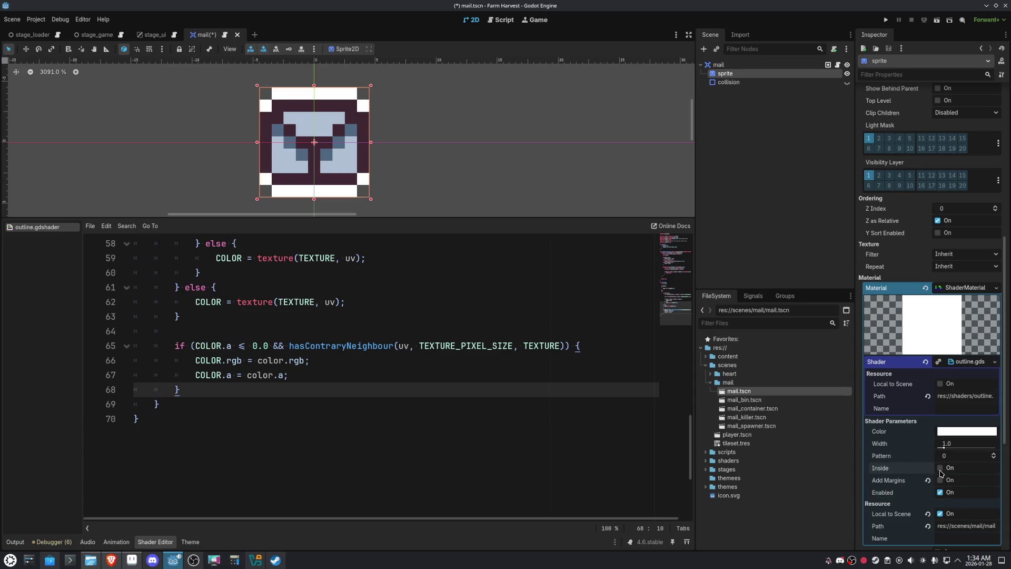
pyautogui.click(940, 468)
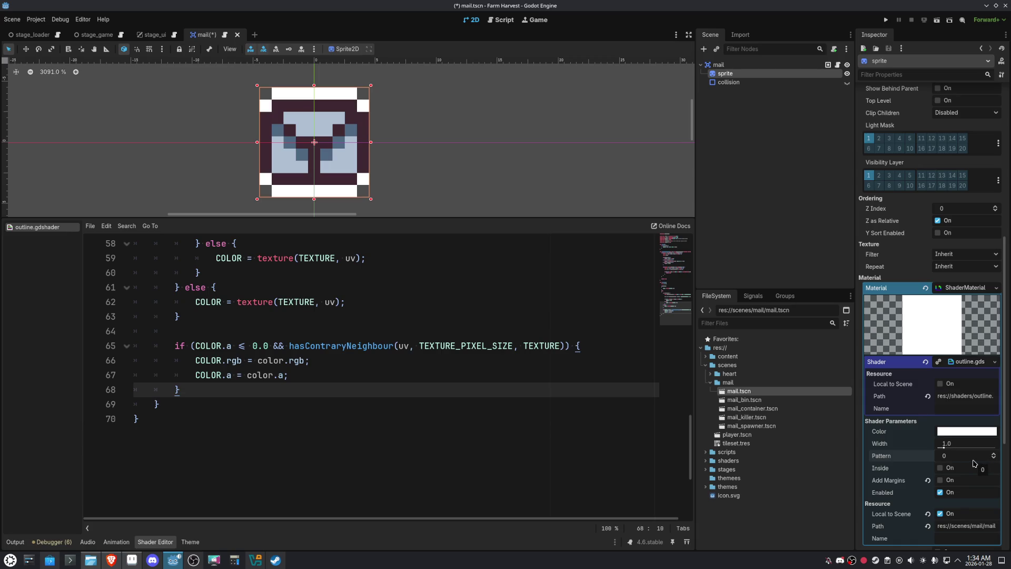
pyautogui.moveTo(943, 446); pyautogui.dragTo(952, 447)
pyautogui.click(928, 444)
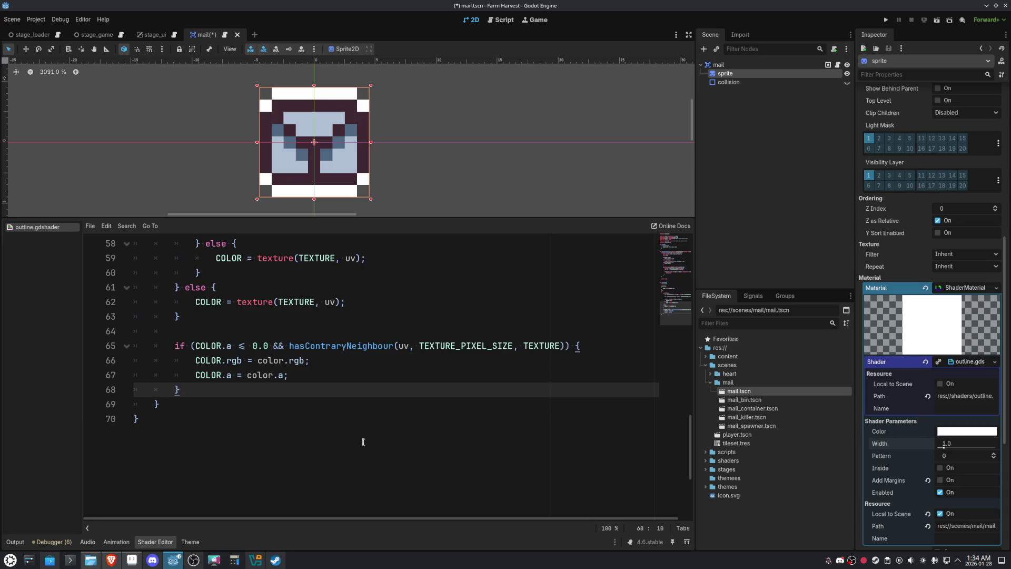
pyautogui.hotkey('ctrl', 'shift', 'z')
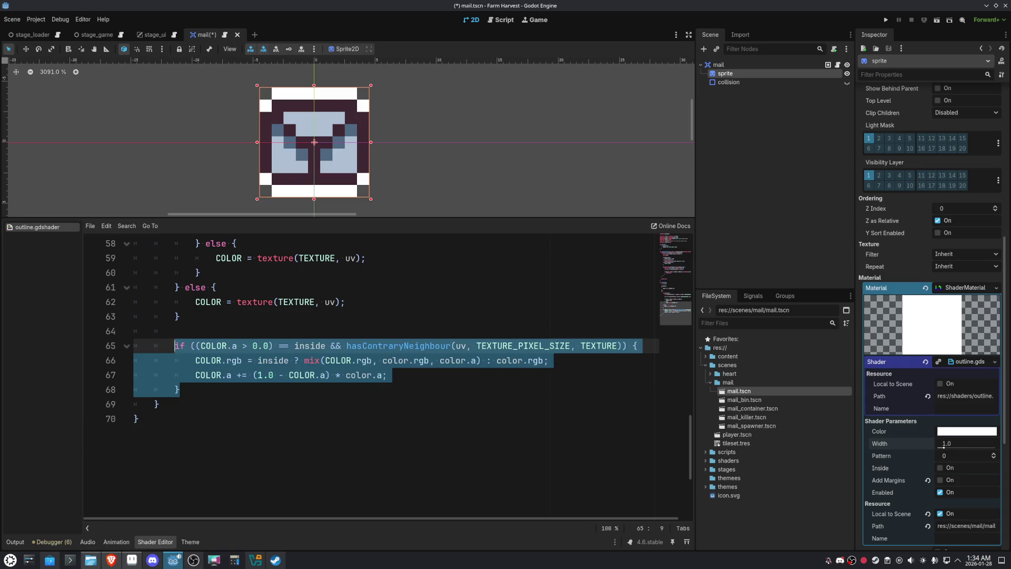
pyautogui.hotkey('ctrl', 's')
pyautogui.hotkey('ctrl', 'a')
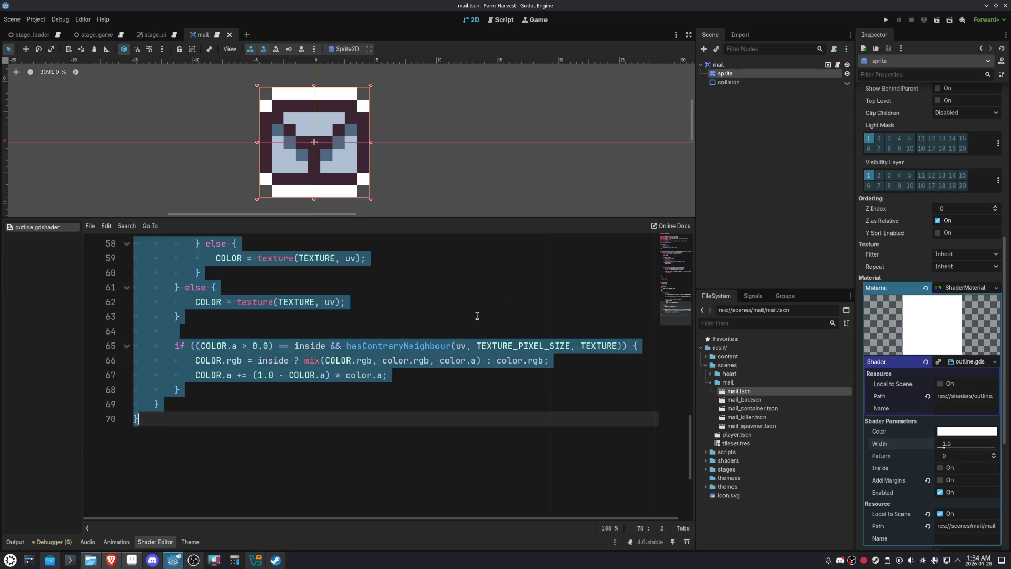
pyautogui.hotkey('ctrl', 'v')
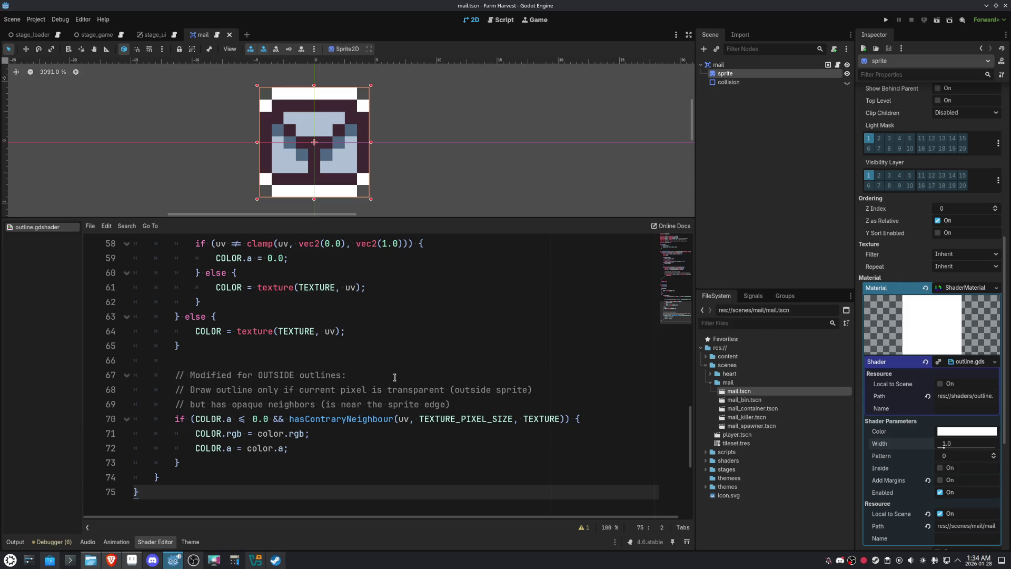
pyautogui.click(940, 468)
pyautogui.click(416, 389)
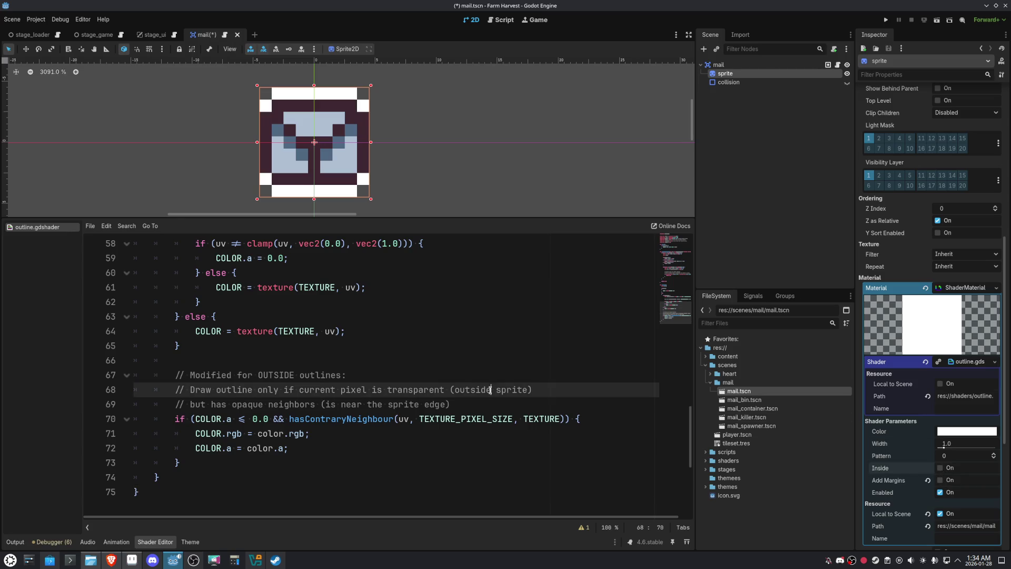
pyautogui.hotkey('ctrl', 'z')
pyautogui.click(409, 407)
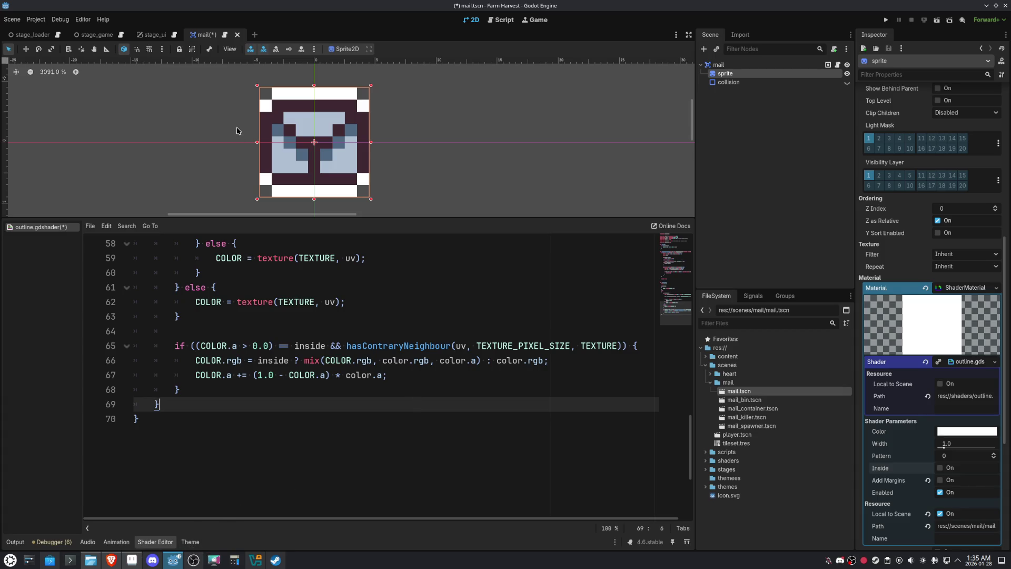
# Step: Screenshot the sprite and shader code region, copy it to the clipboard, and close Spectacle
pyautogui.press('Print')
pyautogui.moveTo(98, 68)
pyautogui.mouseDown()
pyautogui.moveTo(636, 428)
pyautogui.moveTo(652, 451)
pyautogui.mouseUp()
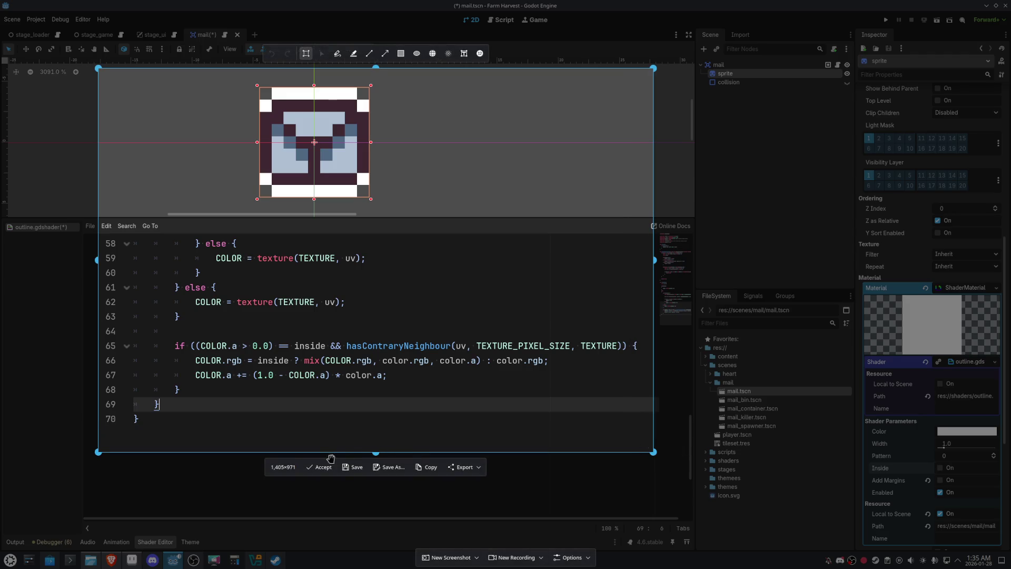
pyautogui.click(319, 464)
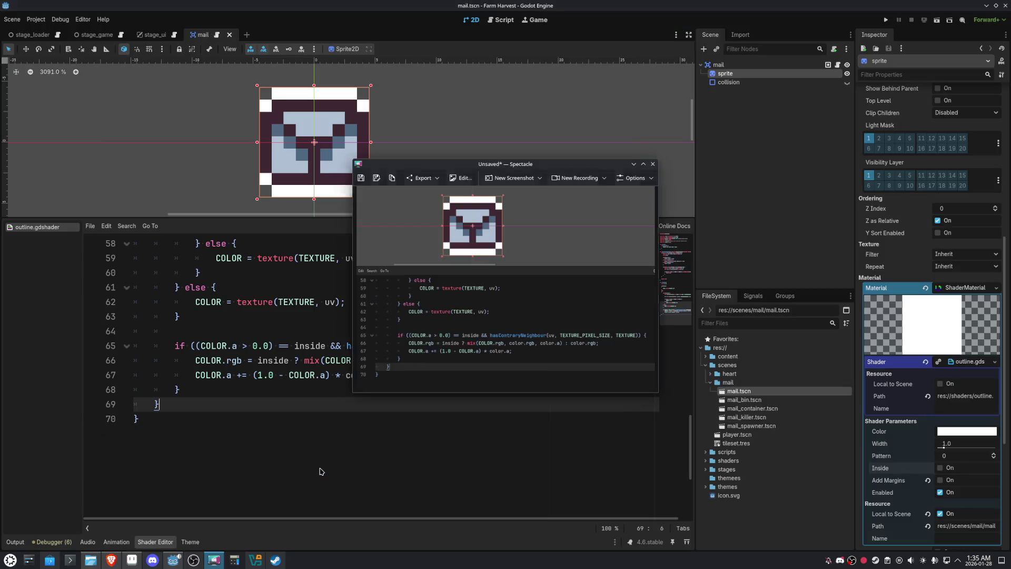
pyautogui.click(391, 178)
pyautogui.press('Escape')
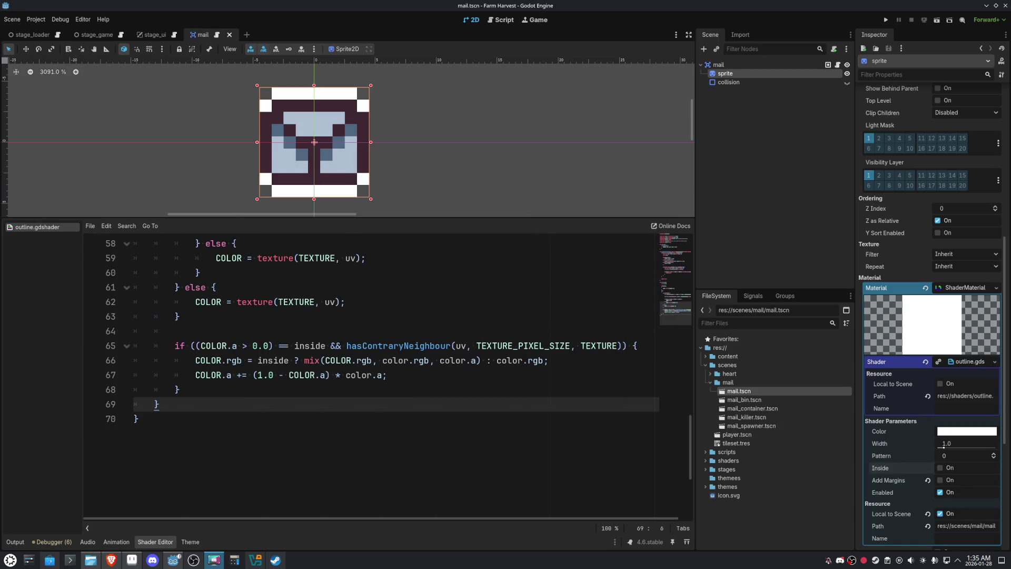
pyautogui.hotkey('alt', 'Tab')
pyautogui.click(516, 354)
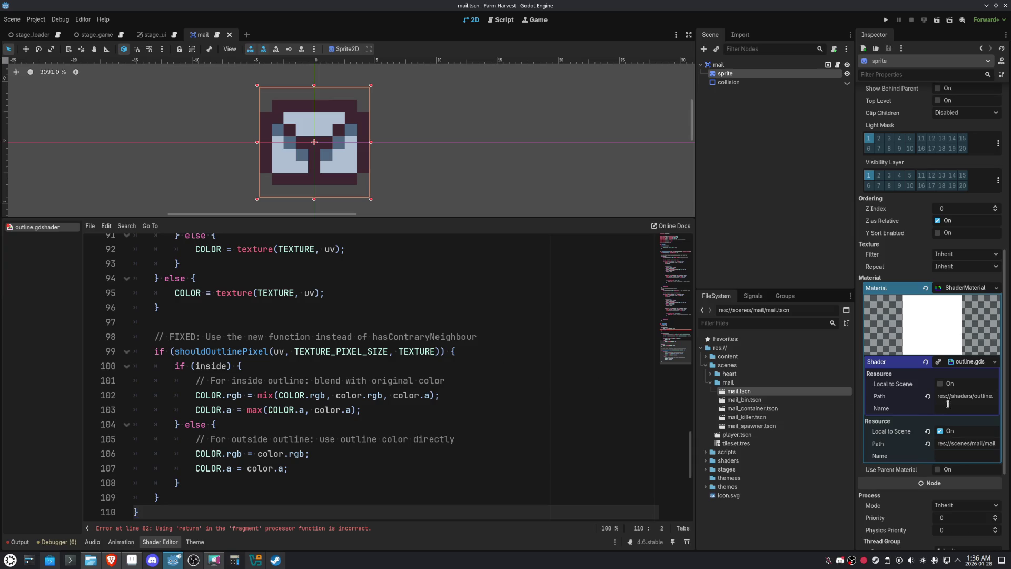
# Step: Delete the stray 'return;' line from the fragment function's disabled branch
pyautogui.scroll(20, 468, 451)
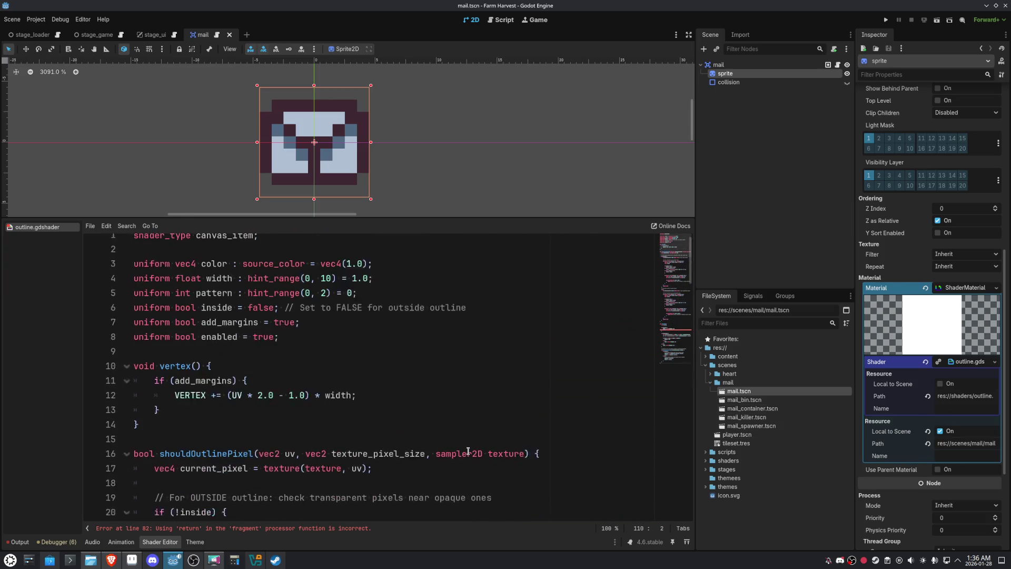
pyautogui.scroll(-20, 468, 450)
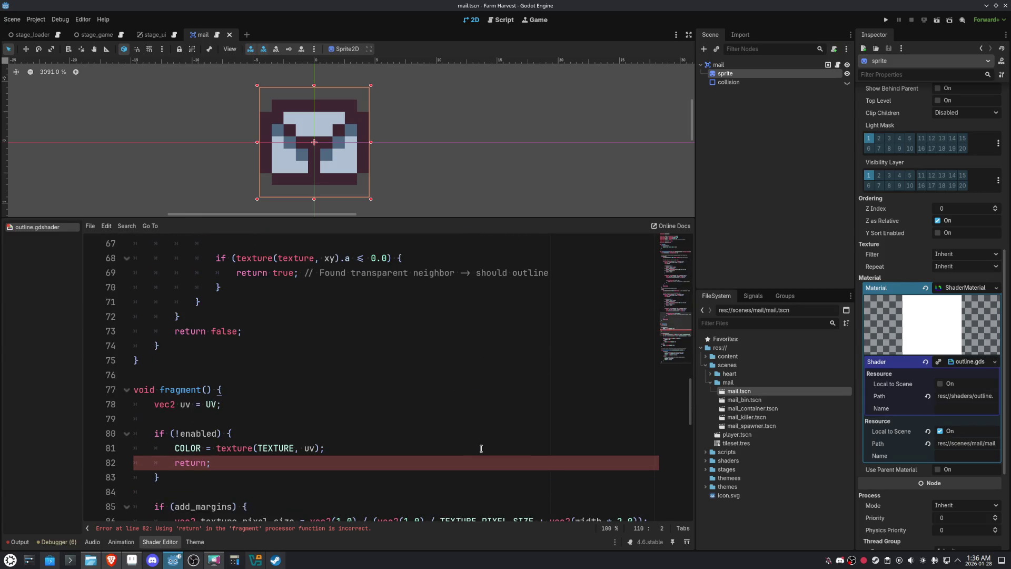
pyautogui.click(245, 376)
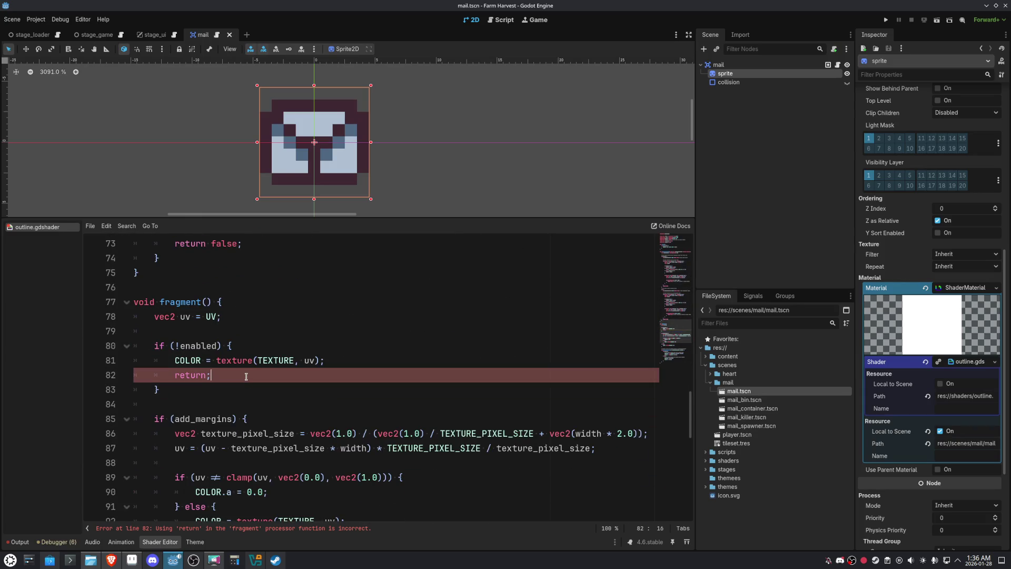
pyautogui.hotkey('ctrl', 'shift', 'k')
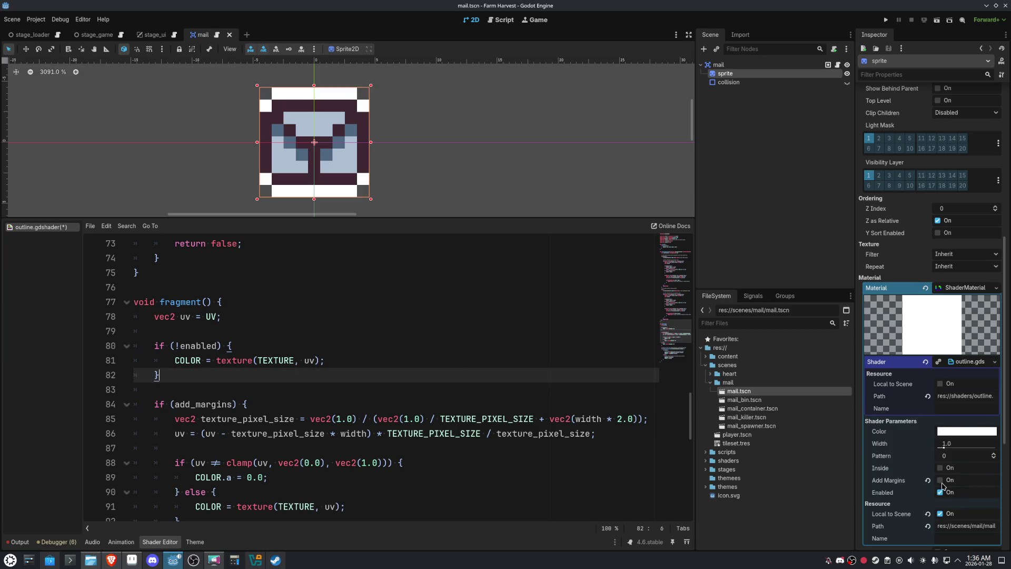
# Step: Nudge Pattern back to 0, then tick and untick Inside to flip the outline
pyautogui.click(994, 454)
pyautogui.click(993, 458)
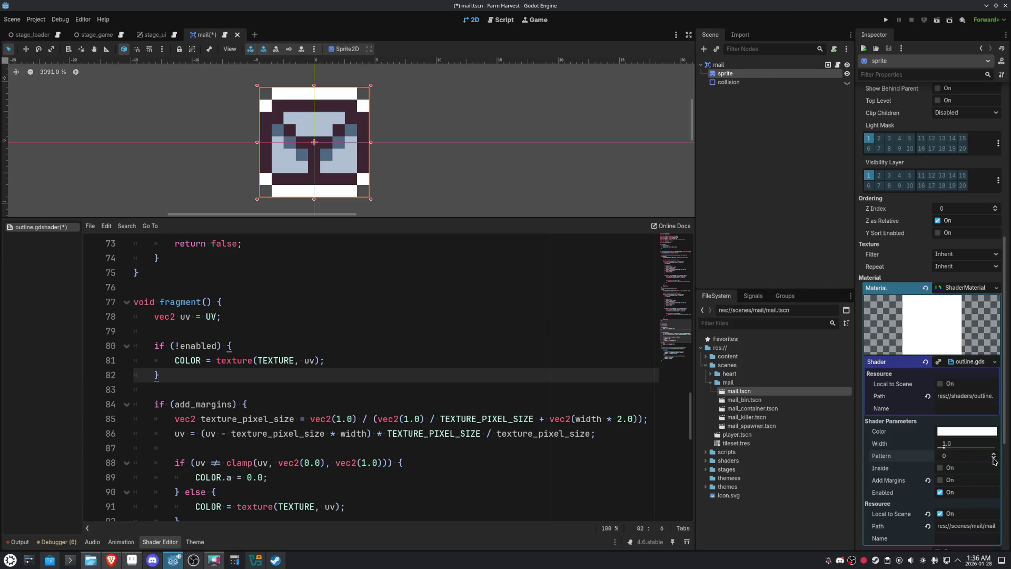
pyautogui.click(939, 468)
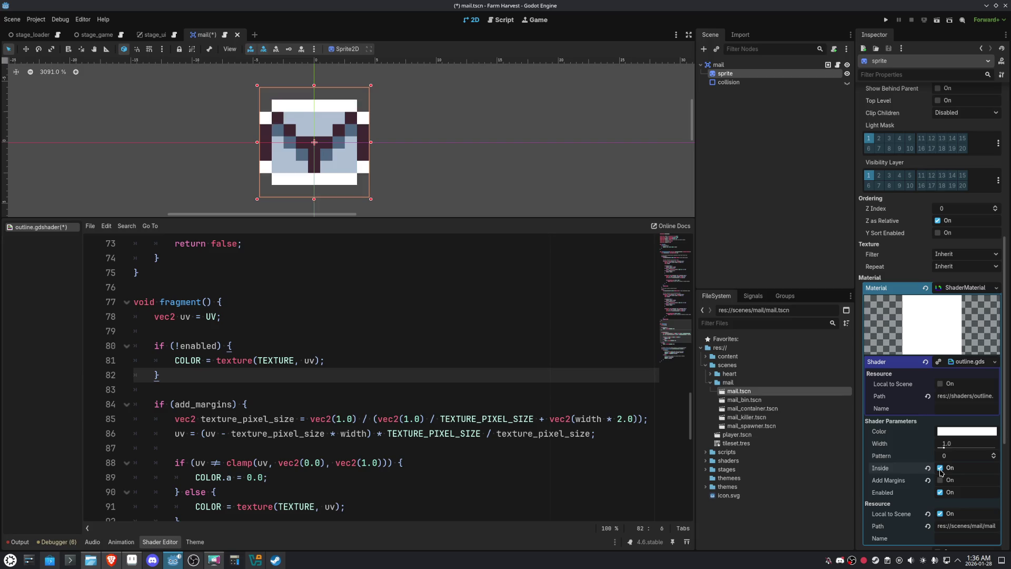
pyautogui.click(940, 468)
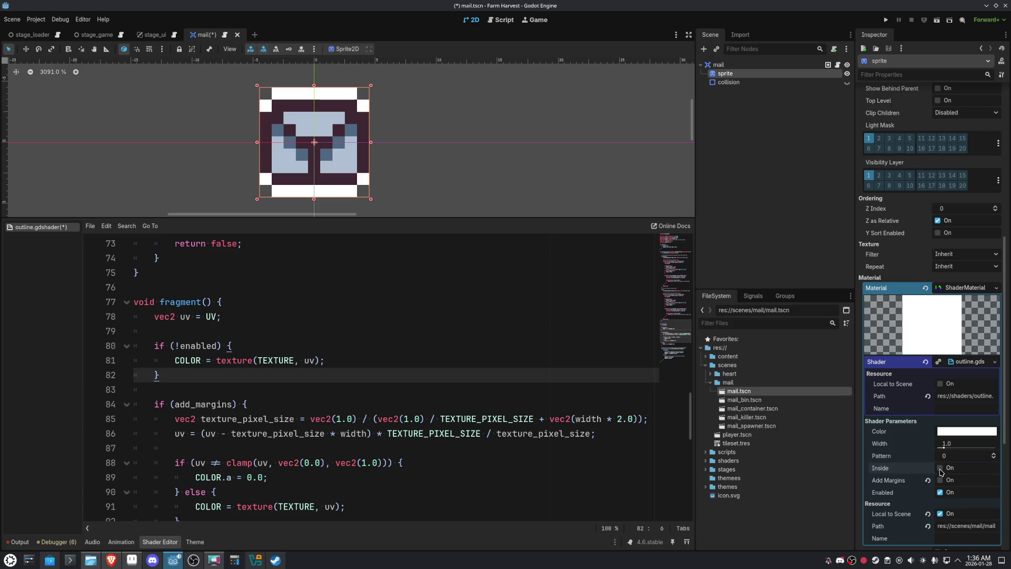
# Step: Scroll the shader code and place the caret at the end of line 100
pyautogui.scroll(-7, 485, 397)
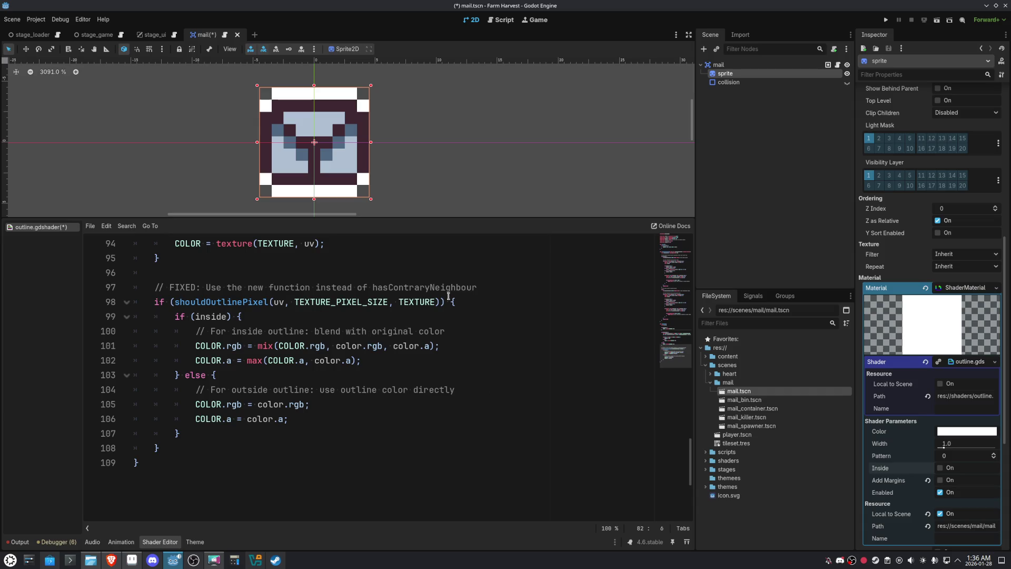
pyautogui.scroll(1, 514, 307)
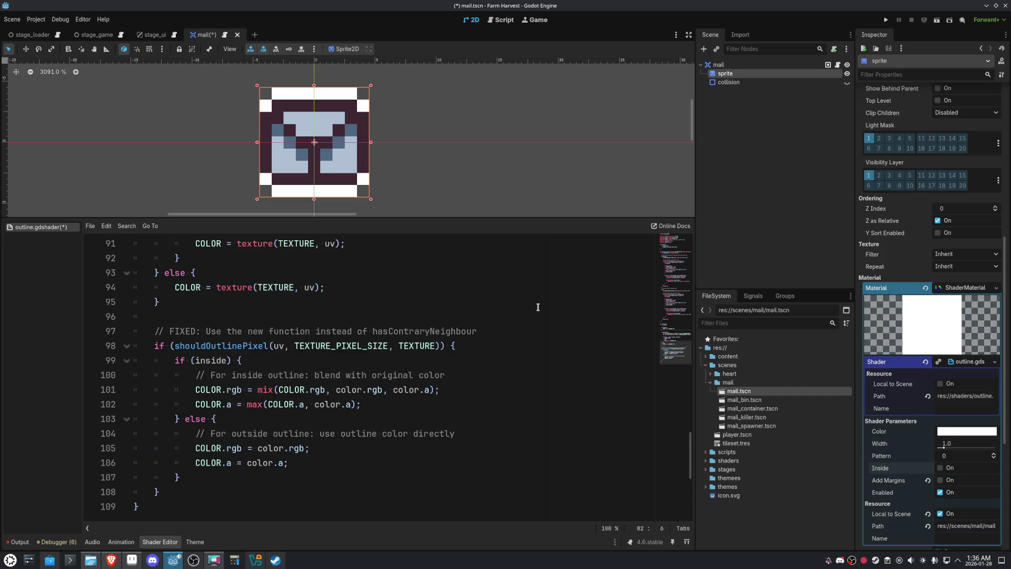
pyautogui.click(462, 361)
pyautogui.click(461, 374)
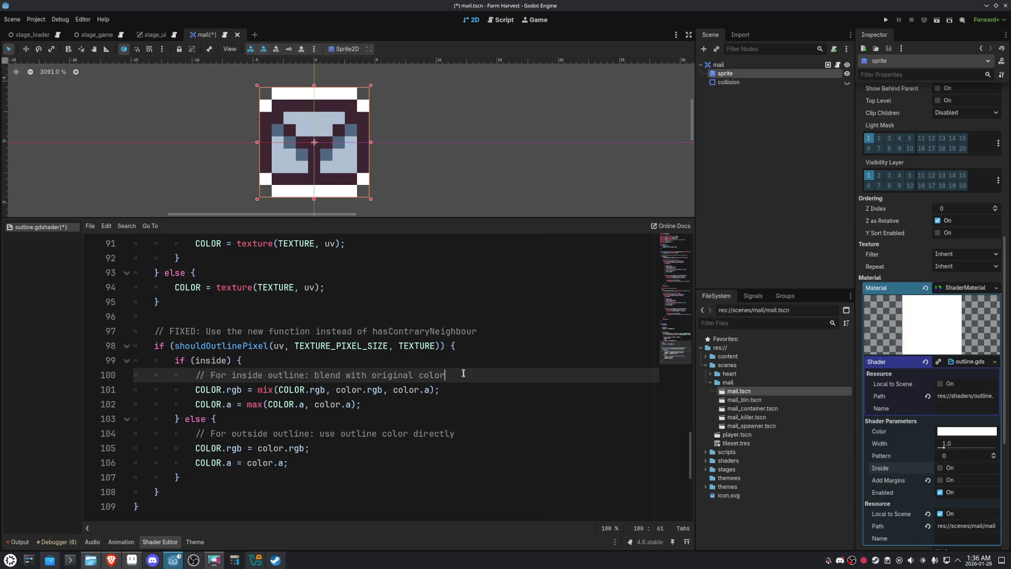
pyautogui.scroll(7, 465, 372)
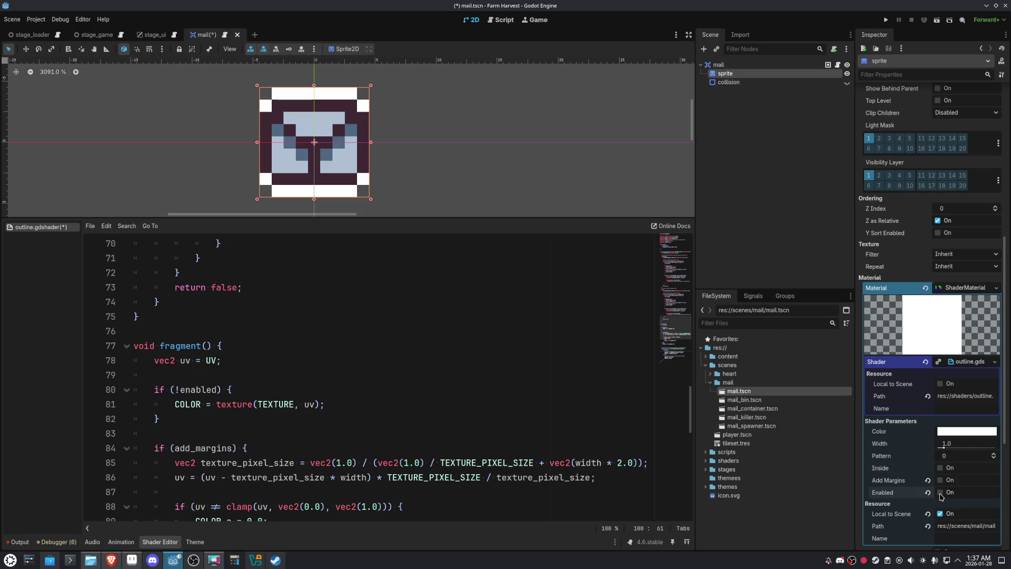
# Step: Open an 'else {' block at line 83, close it with '}' after line 109, and test Enabled off and on
pyautogui.click(201, 433)
pyautogui.write('else')
pyautogui.press('Return')
pyautogui.write('{')
pyautogui.scroll(-9, 203, 433)
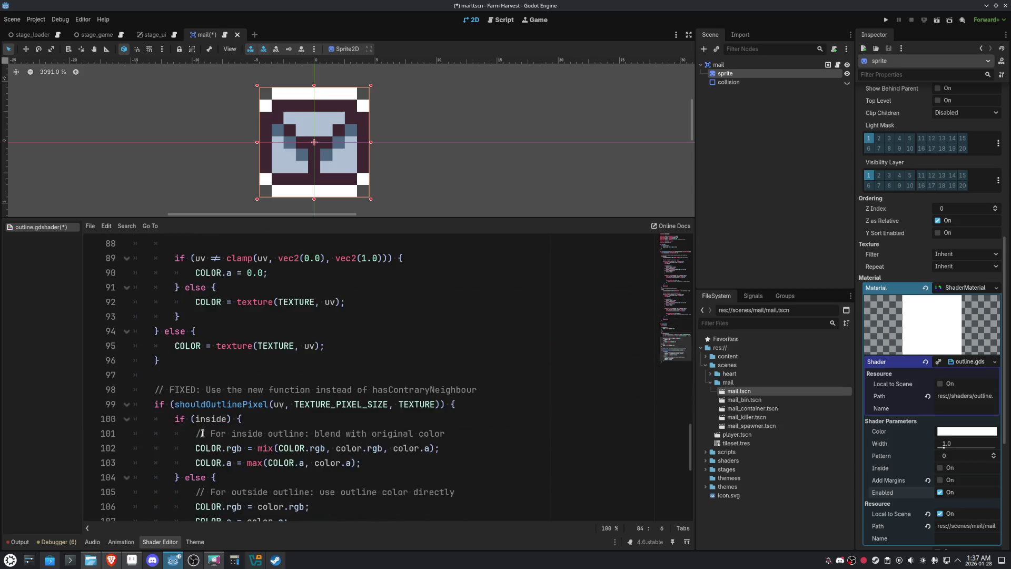
pyautogui.click(200, 418)
pyautogui.press('Return')
pyautogui.write('}')
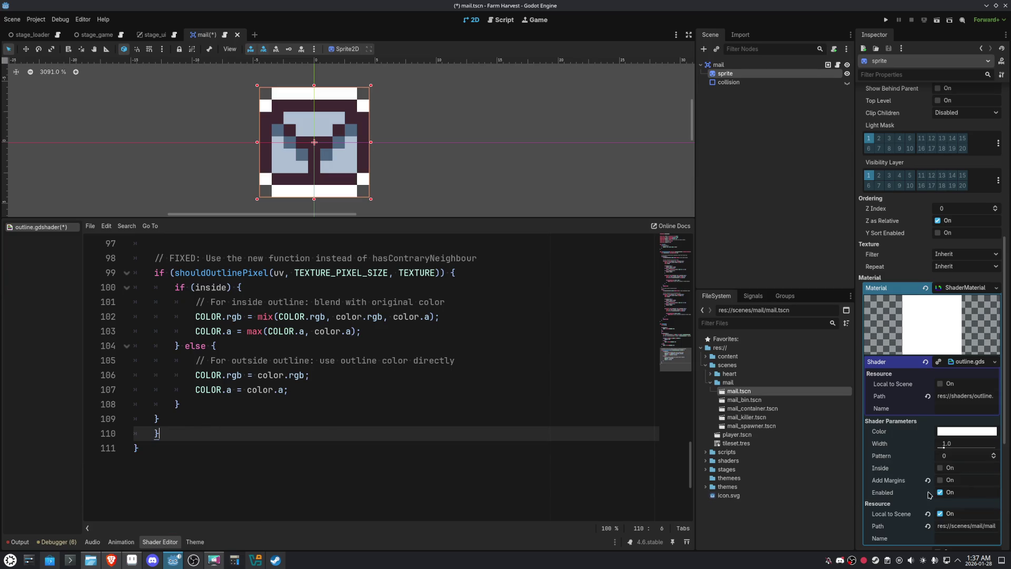
pyautogui.click(941, 493)
pyautogui.click(940, 492)
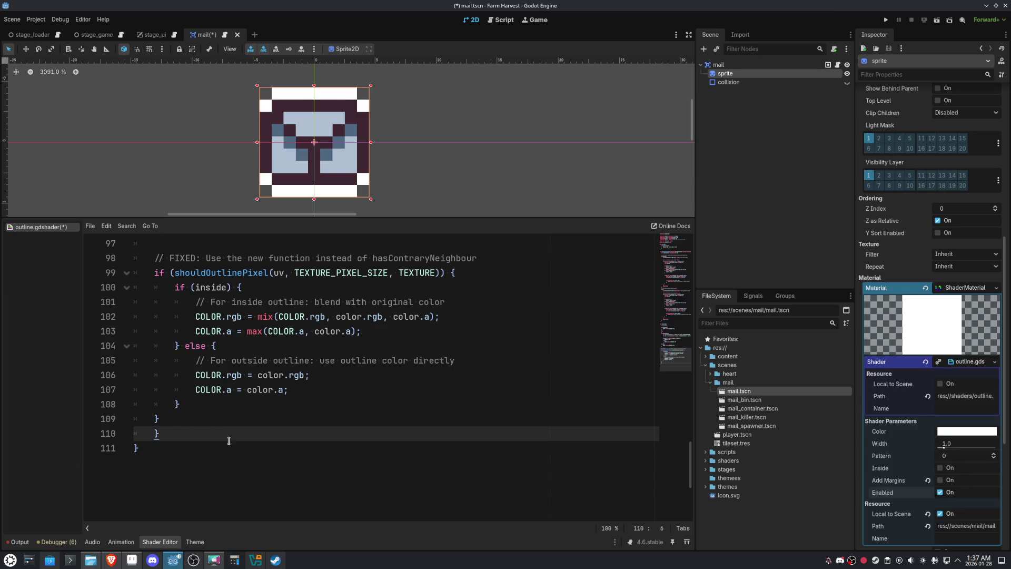
# Step: Indent lines 85–109 inside the else block and save the shader with Ctrl+S
pyautogui.click(166, 421)
pyautogui.scroll(10, 158, 410)
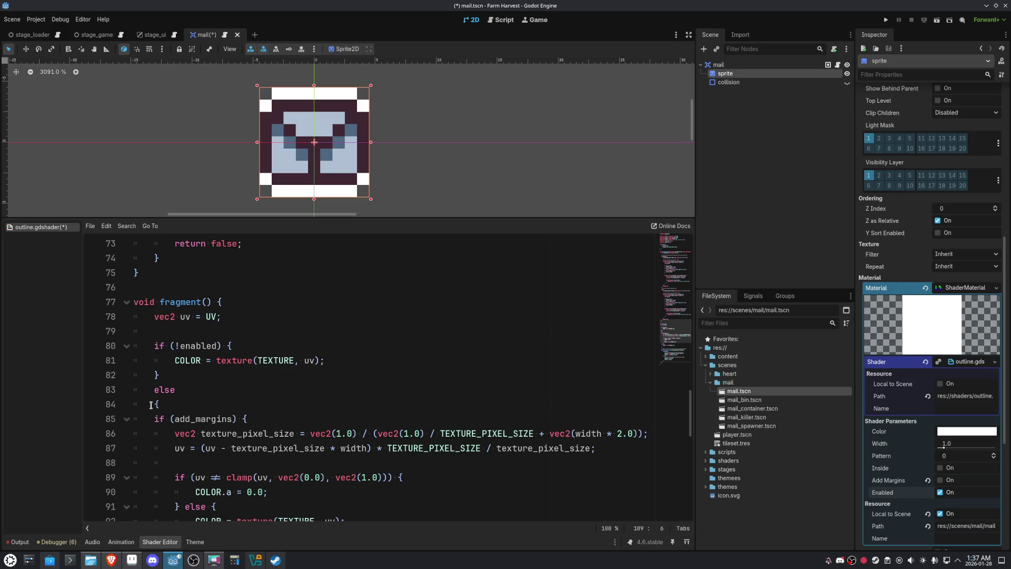
pyautogui.keyDown('shift'); pyautogui.click(152, 419); pyautogui.keyUp('shift')
pyautogui.scroll(-10, 266, 411)
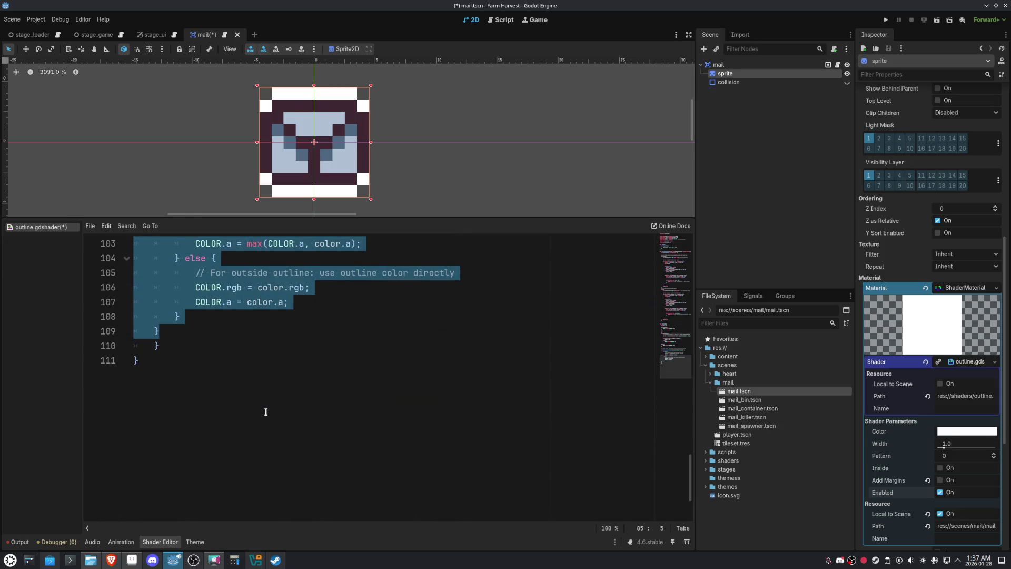
pyautogui.click(266, 411)
pyautogui.scroll(9, 268, 400)
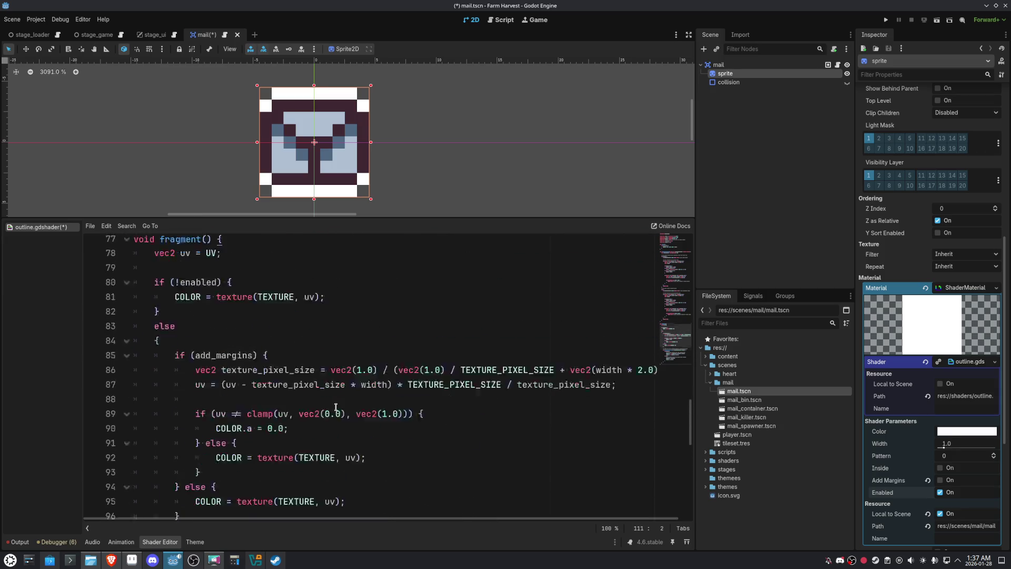
pyautogui.hotkey('ctrl', 's')
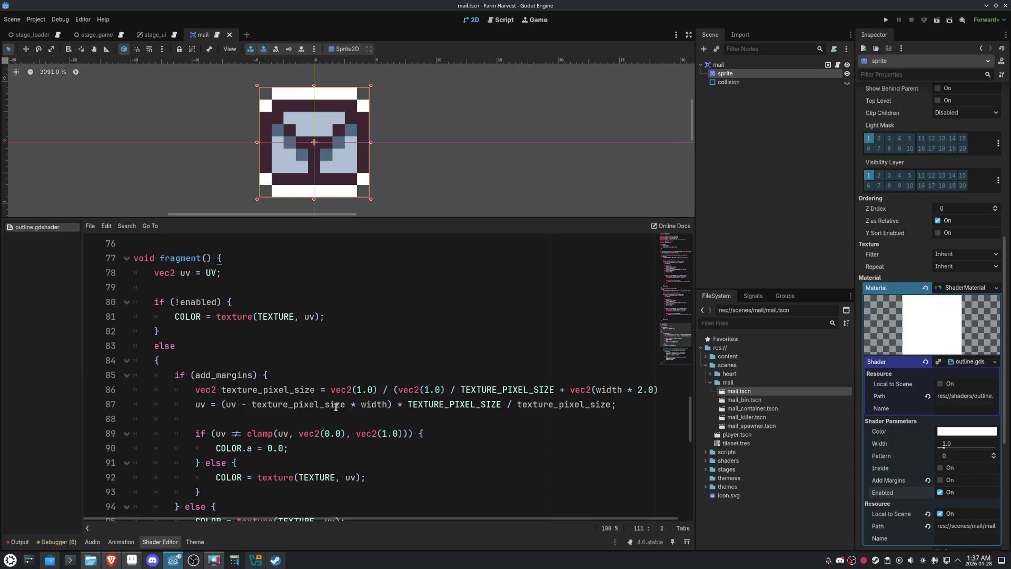
# Step: Scroll back up through the saved outline.gdshader, then switch to the web browser
pyautogui.scroll(5, 336, 406)
pyautogui.scroll(7, 335, 406)
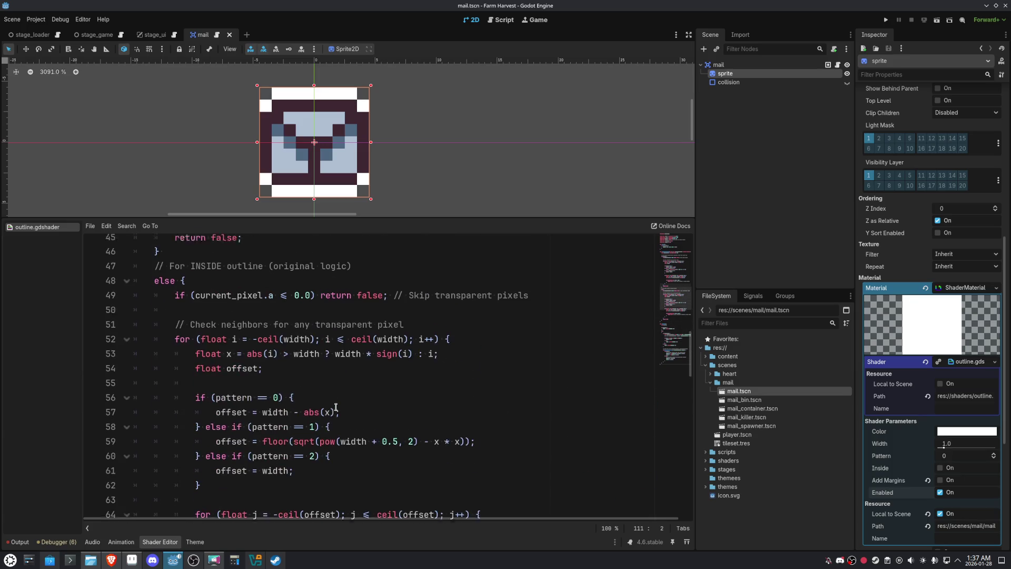
pyautogui.scroll(9, 335, 407)
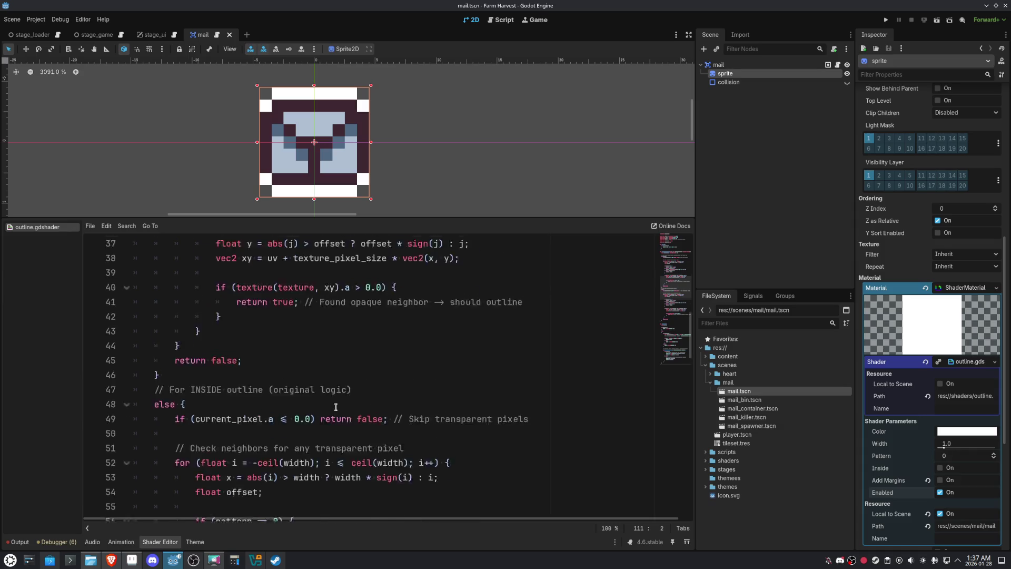
pyautogui.scroll(4, 336, 407)
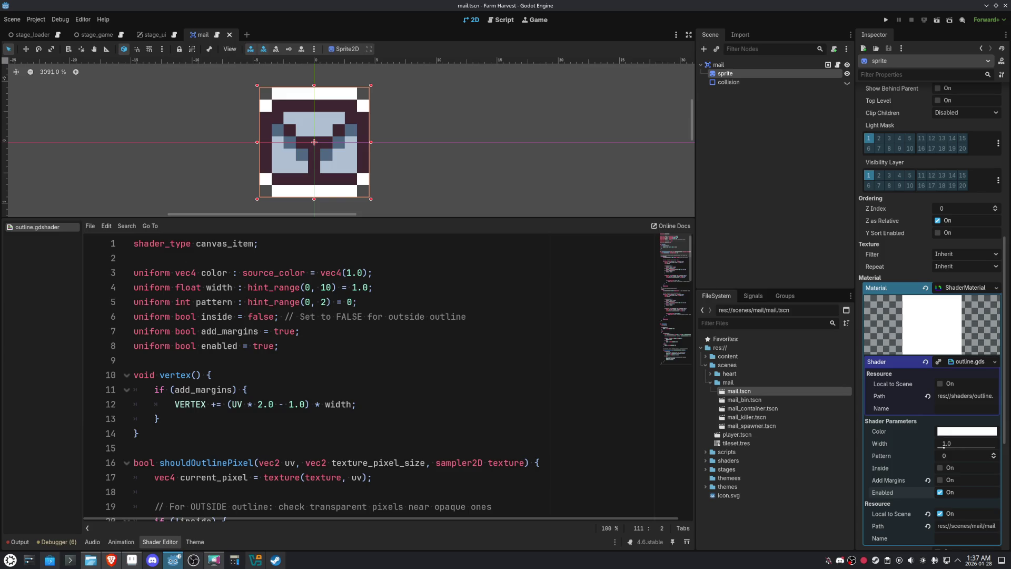
pyautogui.click(111, 559)
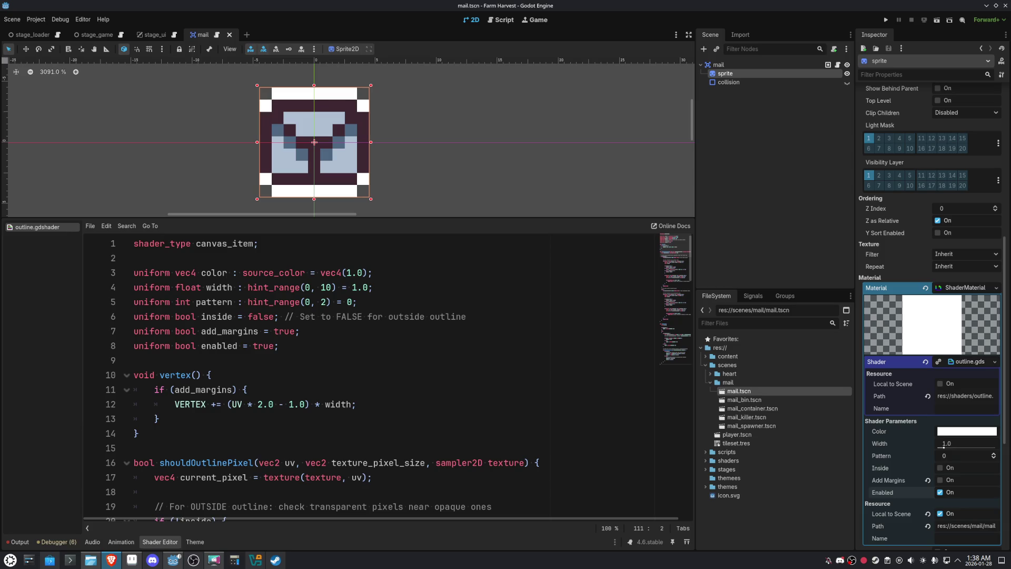
# Step: Replace all of the outline shader's code with the new outline shader
pyautogui.click(388, 372)
pyautogui.hotkey('ctrl', 'a')
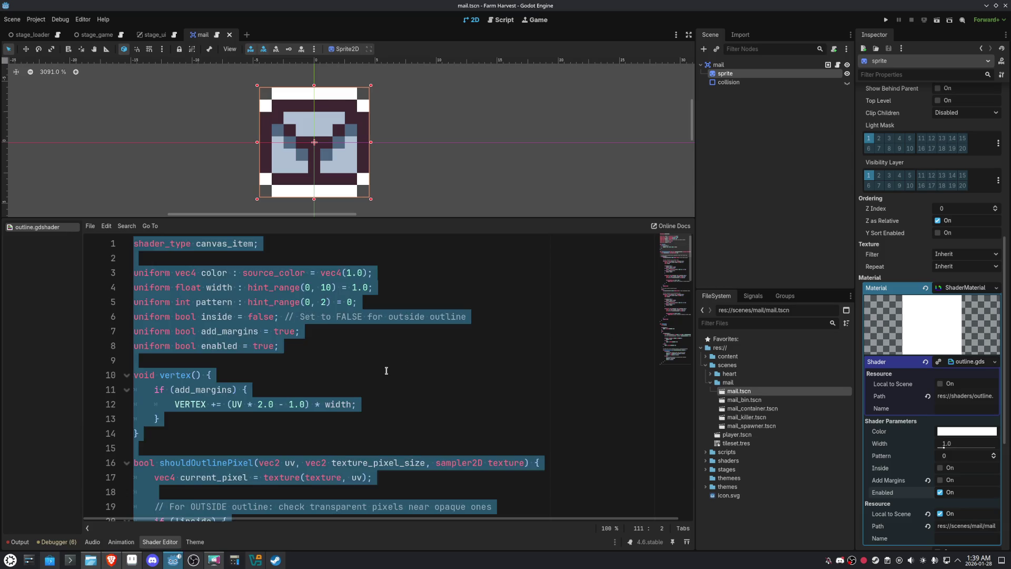
pyautogui.hotkey('ctrl', 'End')
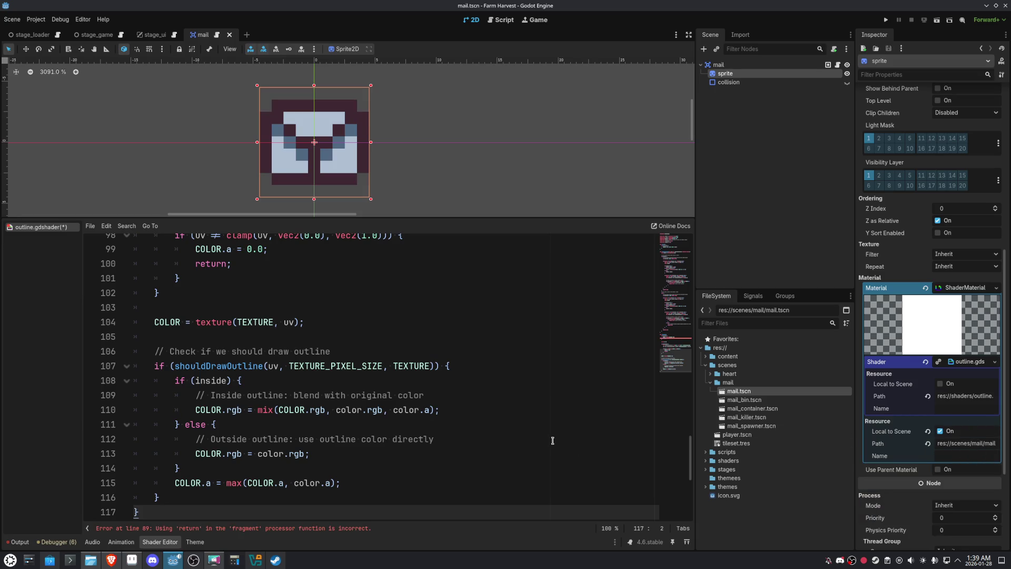
# Step: Delete the erroring return statement on line 89 and save the shader
pyautogui.scroll(7, 551, 436)
pyautogui.click(260, 413)
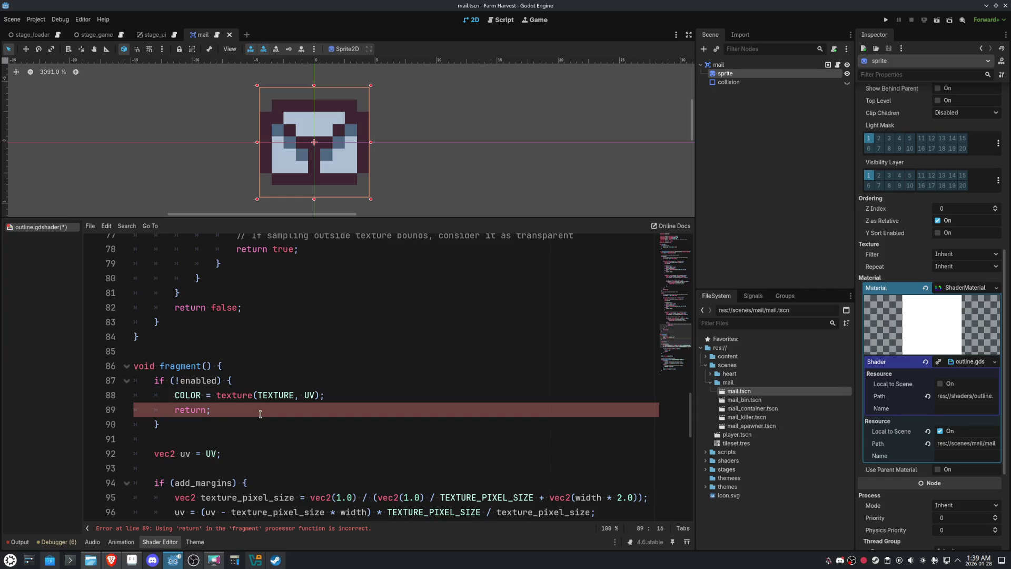
pyautogui.hotkey('ctrl', 'shift', 'k')
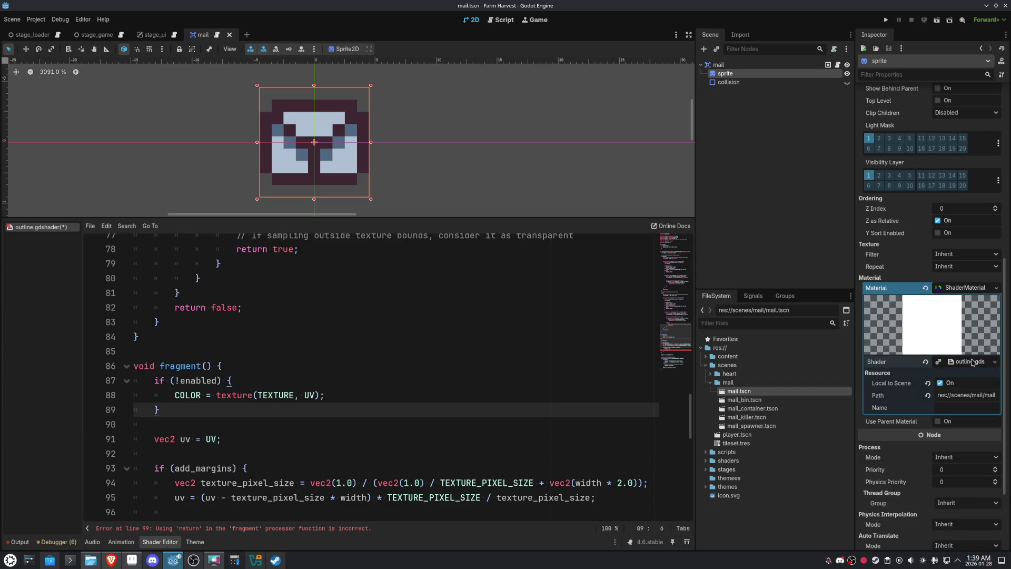
pyautogui.click(652, 462)
pyautogui.hotkey('ctrl', 's')
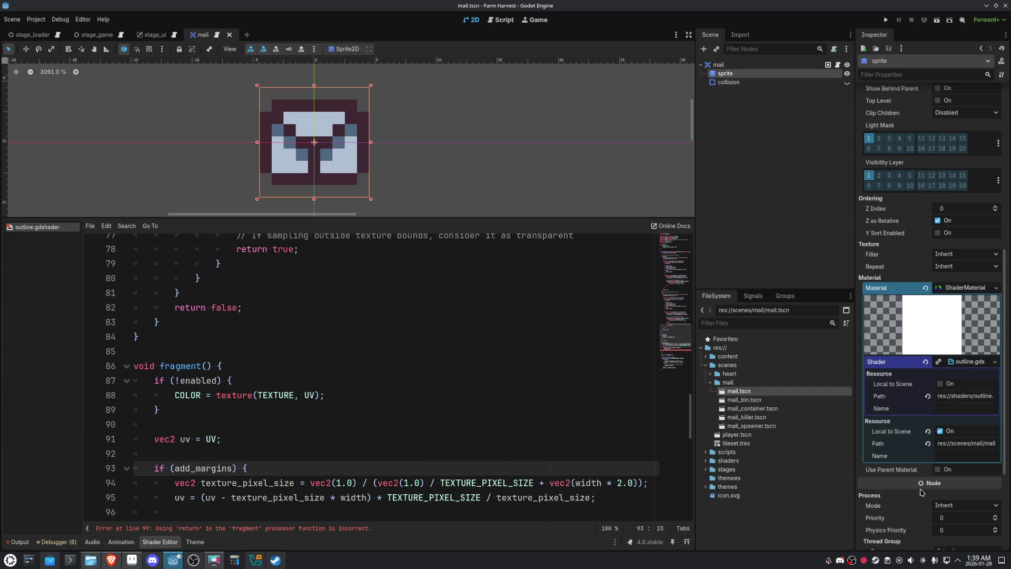
# Step: Collapse and re-expand the shader resource details in the Inspector
pyautogui.scroll(-5, 964, 466)
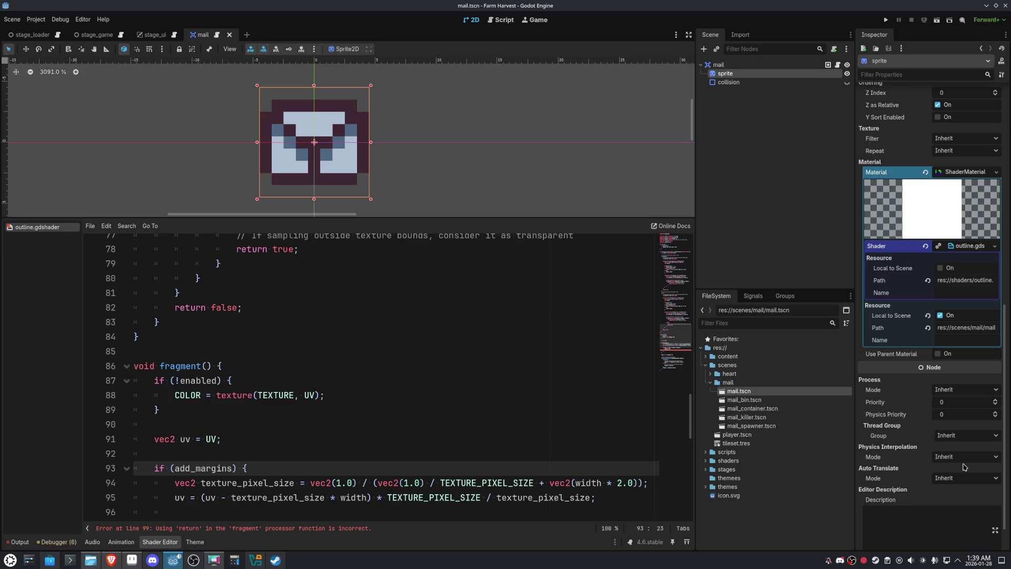
pyautogui.scroll(3, 960, 385)
pyautogui.click(968, 309)
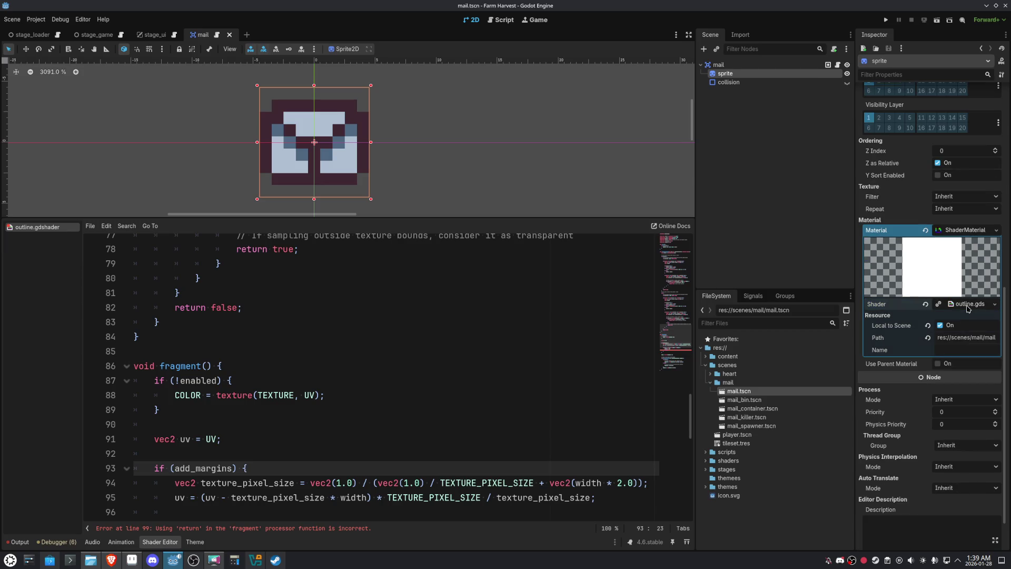
pyautogui.scroll(20, 417, 376)
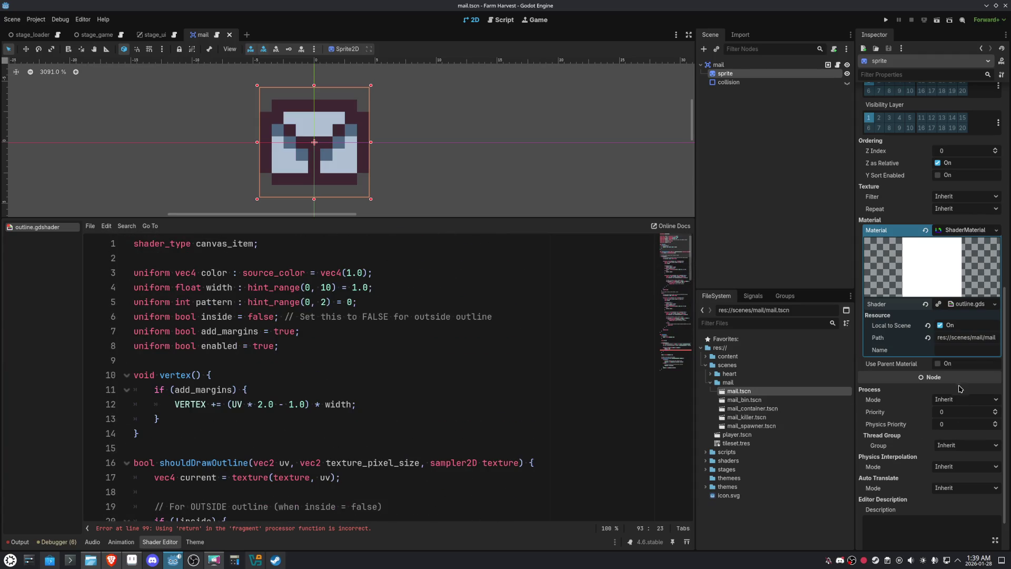
pyautogui.scroll(2, 965, 237)
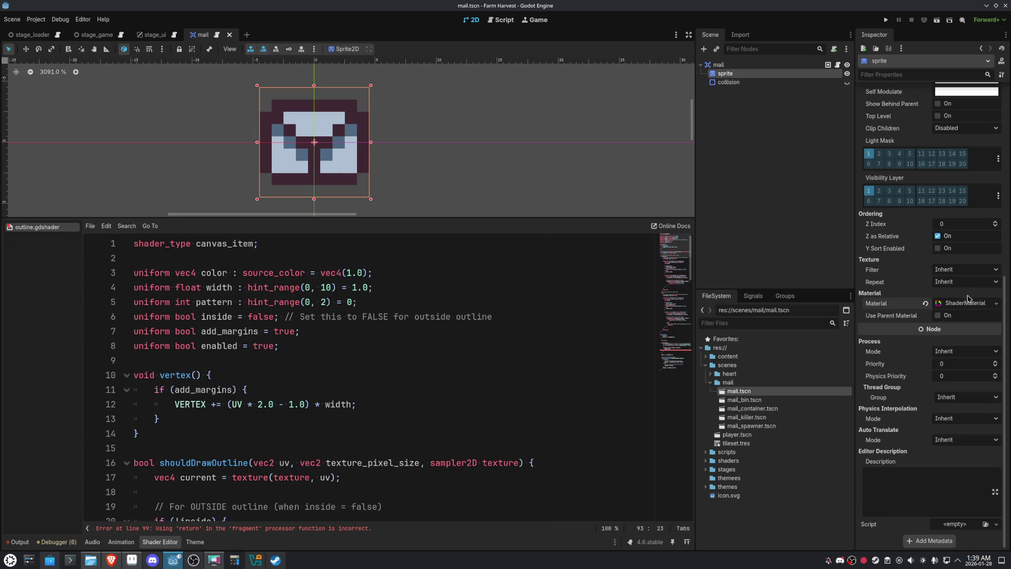
pyautogui.scroll(1, 964, 305)
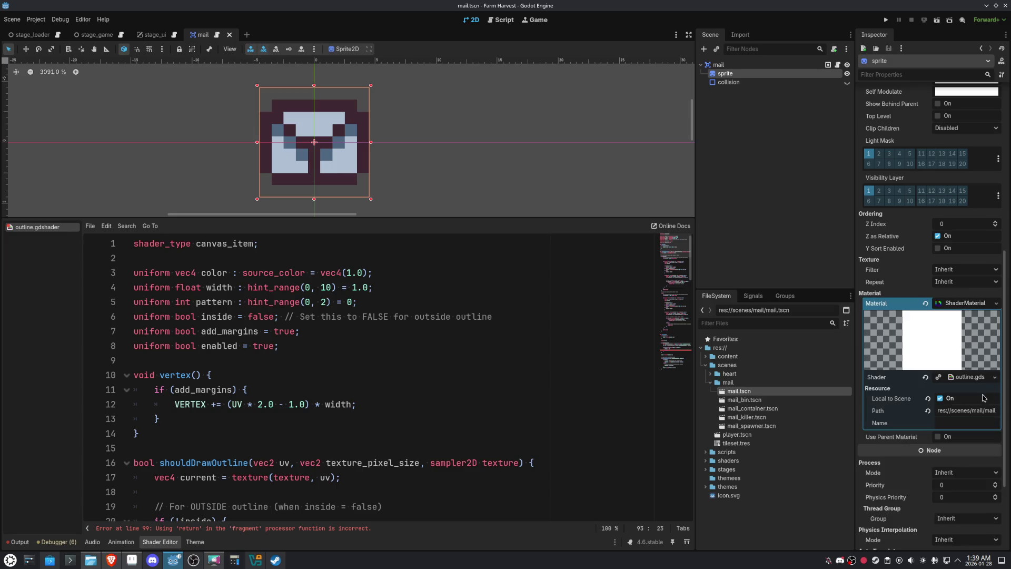
pyautogui.click(974, 378)
pyautogui.click(975, 379)
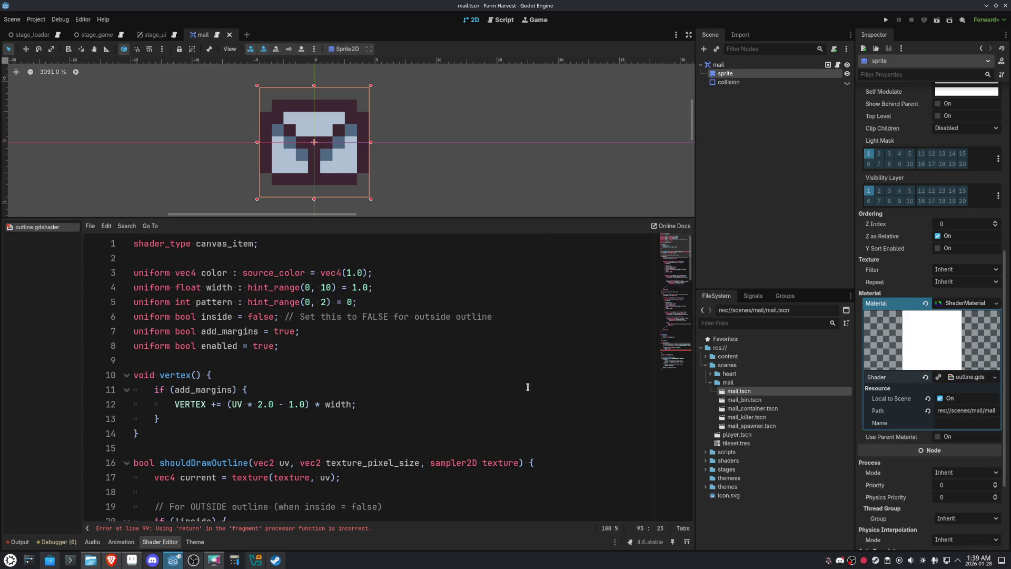
# Step: Delete the erroring return statement on line 99
pyautogui.click(682, 350)
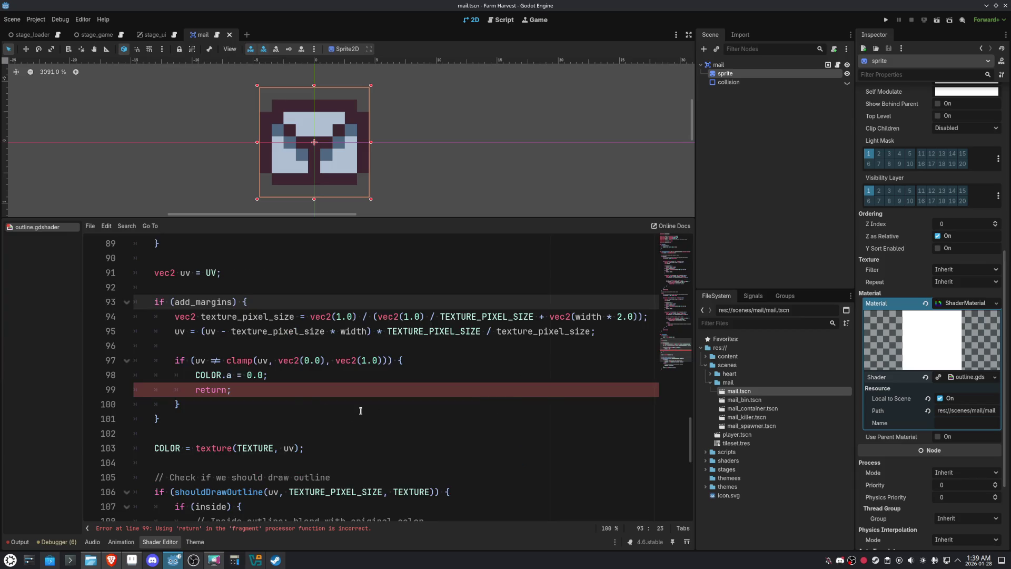
pyautogui.click(286, 392)
pyautogui.hotkey('ctrl', 'shift', 'k')
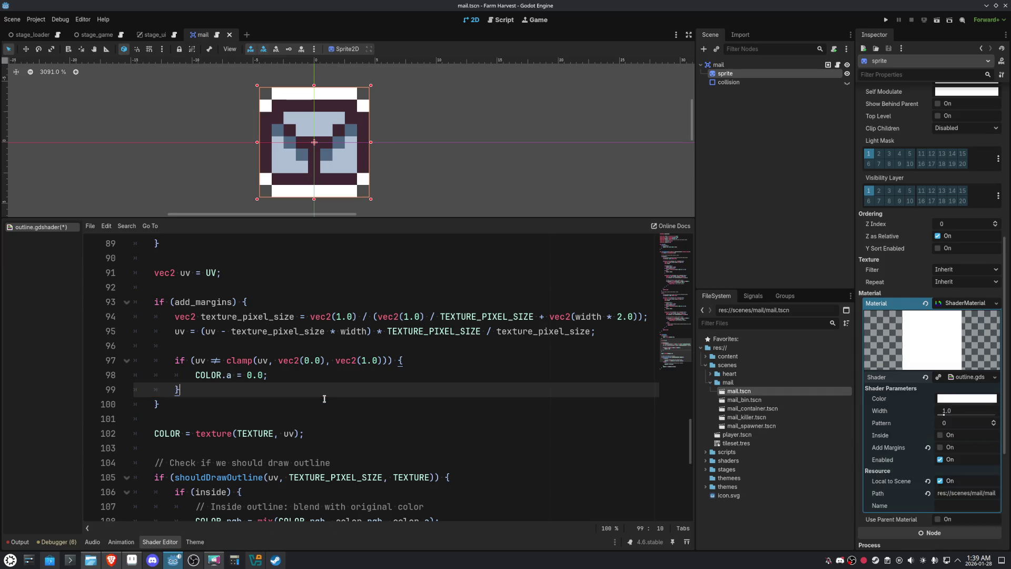
# Step: Test the outline's Enabled, Pattern 1/0, Inside and Add Margins parameters, leaving them as they were
pyautogui.doubleClick(940, 459)
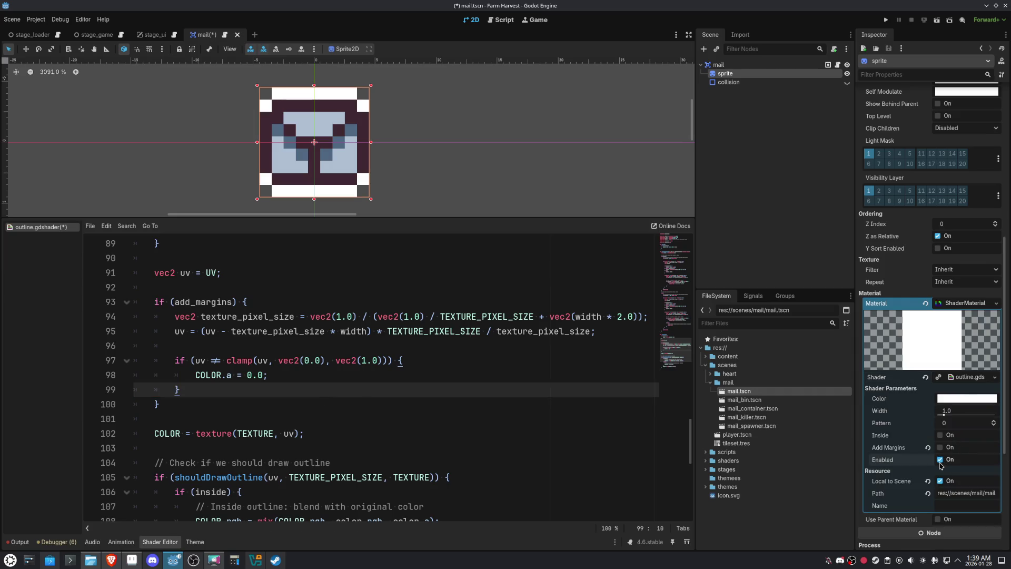
pyautogui.click(993, 421)
pyautogui.click(993, 425)
pyautogui.click(994, 422)
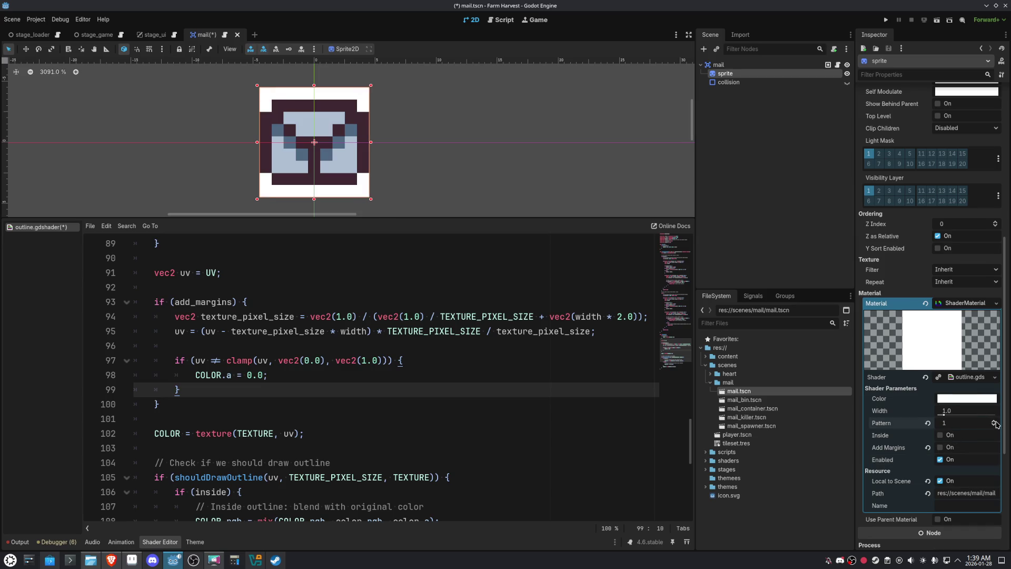
pyautogui.click(994, 425)
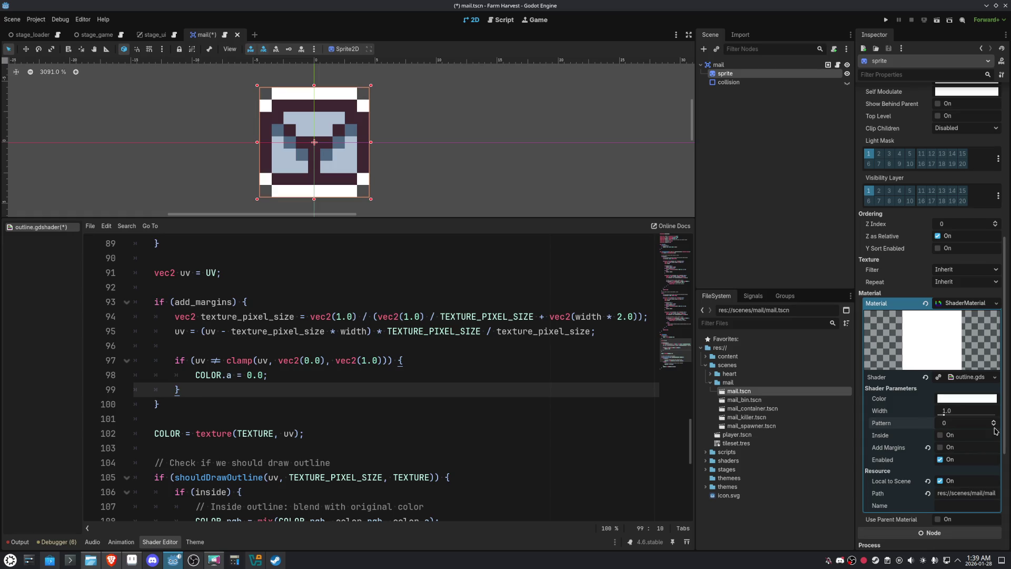
pyautogui.click(949, 438)
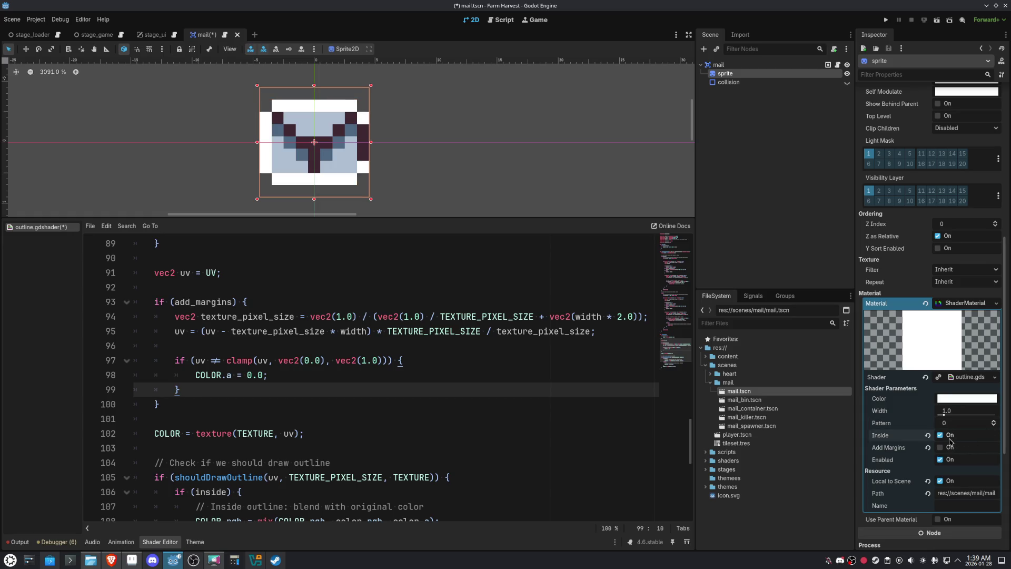
pyautogui.click(949, 436)
pyautogui.click(950, 449)
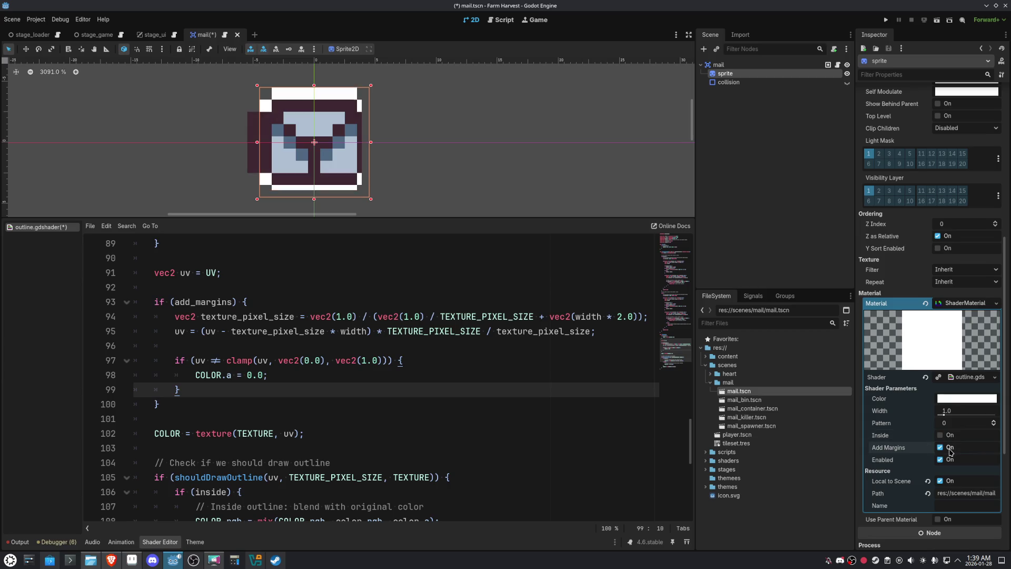
pyautogui.click(950, 450)
# Step: Replace the shader with the version that offsets vertices by NORMAL, and save
pyautogui.click(500, 429)
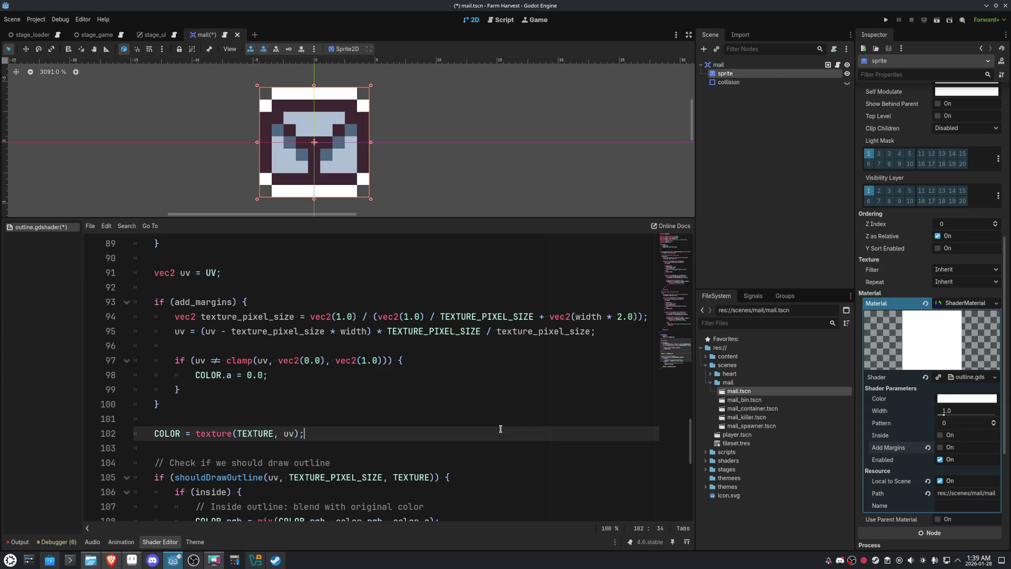
pyautogui.hotkey('ctrl', 'a')
pyautogui.click(500, 429)
pyautogui.hotkey('ctrl', 's')
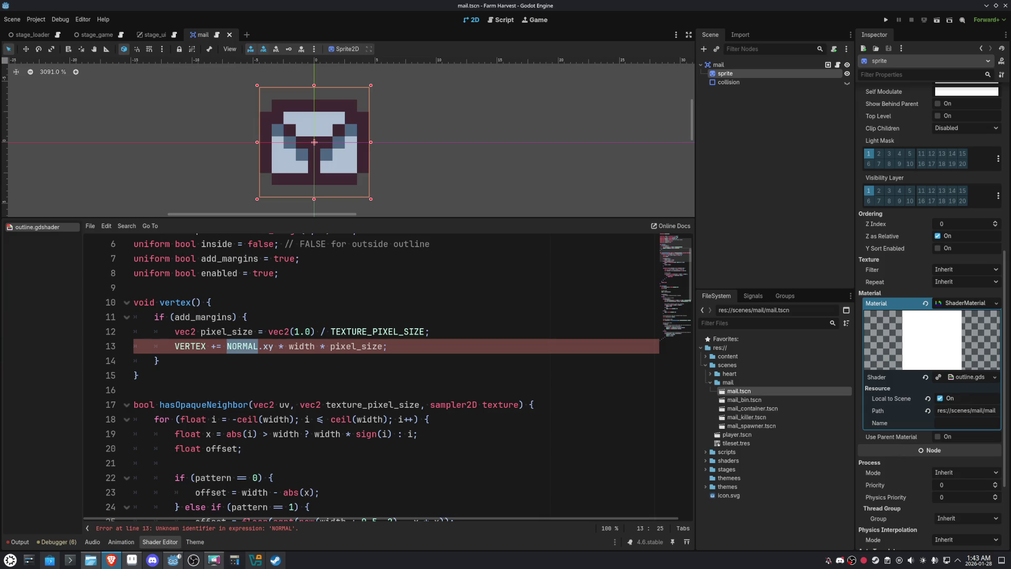
pyautogui.moveTo(184, 375); pyautogui.dragTo(126, 302)
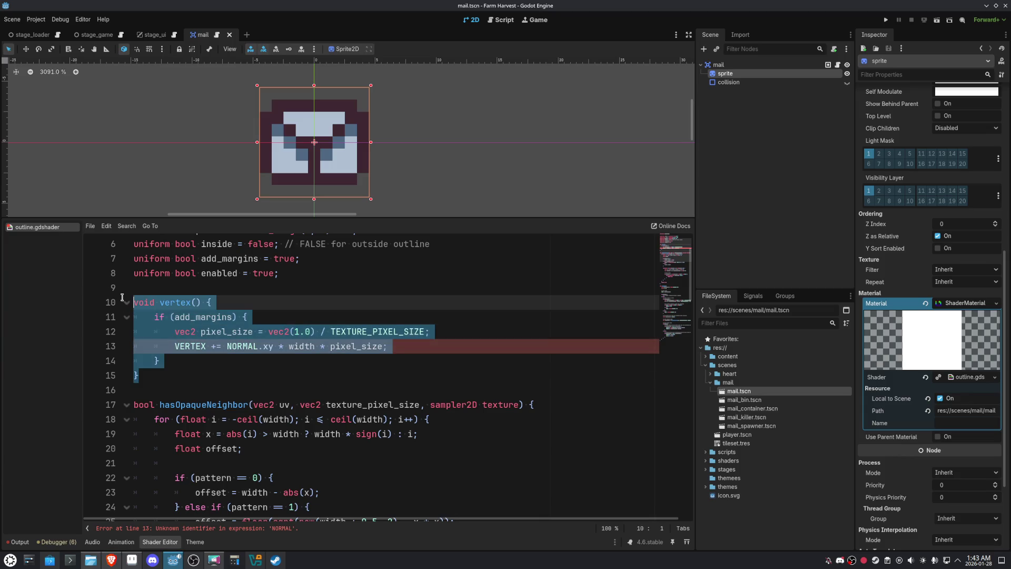
pyautogui.write("void vertex() { \tif (add_margins) { \t\t// Get the sprite's size in pixels \t\tvec2 texture_size = vec2(1.0) / TEXTURE_PIXEL_SIZE; \t\t \t\t// Calculate expansion in local units (pixels to local space) \t\tvec2 expand_pixels = vec2(width); \t\tvec2 expand_local = expand_pixels / texture_size * 2.0; \t\t \t\t// Expand based on which corner/edge we're at \t\t// UV goes from 0,0 (top-left) to 1,1 (bottom-right) \t\tVERTEX.x += (UV.x * 2.0 - 1.0) * expand_local.x; \t\tVERTEX.y += (UV.y * 2.0 - 1.0) * expand_local.y; \t} }")
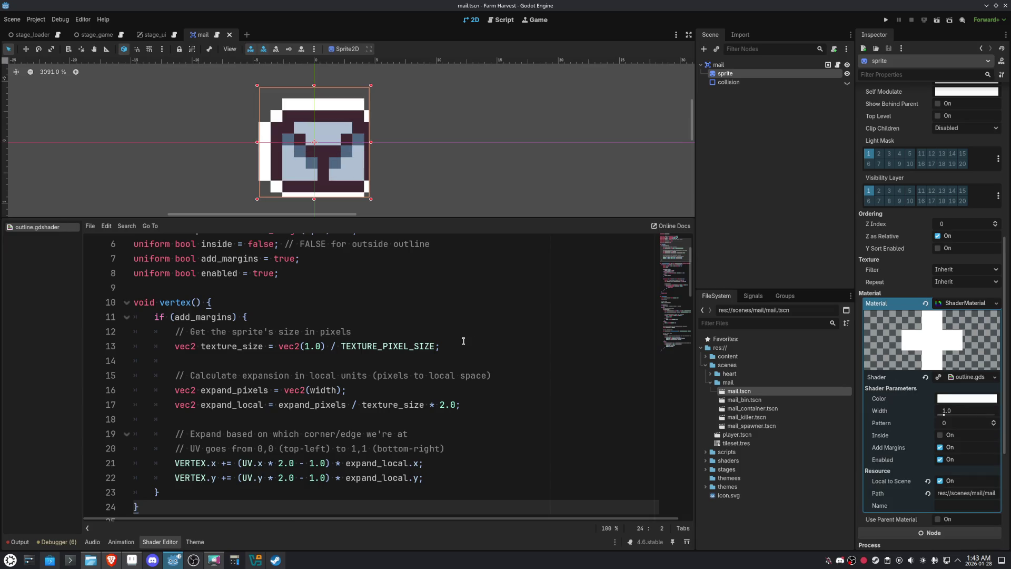
pyautogui.click(940, 447)
pyautogui.click(940, 447)
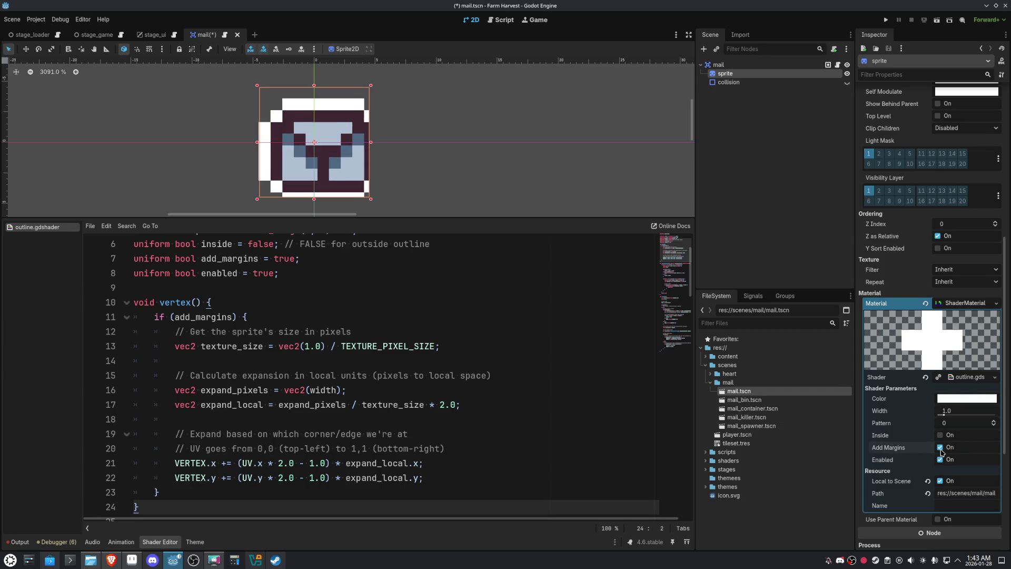
pyautogui.click(941, 447)
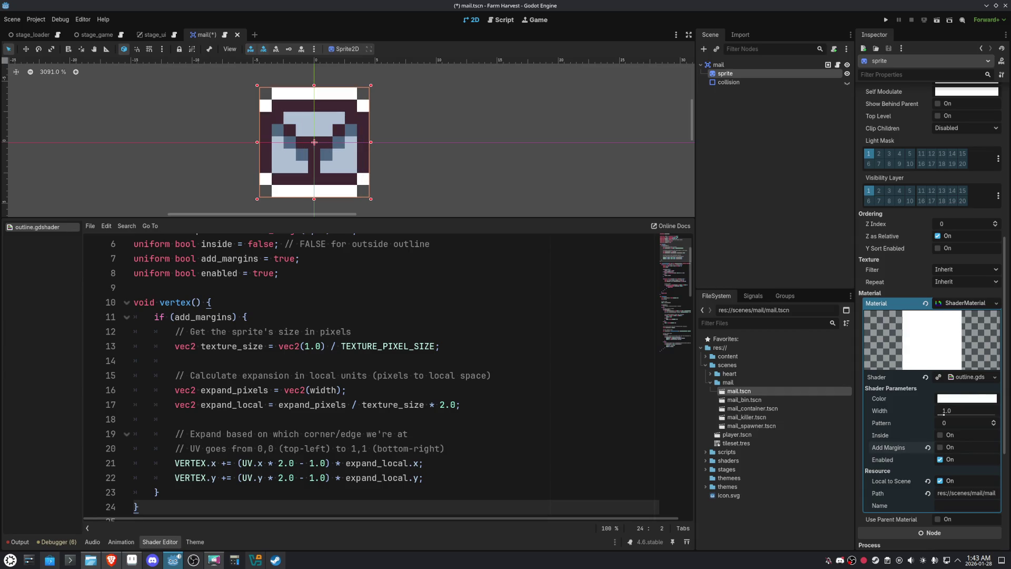
pyautogui.hotkey('ctrl', 's')
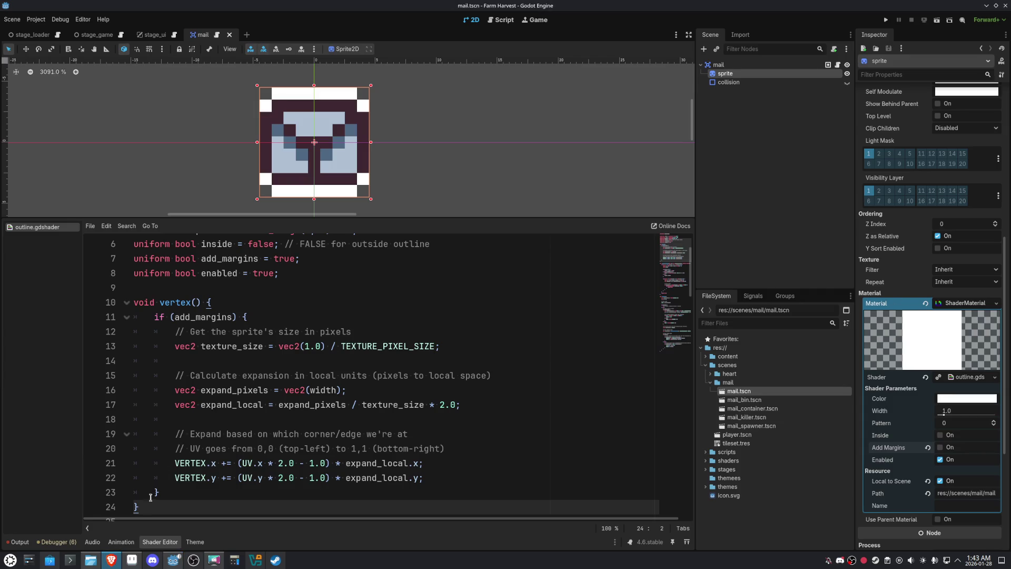
pyautogui.keyDown('shift'); pyautogui.click(136, 304); pyautogui.keyUp('shift')
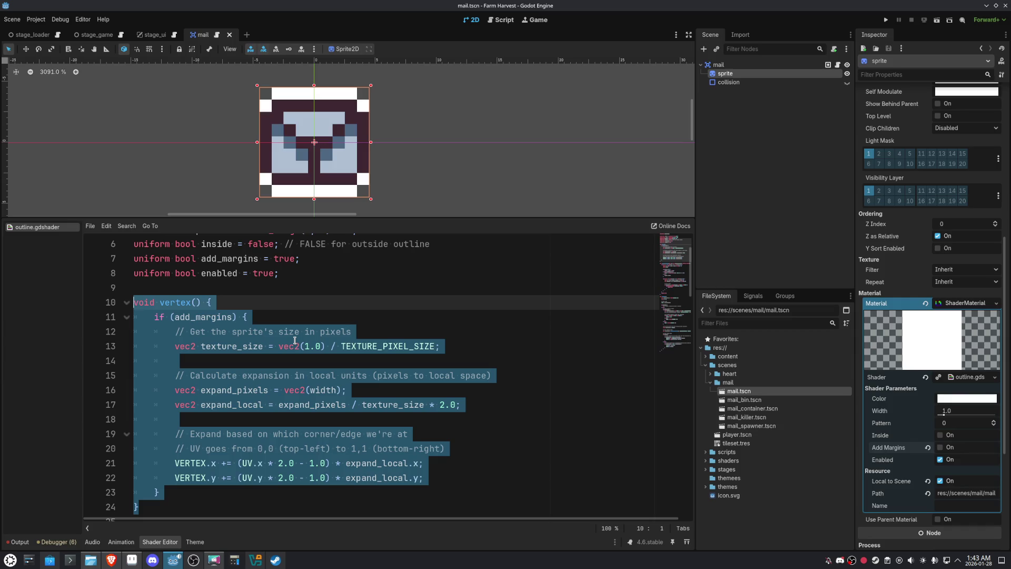
pyautogui.write('void vertex() { \tif (add_margins) { \t\t// Create a proper quad expansion \t\tvec2 expand = vec2(width) * TEXTURE_PIXEL_SIZE; \t\t \t\t// Expand outward from center \t\t// Center is at UV (0.5, 0.5), edges at UV (0,0) and (1,1) \t\tVERTEX.x += sign(UV.x - 0.5) * expand.x; \t\tVERTEX.y += sign(UV.y - 0.5) * expand.y; \t} }')
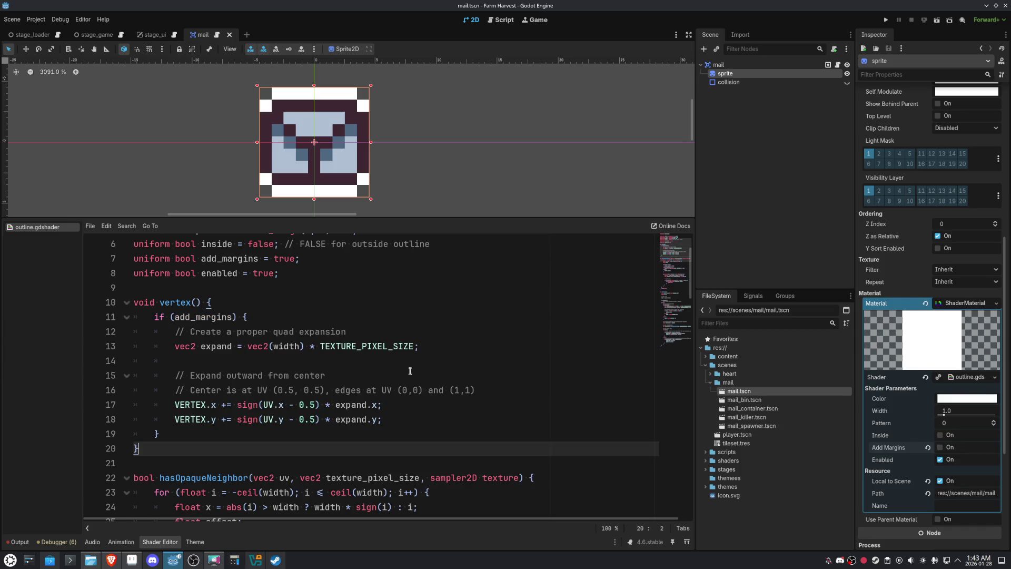
pyautogui.hotkey('ctrl', 's')
pyautogui.click(943, 463)
pyautogui.click(943, 463)
pyautogui.click(943, 462)
pyautogui.click(942, 462)
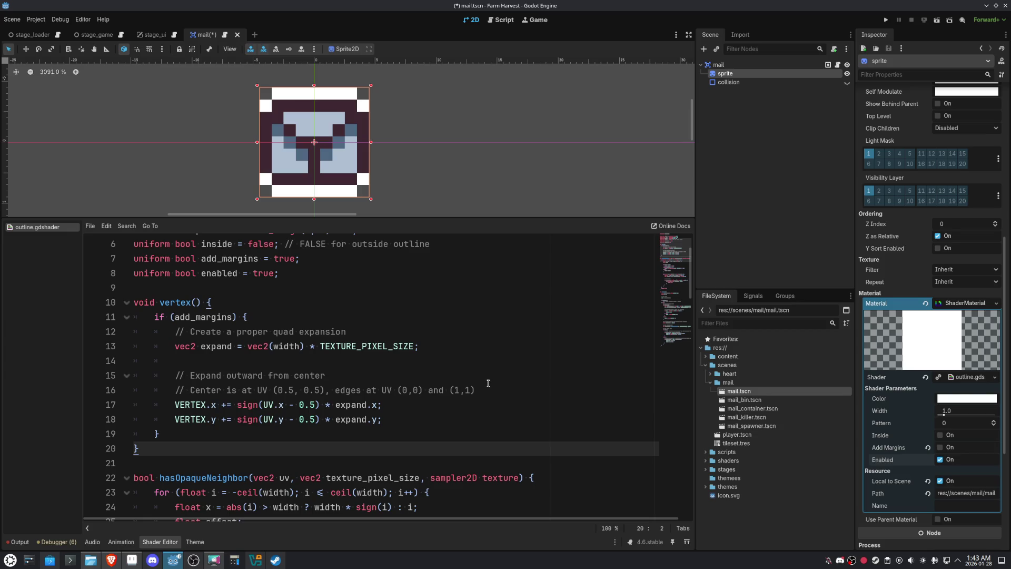
pyautogui.moveTo(299, 404); pyautogui.dragTo(316, 405)
pyautogui.write('1')
pyautogui.doubleClick(310, 419)
pyautogui.write('1')
pyautogui.click(512, 411)
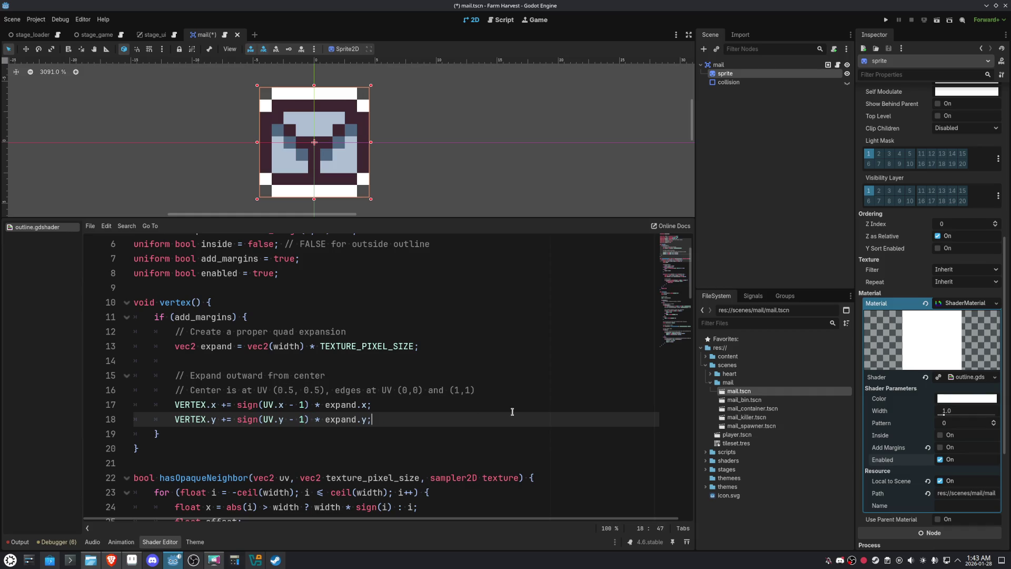
pyautogui.hotkey('ctrl', 's')
pyautogui.hotkey('ctrl', 'z')
pyautogui.hotkey('ctrl', 'z')
pyautogui.click(507, 408)
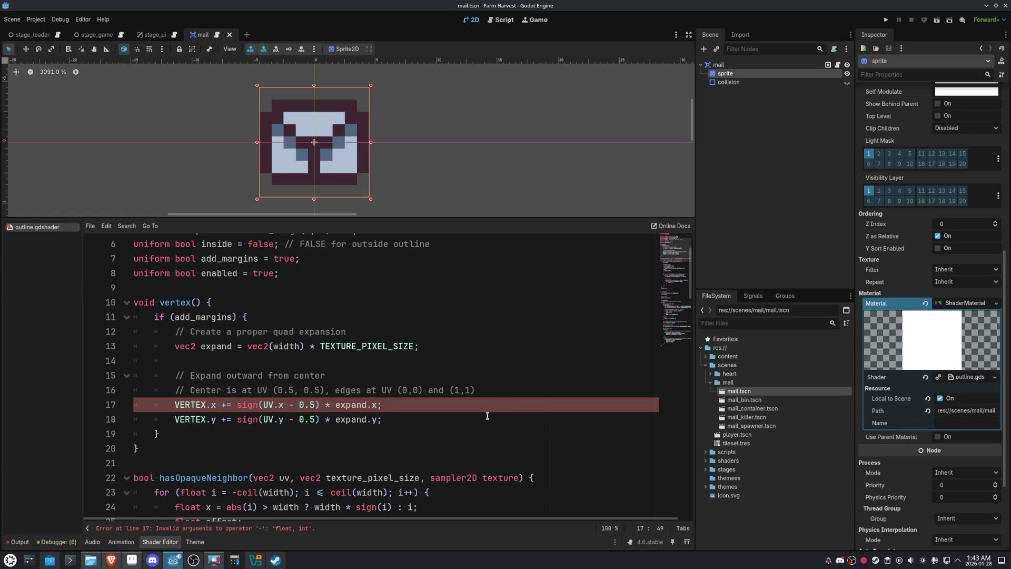
pyautogui.hotkey('ctrl', 's')
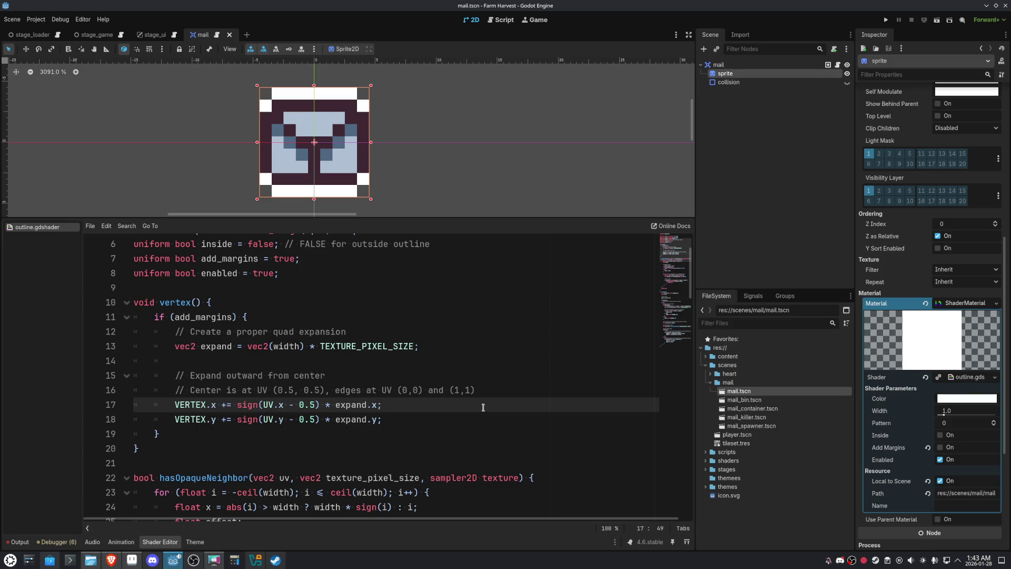
pyautogui.rightClick(483, 407)
pyautogui.click(422, 392)
# Step: Append * 2.0 to the vertex expand line on line 13
pyautogui.click(415, 346)
pyautogui.write('* 2')
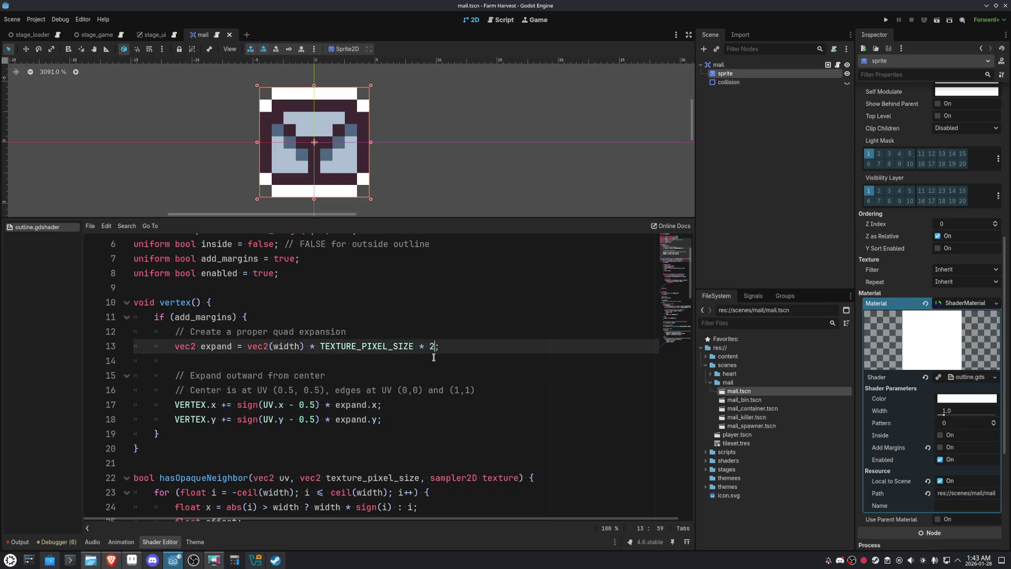
pyautogui.press('Up')
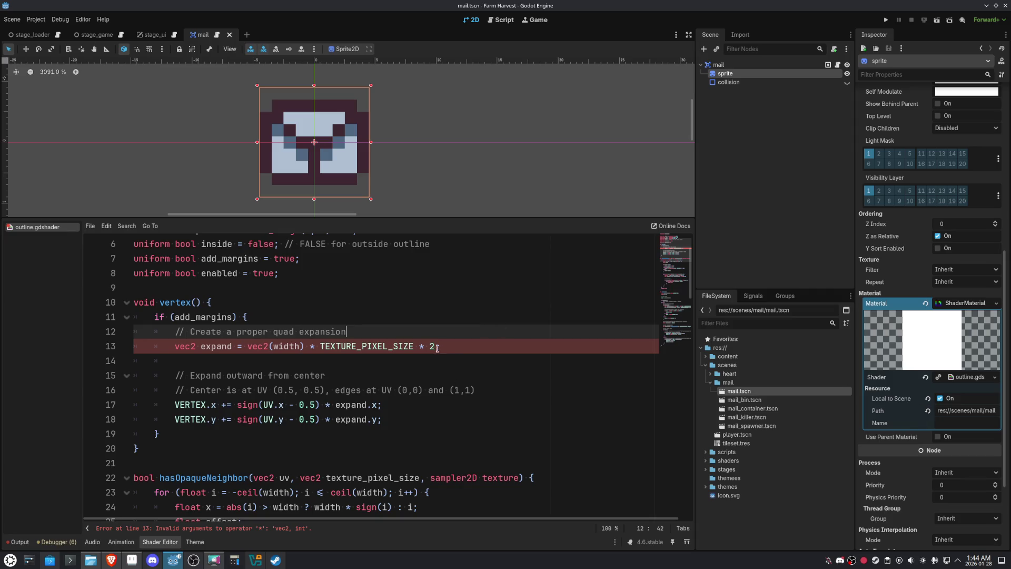
pyautogui.press('Down')
pyautogui.write('.0')
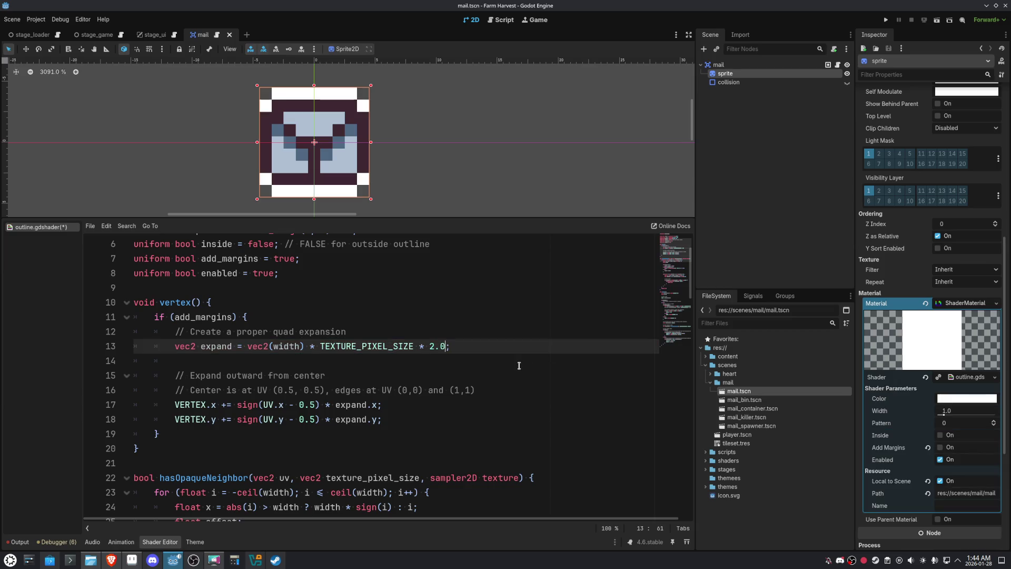
# Step: Toggle Add Margins on and off, then undo back to the original vertex() function
pyautogui.click(939, 447)
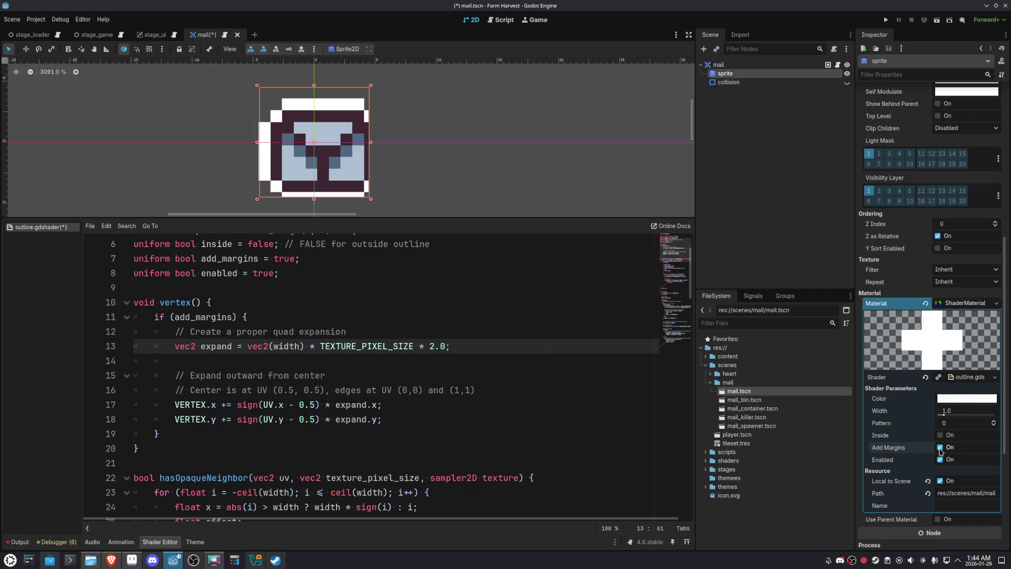
pyautogui.click(940, 449)
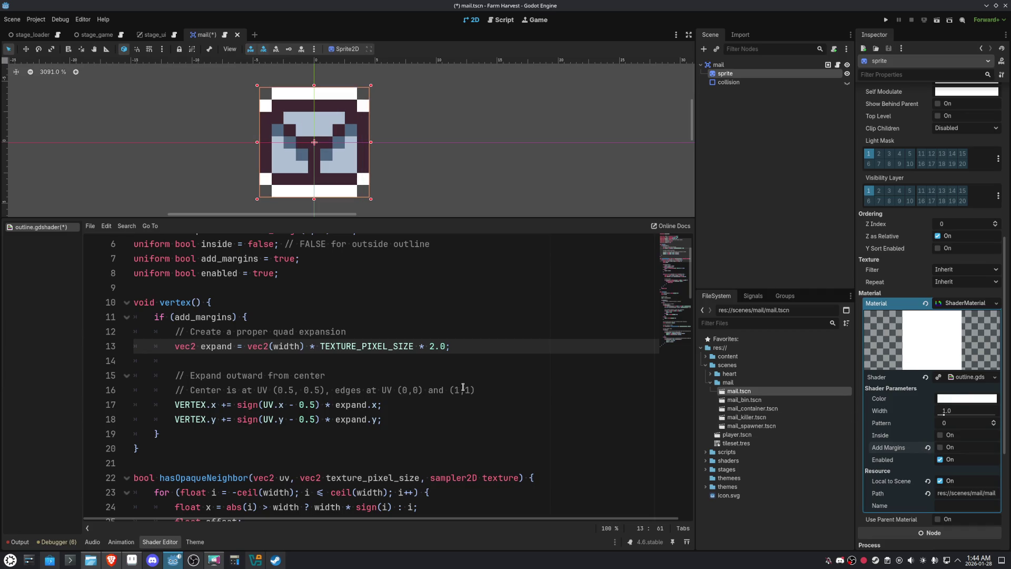
pyautogui.moveTo(139, 448); pyautogui.dragTo(107, 315)
pyautogui.hotkey('ctrl', 'z')
pyautogui.hotkey('ctrl', 'z')
pyautogui.hotkey('ctrl', 'z')
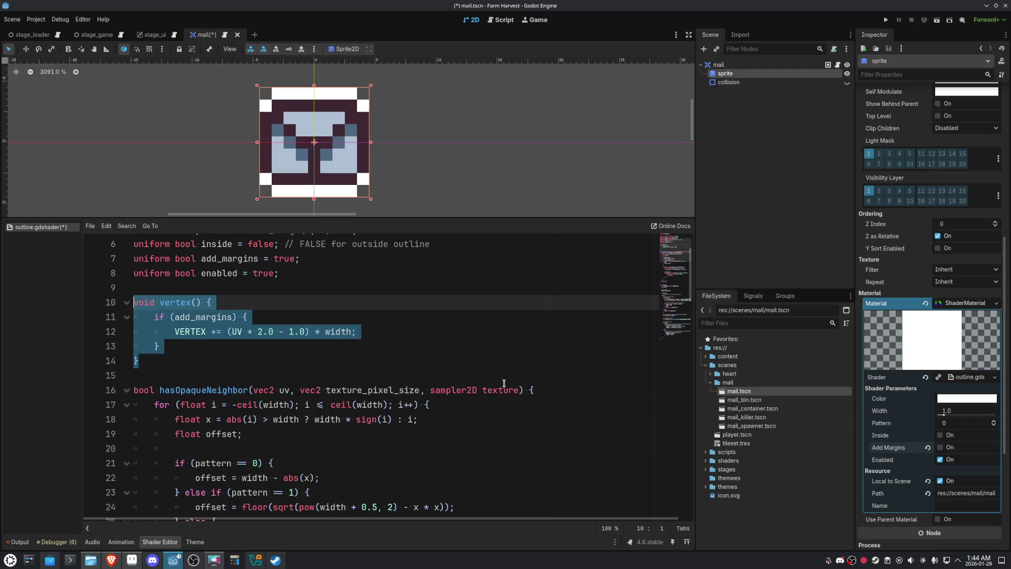
pyautogui.hotkey('ctrl', 'z')
pyautogui.hotkey('ctrl', 'z')
pyautogui.hotkey('ctrl', 'z')
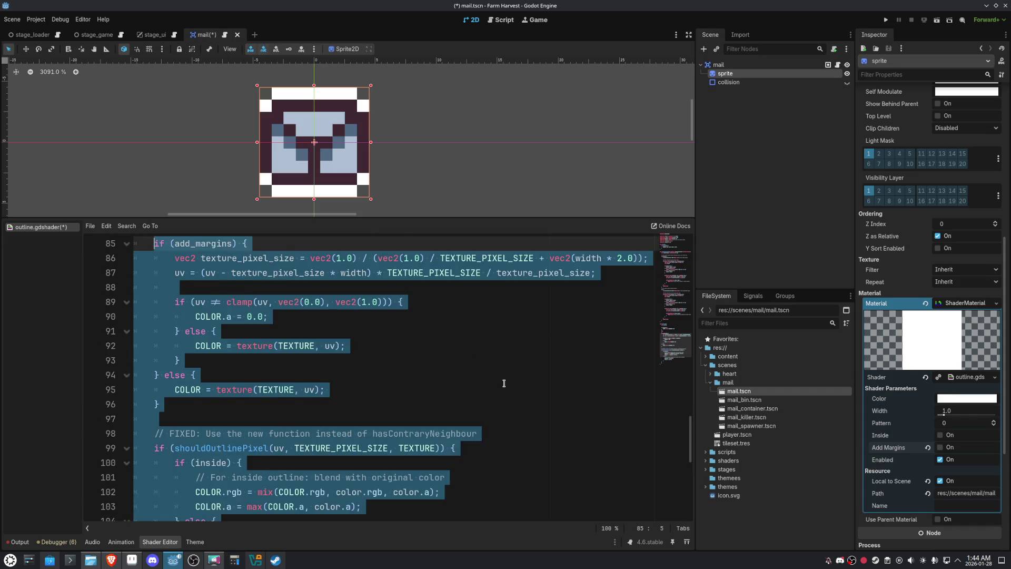
pyautogui.hotkey('ctrl', 'z')
pyautogui.hotkey('ctrl', 'z')
pyautogui.hotkey('ctrl', 'z')
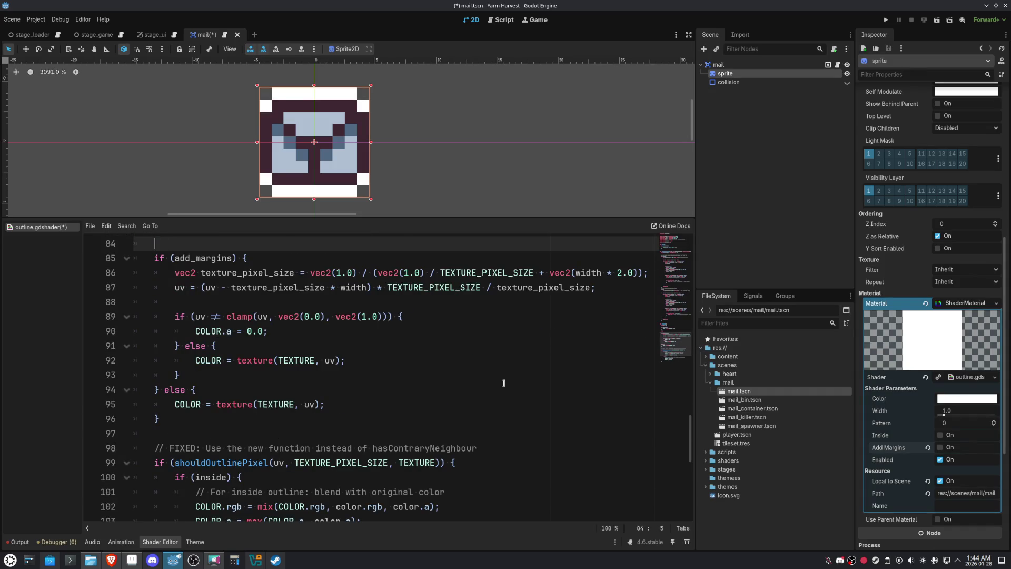
pyautogui.hotkey('ctrl', 'z')
pyautogui.hotkey('ctrl', 'z')
pyautogui.hotkey('ctrl', 'z')
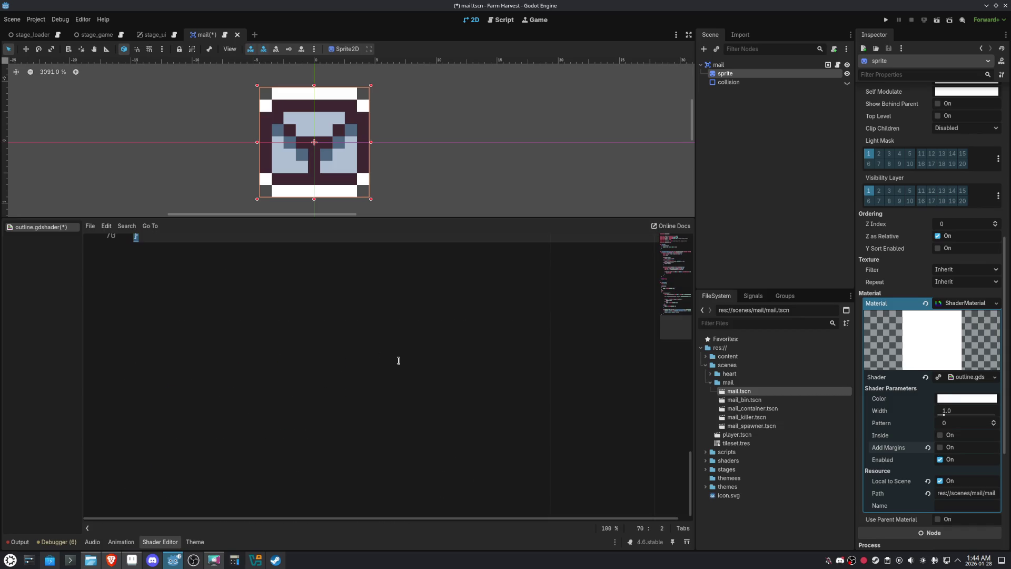
pyautogui.hotkey('ctrl', 'z')
pyautogui.hotkey('ctrl', 'z')
pyautogui.hotkey('ctrl', 'z')
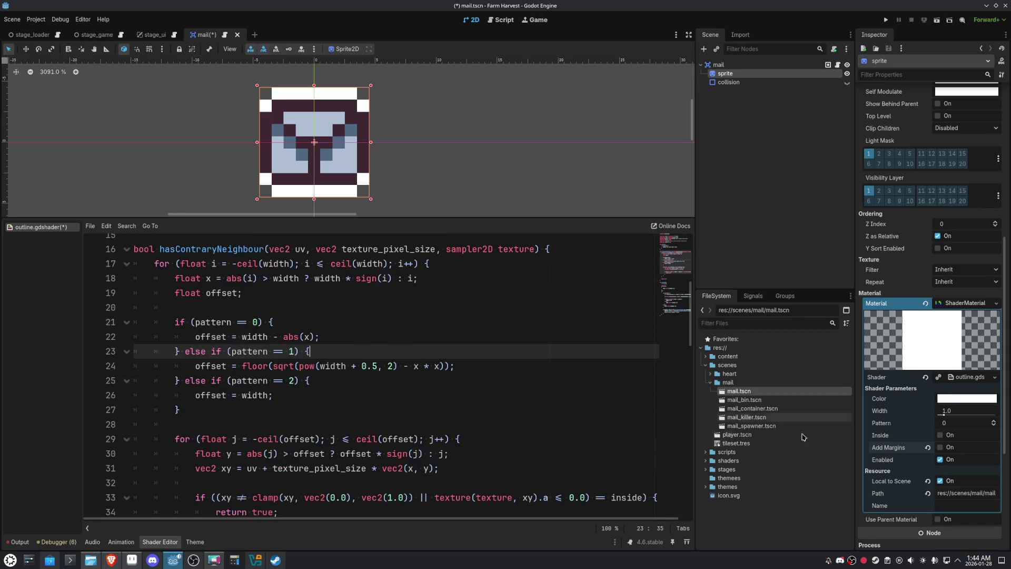
# Step: Re-enable Add Margins, save with a 0.5 offset, then revert it to 1.0
pyautogui.click(940, 448)
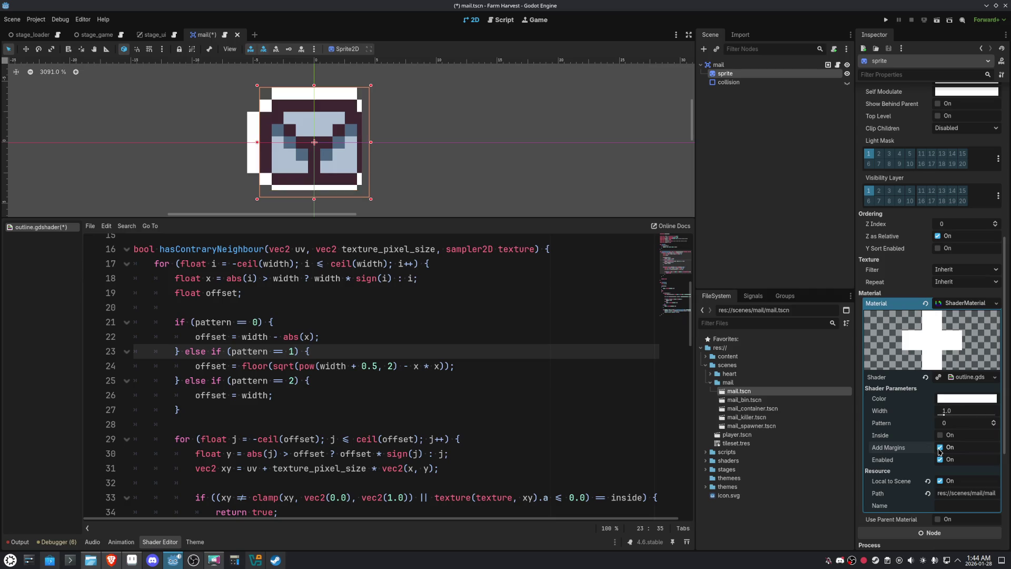
pyautogui.scroll(5, 471, 376)
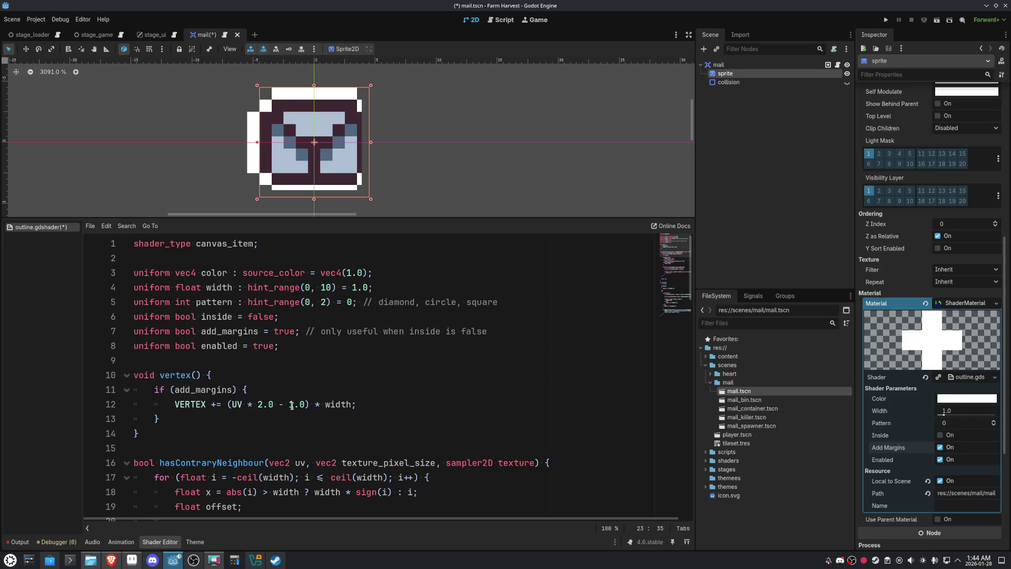
pyautogui.moveTo(289, 404); pyautogui.dragTo(308, 404)
pyautogui.write('0.5')
pyautogui.click(466, 375)
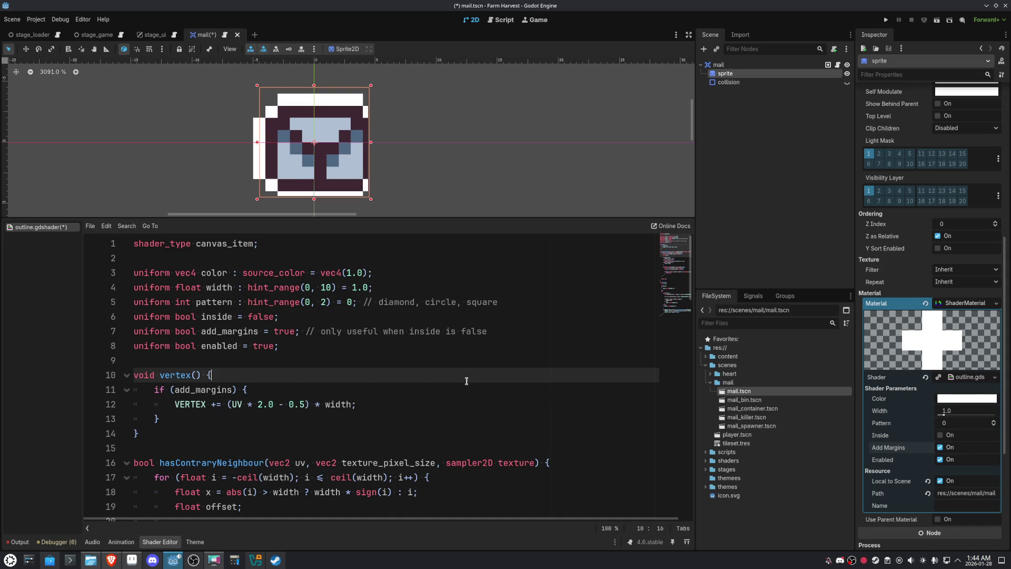
pyautogui.hotkey('ctrl', 's')
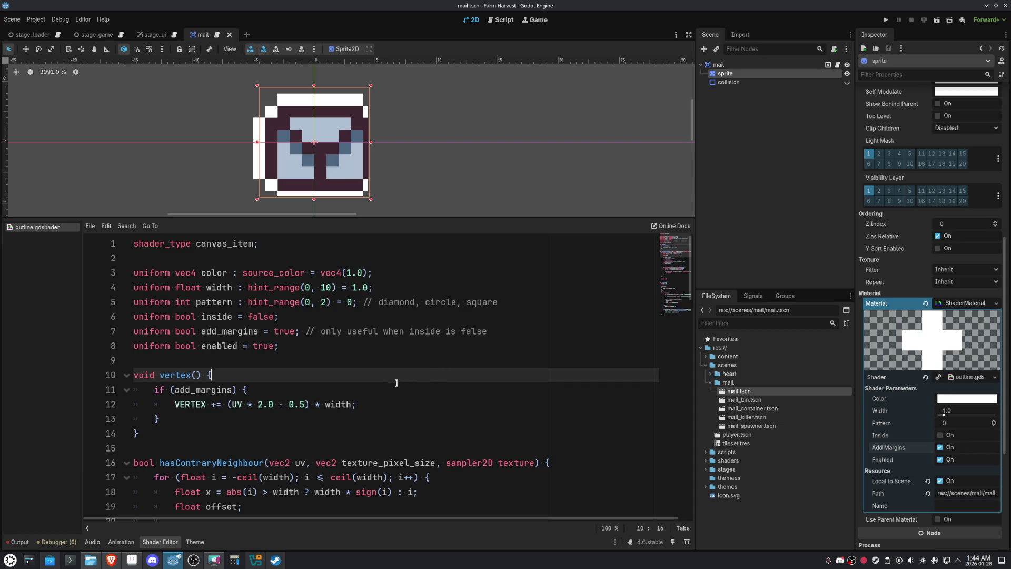
pyautogui.hotkey('ctrl', 'z')
pyautogui.click(435, 402)
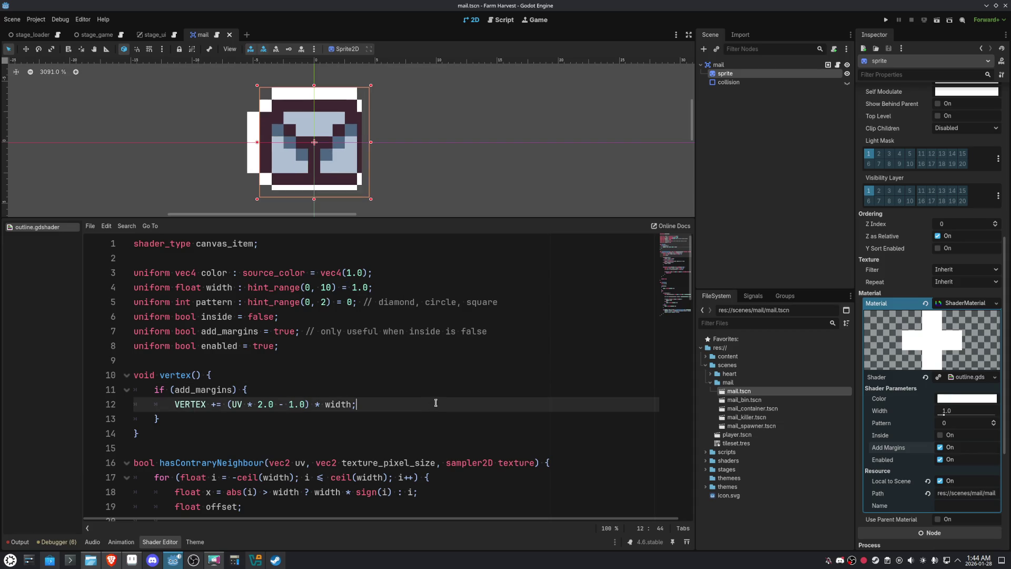
pyautogui.press('Left')
pyautogui.write('+ 1.0')
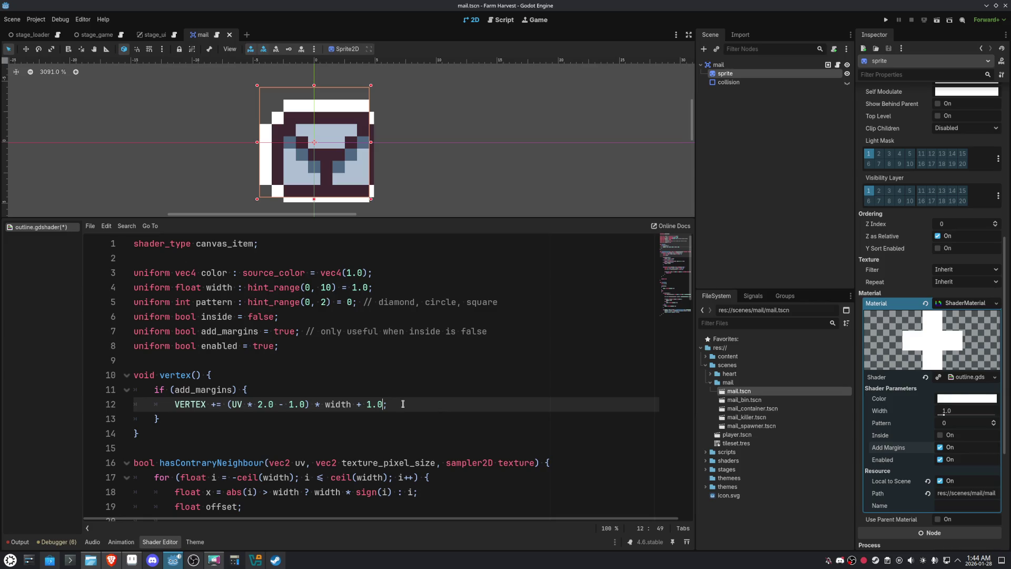
pyautogui.press('BackSpace')
pyautogui.press('BackSpace')
pyautogui.press('BackSpace')
pyautogui.hotkey('ctrl', 's')
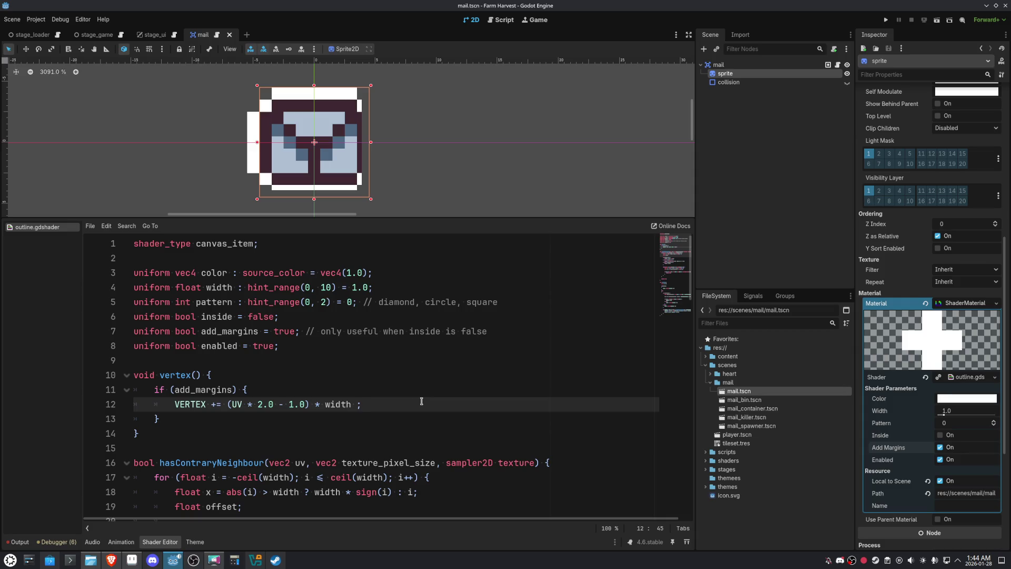
pyautogui.click(940, 447)
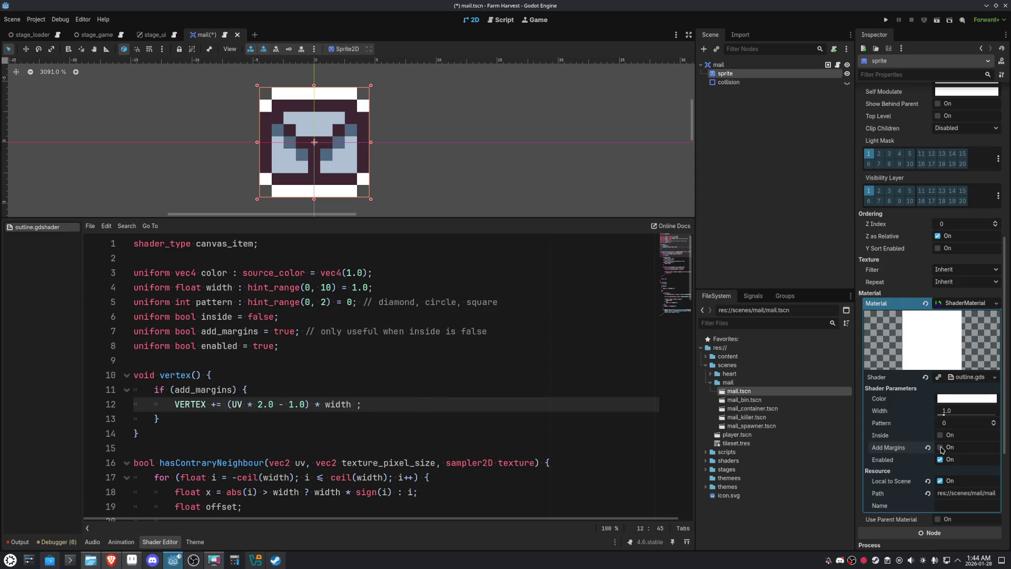
pyautogui.click(941, 448)
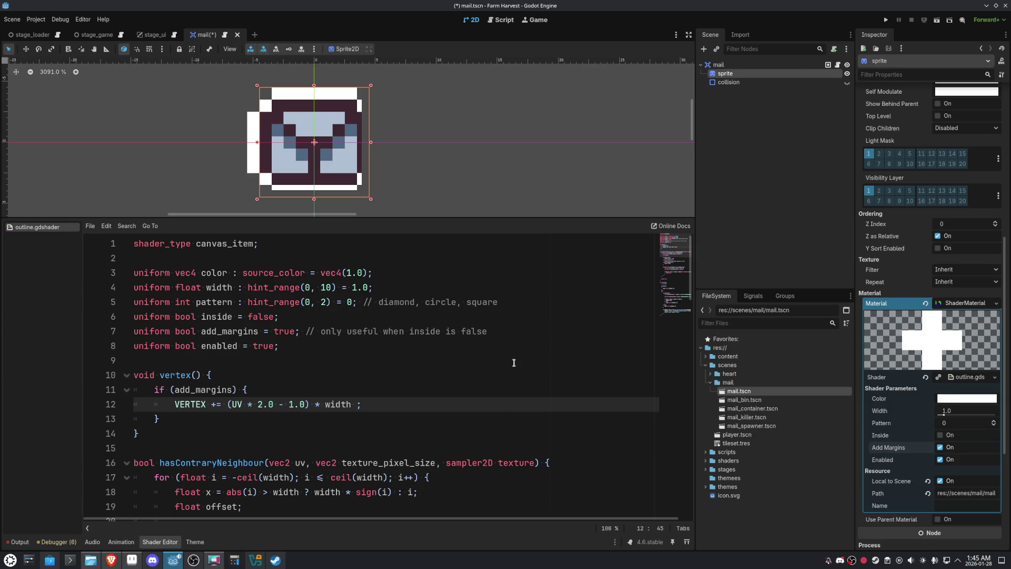
# Step: Save the mail scene and save a region screenshot of the editor with Spectacle
pyautogui.hotkey('ctrl', 's')
pyautogui.press('Print')
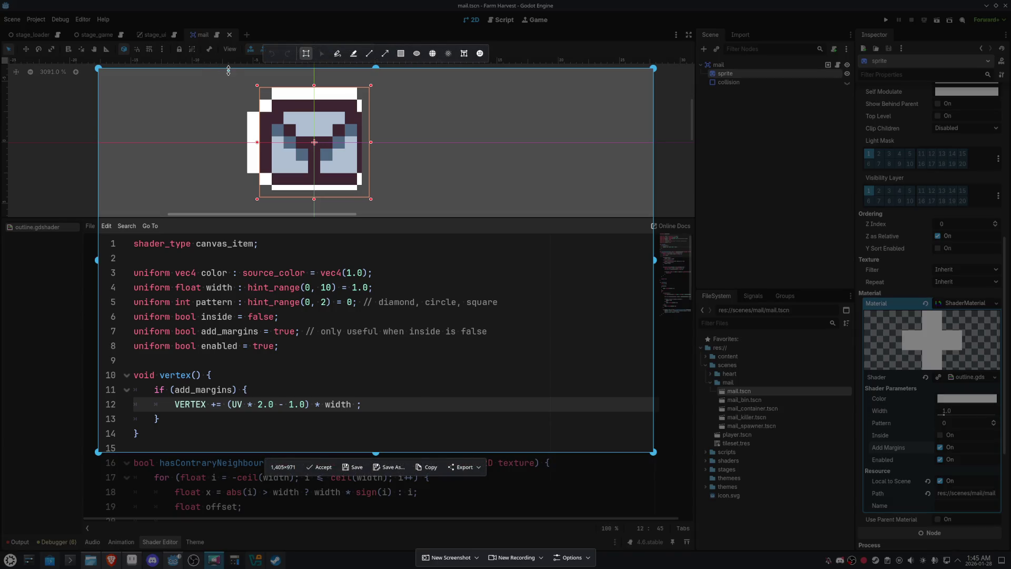
pyautogui.click(355, 473)
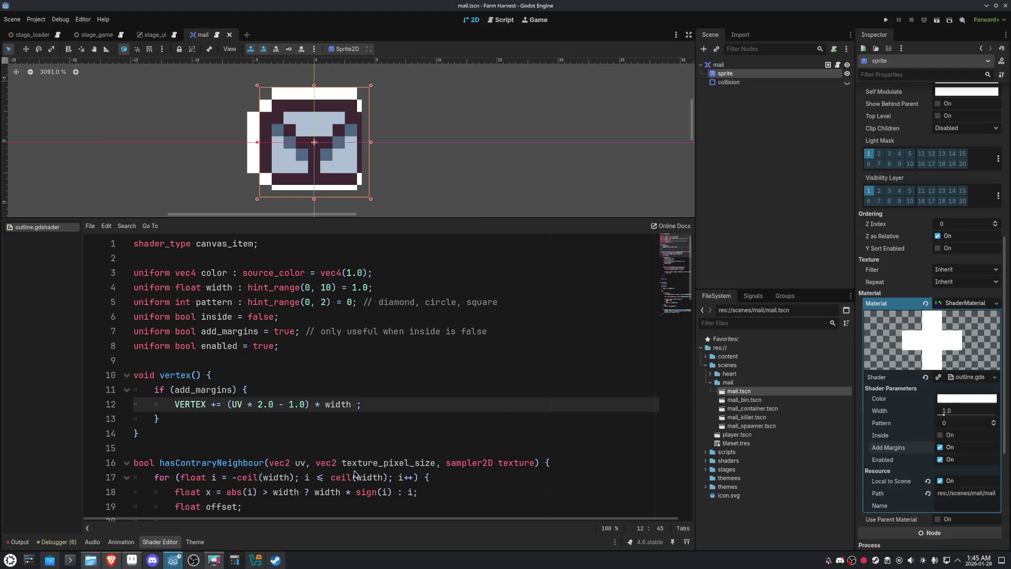
pyautogui.press('Escape')
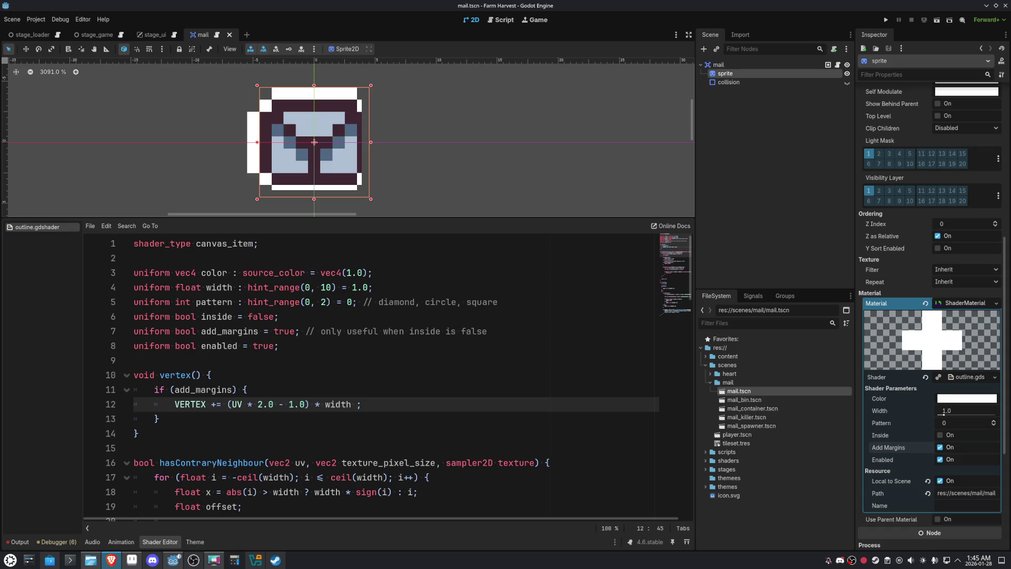
# Step: Undo a longer trial vertex(), save, then paste the right/down-only UV * width * TEXTURE_PIXEL_SIZE version
pyautogui.moveTo(151, 434); pyautogui.dragTo(128, 380)
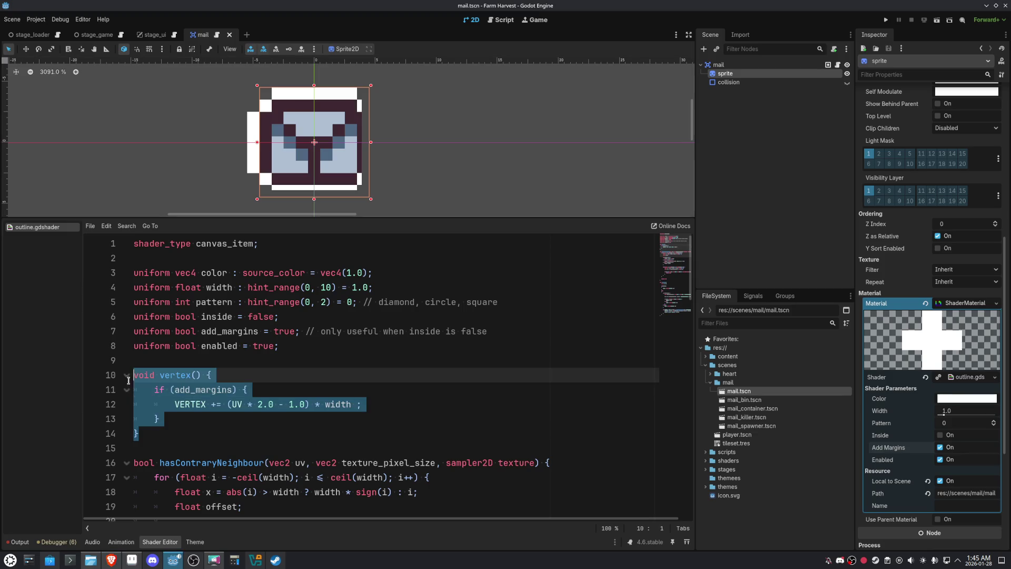
pyautogui.write('void vertex() { \tif (add_margins) { \t\t// Convert width from pixels to local units \t\tvec2 pixel_size = TEXTURE_PIXEL_SIZE; \t\tvec2 expand = width * pixel_size; \t\t \t\t// Expand outward based on UV position \t\tVERTEX.x += sign(UV.x - 0.5) * expand.x; \t\tVERTEX.y += sign(UV.y - 0.5) * expand.y; \t} }')
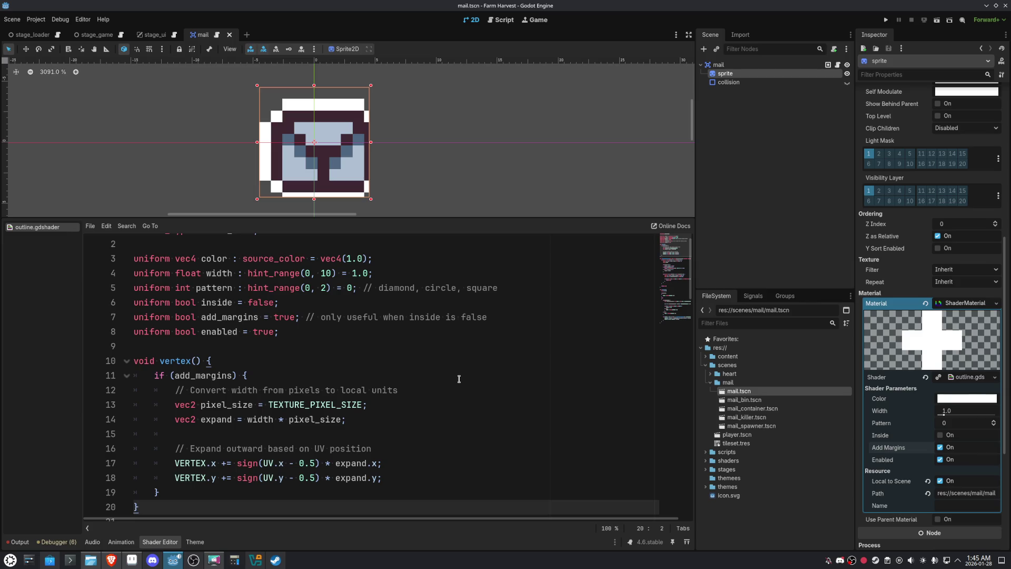
pyautogui.scroll(-1, 458, 378)
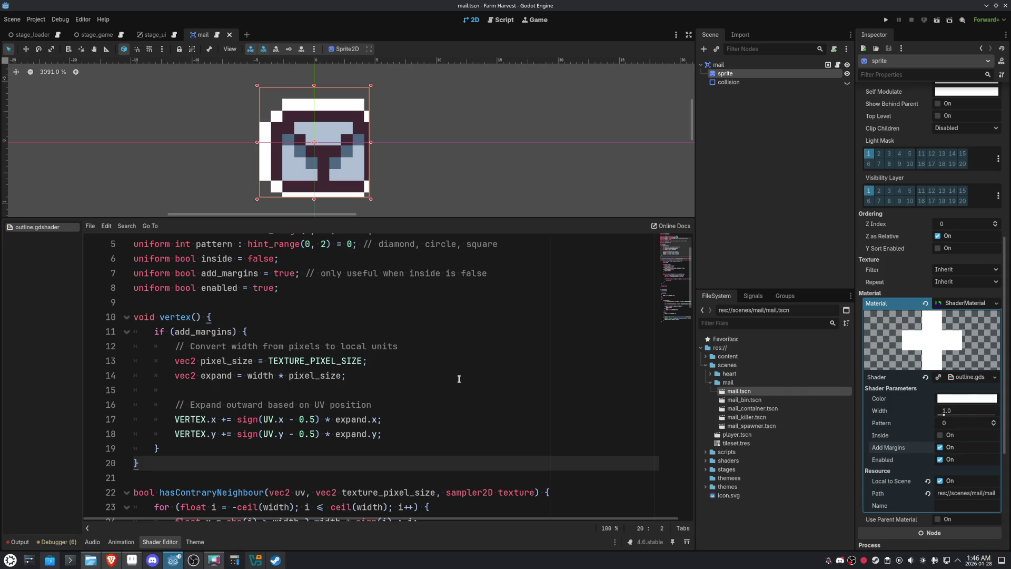
pyautogui.hotkey('ctrl', 'z')
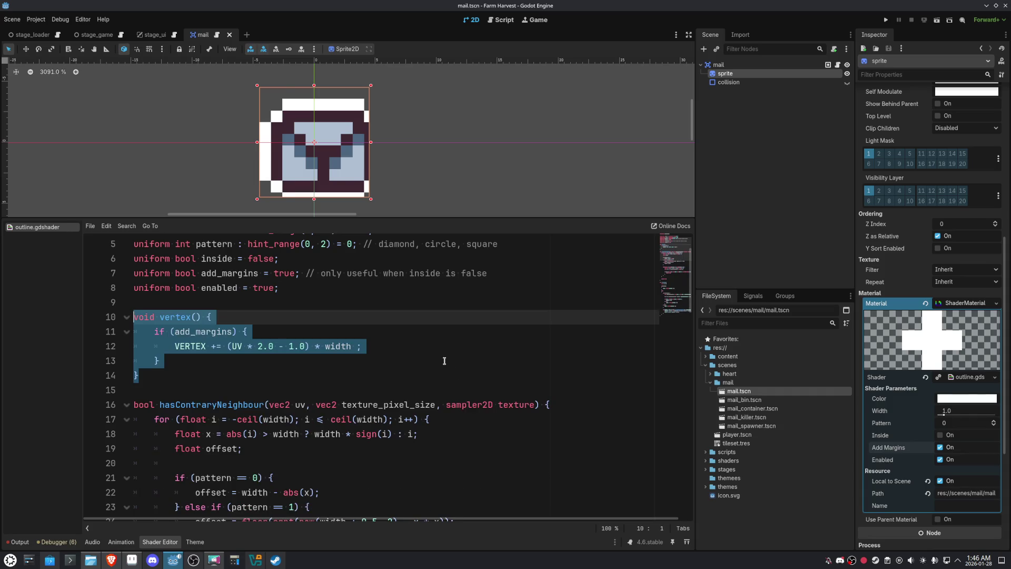
pyautogui.click(444, 360)
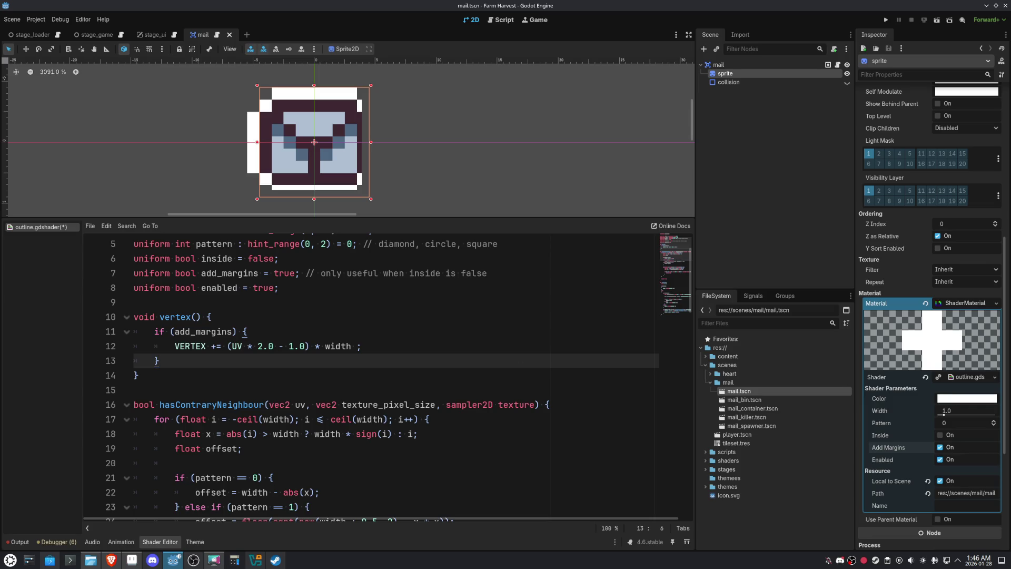
pyautogui.hotkey('ctrl', 's')
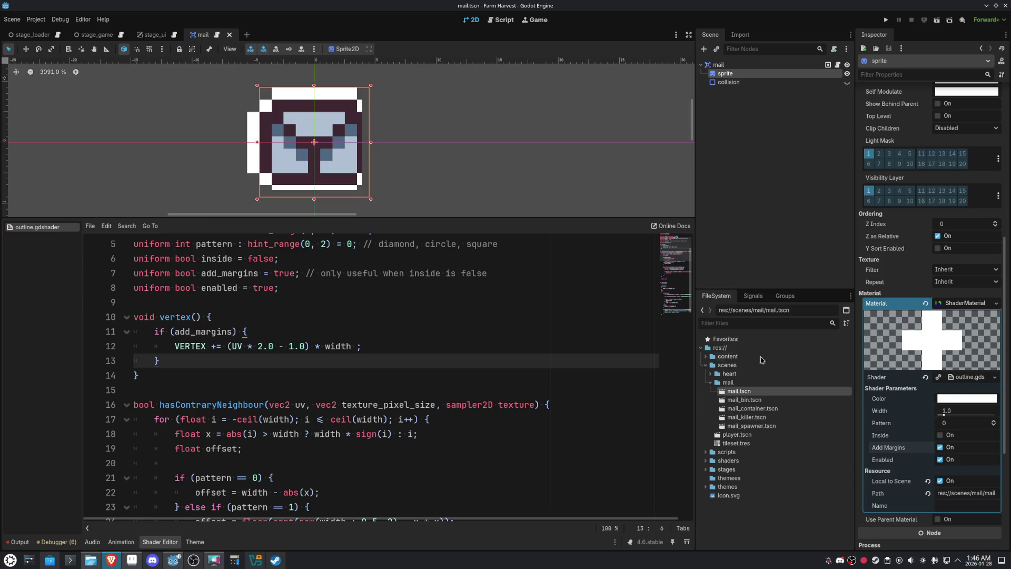
pyautogui.moveTo(163, 371); pyautogui.dragTo(110, 320)
pyautogui.write('void vertex() { \tif (add_margins) { \t\t// Expand only in positive direction (right/down) \t\tVERTEX += UV * width * TEXTURE_PIXEL_SIZE; \t} }')
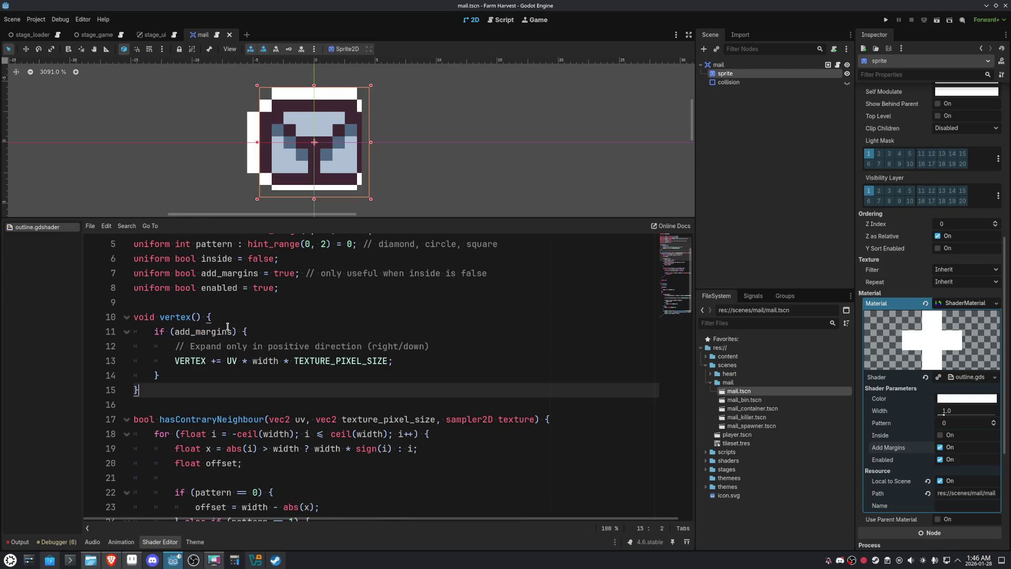
pyautogui.click(465, 360)
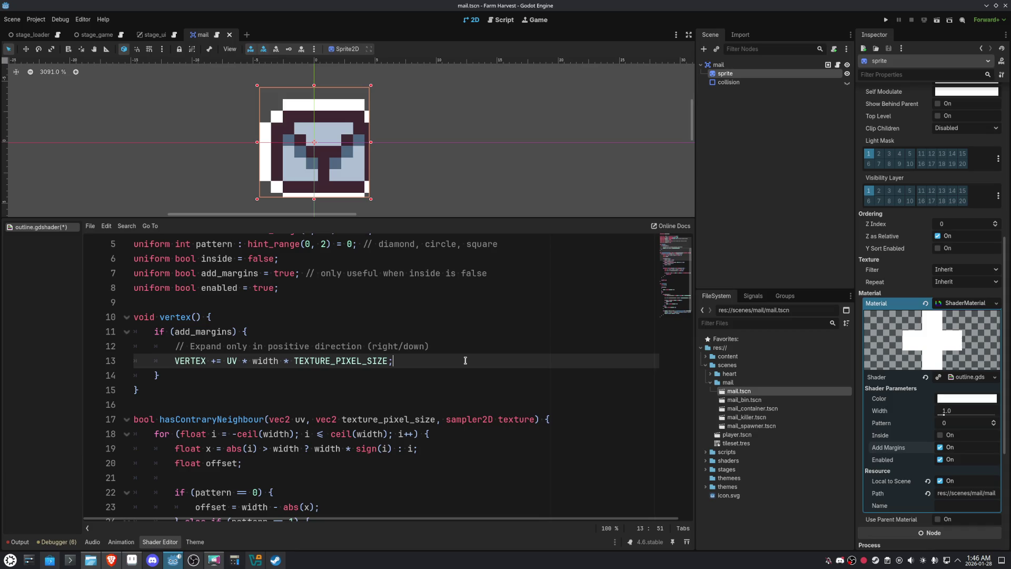
pyautogui.hotkey('ctrl', 'z')
pyautogui.hotkey('ctrl', 's')
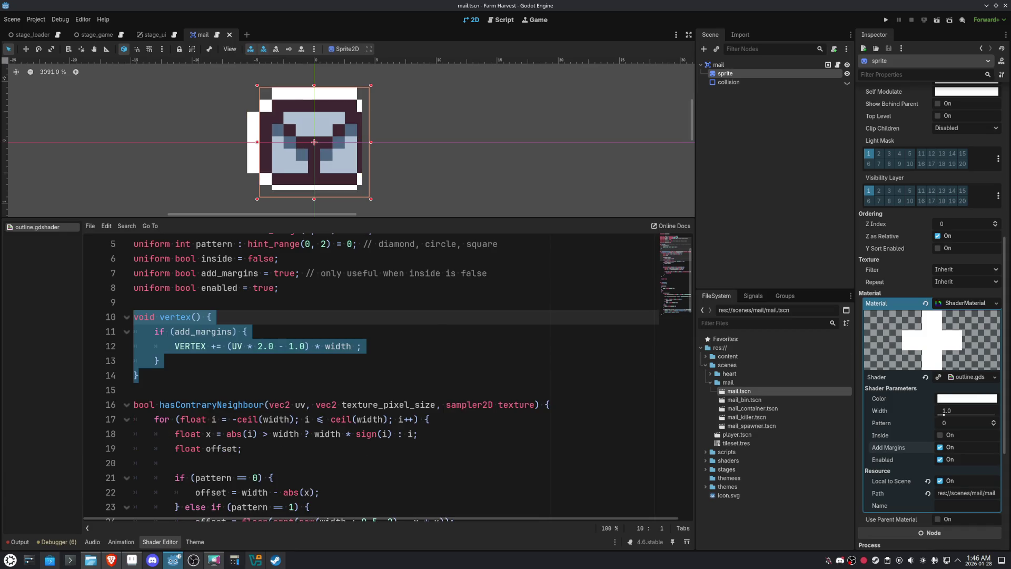
pyautogui.hotkey('alt', 'Tab')
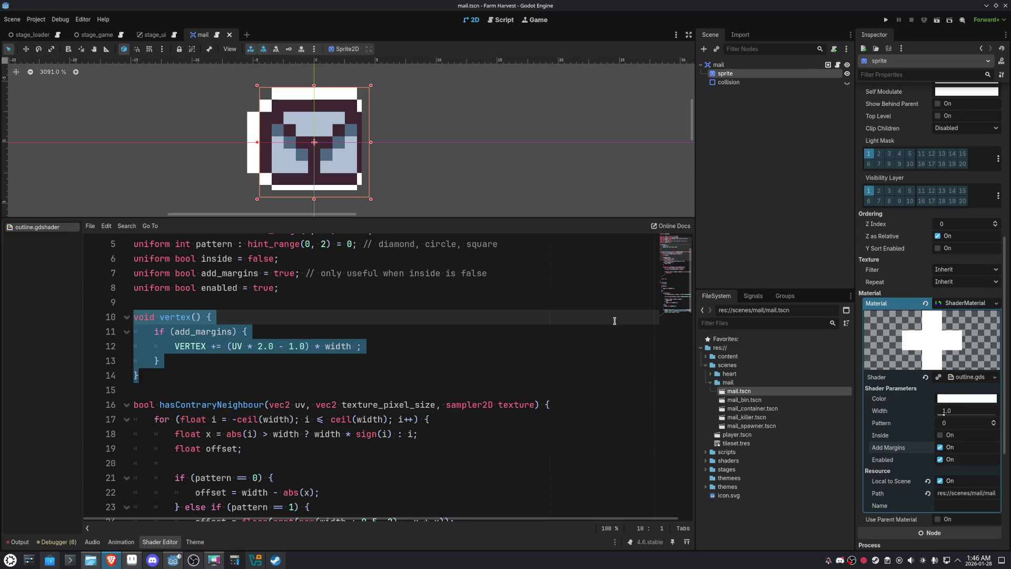
pyautogui.hotkey('alt', 'Tab')
pyautogui.moveTo(139, 374); pyautogui.dragTo(100, 320)
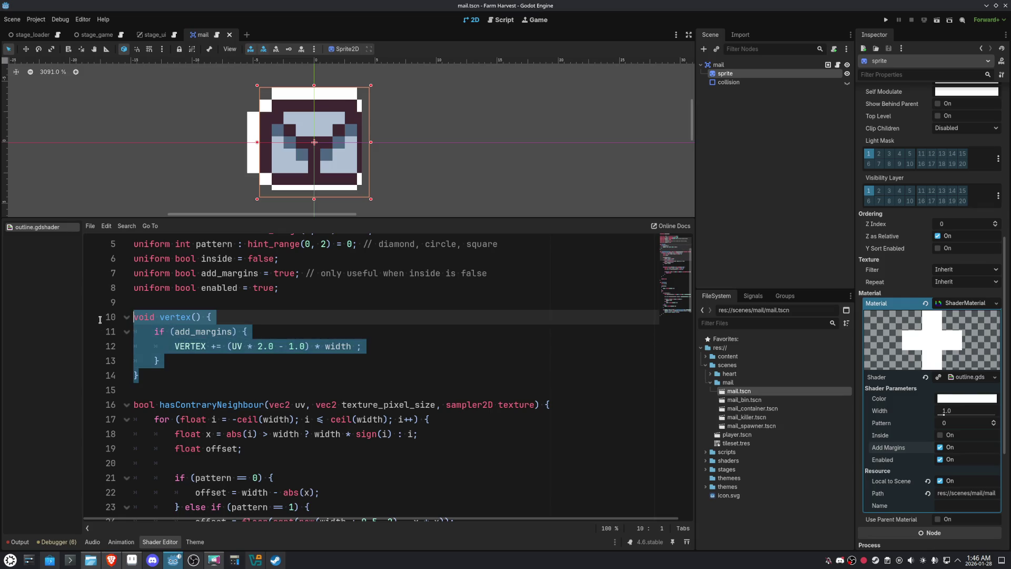
pyautogui.write('void vertex() { \tif (add_margins) { \t\t// Expand outward from center without moving center \t\tVERTEX += (UV - 0.5) * 2.0 * width * TEXTURE_PIXEL_SIZE; \t} }')
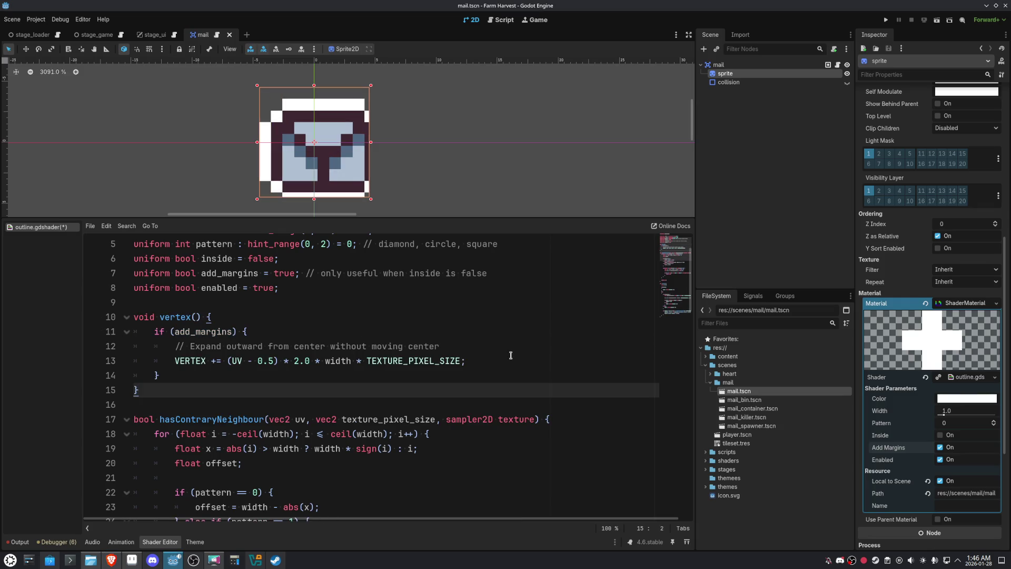
pyautogui.hotkey('ctrl', 's')
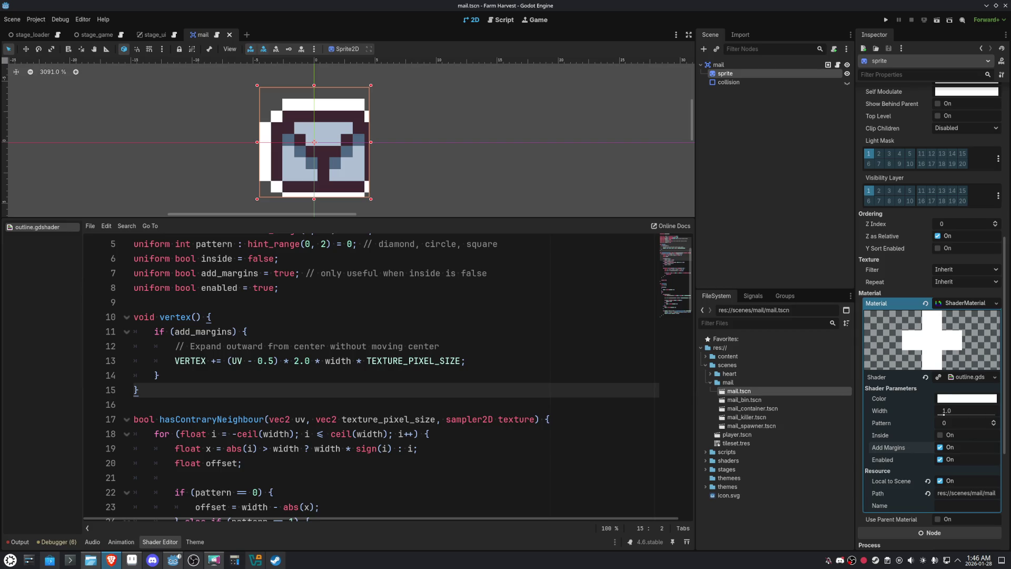
pyautogui.hotkey('ctrl', 'z')
pyautogui.hotkey('ctrl', 'z')
pyautogui.hotkey('ctrl', 'shift', 'z')
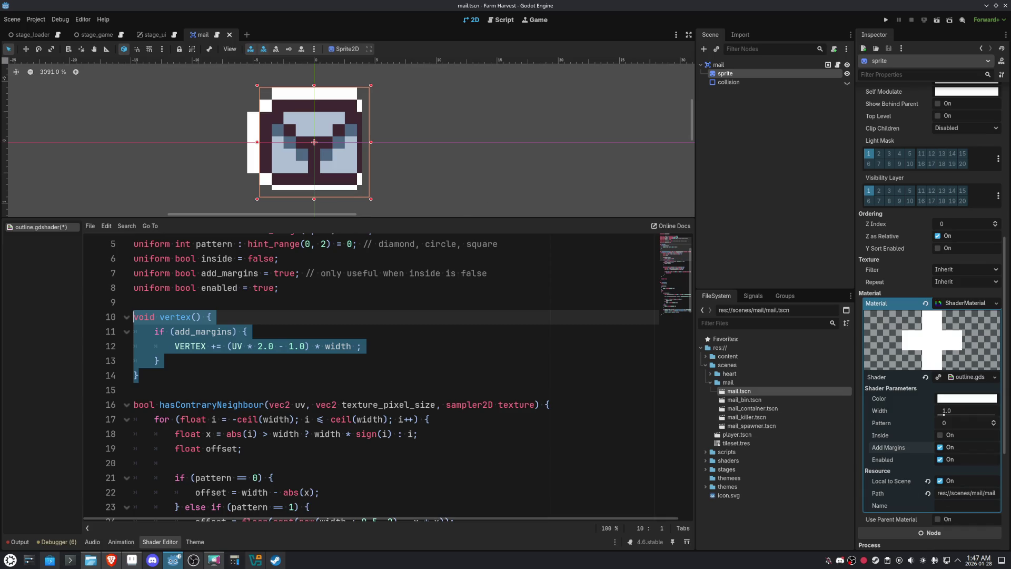
pyautogui.hotkey('ctrl', 's')
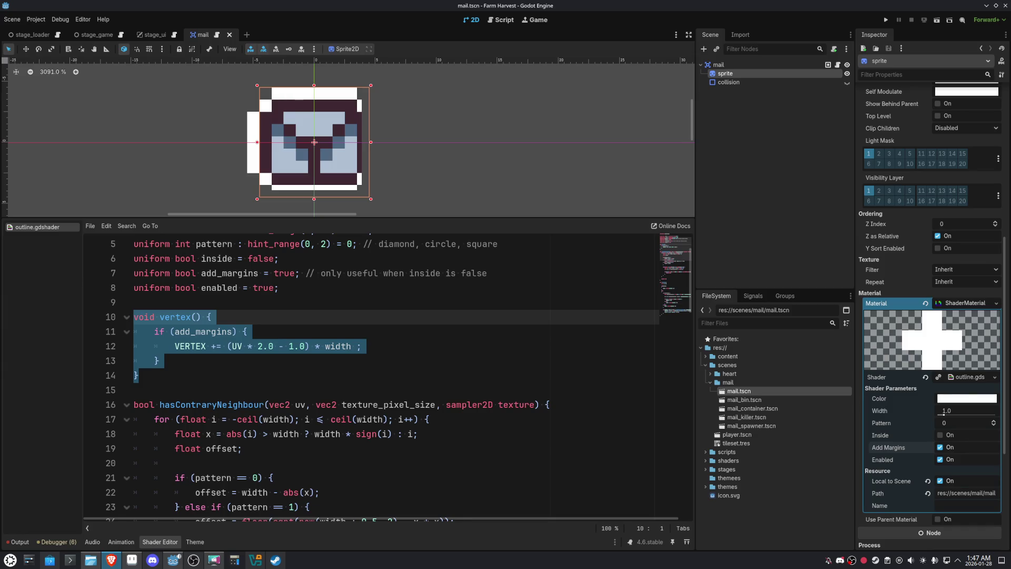
pyautogui.hotkey('ctrl', 'z')
pyautogui.hotkey('ctrl', 'shift', 'z')
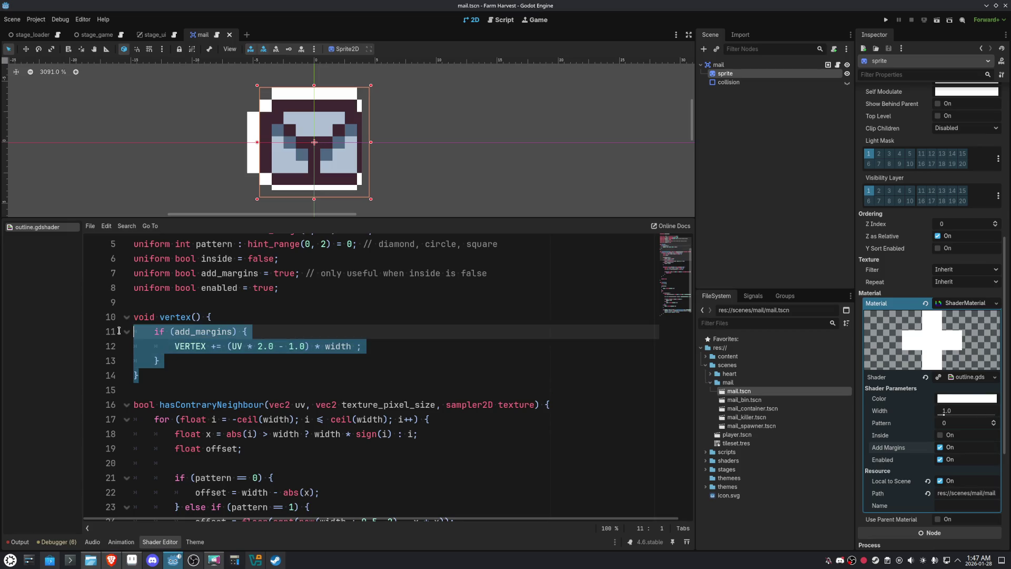
pyautogui.write('void vertex() { \tif (add_margins) { \t\tvec2 pixel_size = TEXTURE_PIXEL_SIZE; \t\tVERTEX += (UV * 2.0 - 1.0) * width * pixel_size; \t} }')
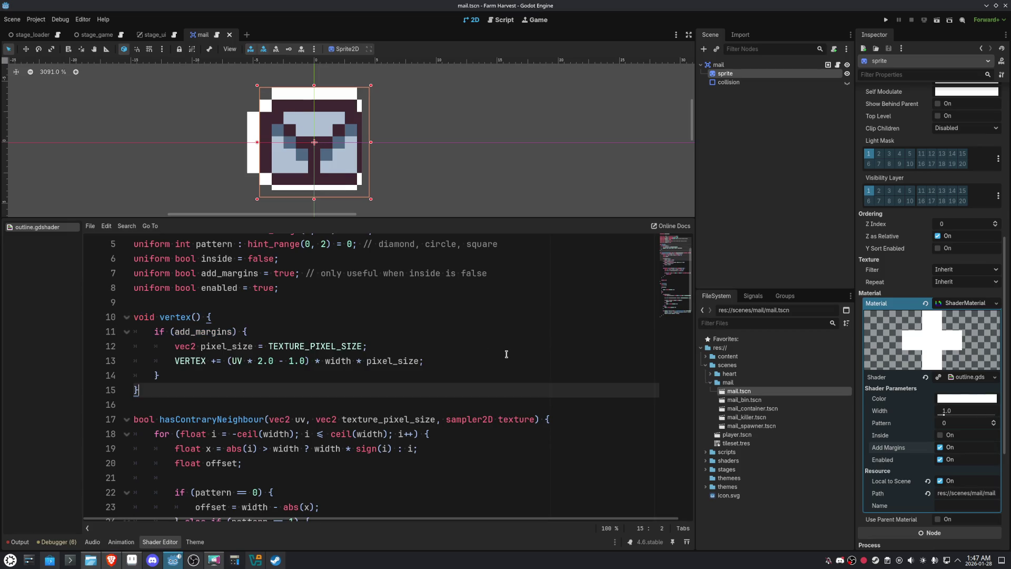
pyautogui.hotkey('ctrl', 'z')
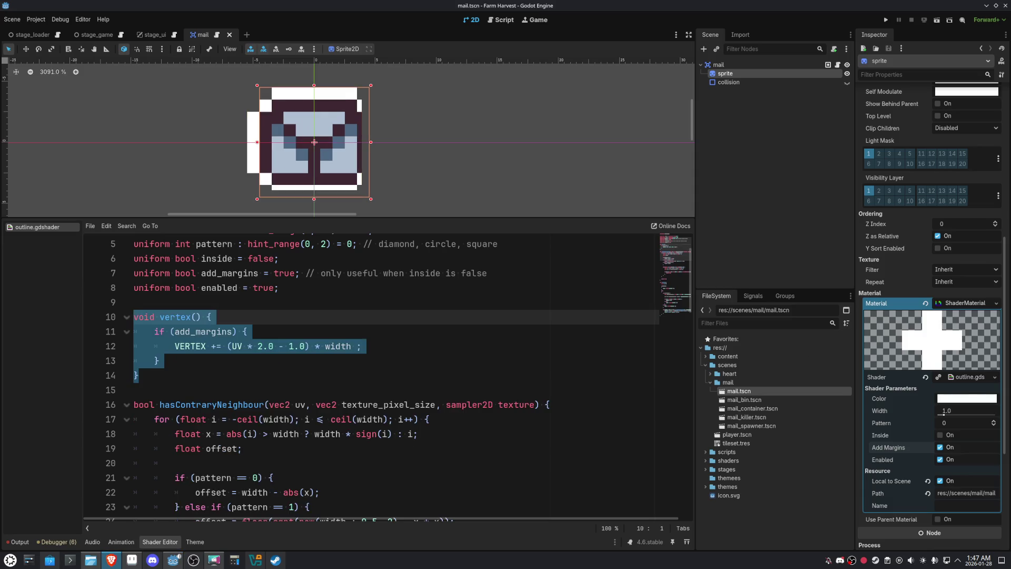
pyautogui.hotkey('alt', 'Tab')
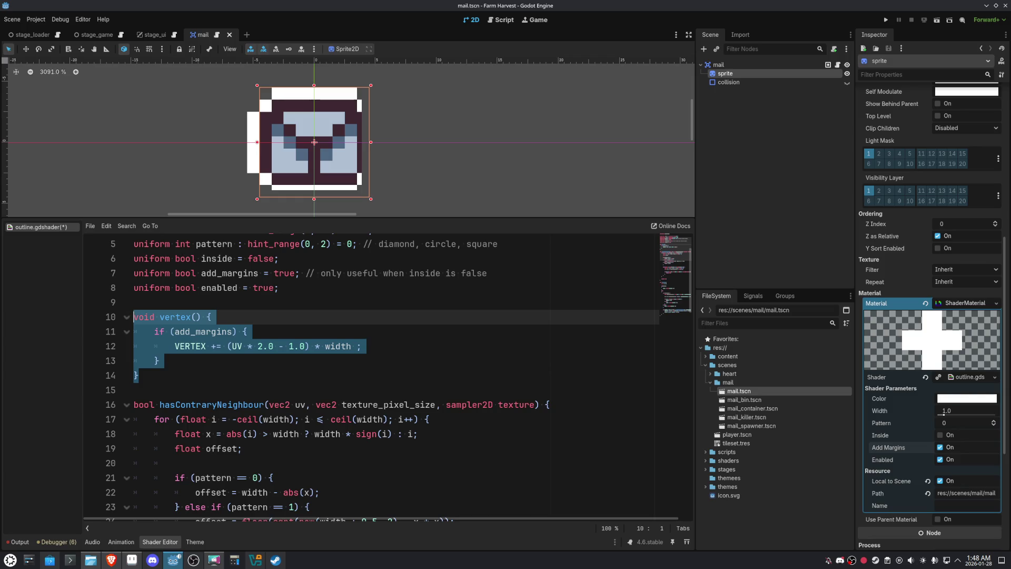
pyautogui.hotkey('ctrl', 's')
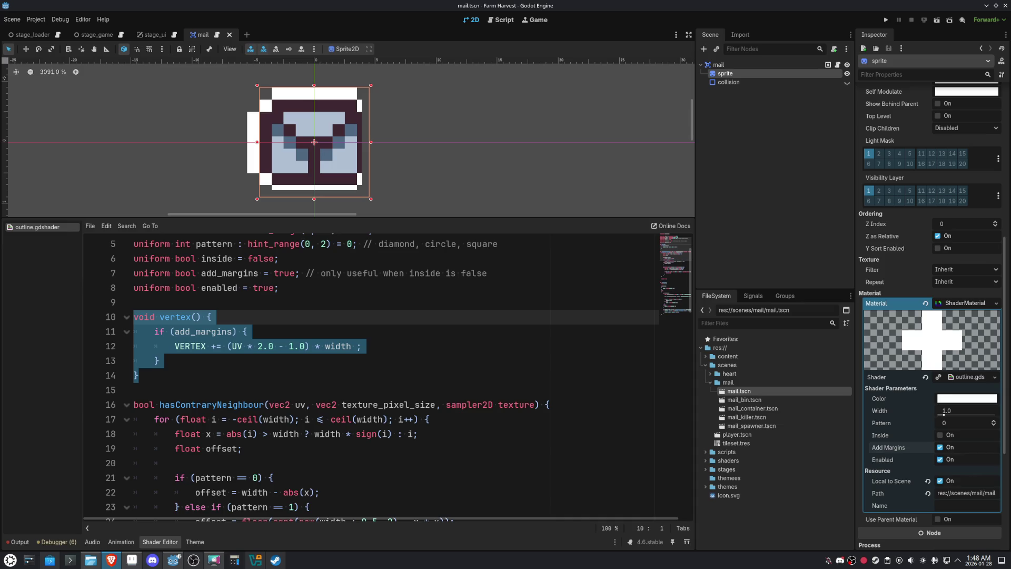
pyautogui.scroll(-4, 332, 322)
# Step: Paste the new centre-scaling margin code over the add_margins block in fragment()
pyautogui.scroll(-3, 467, 308)
pyautogui.scroll(-7, 467, 308)
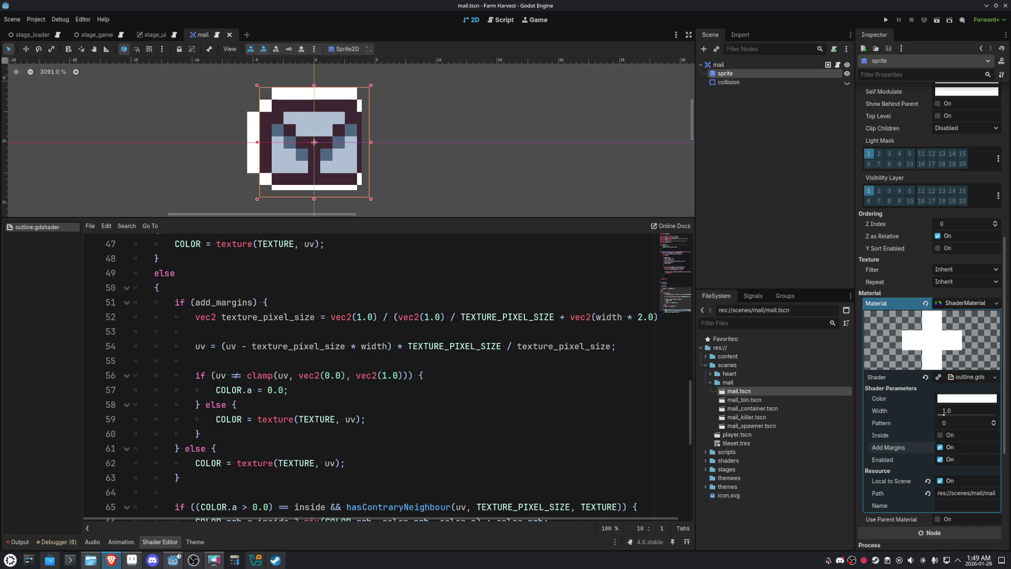
pyautogui.moveTo(200, 433); pyautogui.dragTo(199, 317)
pyautogui.write('// Adjust UV to "expand" the sampling area slightly \t\t\tvec2 pixel_size = TEXTURE_PIXEL_SIZE; \t\t\t \t\t\t// Shift UV inward to account for the margin \t\t\t// This makes the sprite appear to have margin around it \t\t\tuv = (uv - 0.5) * (1.0 - 2.0 * width * pixel_size) + 0.5; \t\t\t \t\t\t// If outside bounds after adjustment, make transparent \t\t\tif (uv != clamp(uv, vec2(0.0), vec2(1.0))) { \t\t\t\tCOLOR.a = 0.0; \t\t\t} else { \t\t\t\tCOLOR = texture(TEXTURE, uv); \t\t\t}')
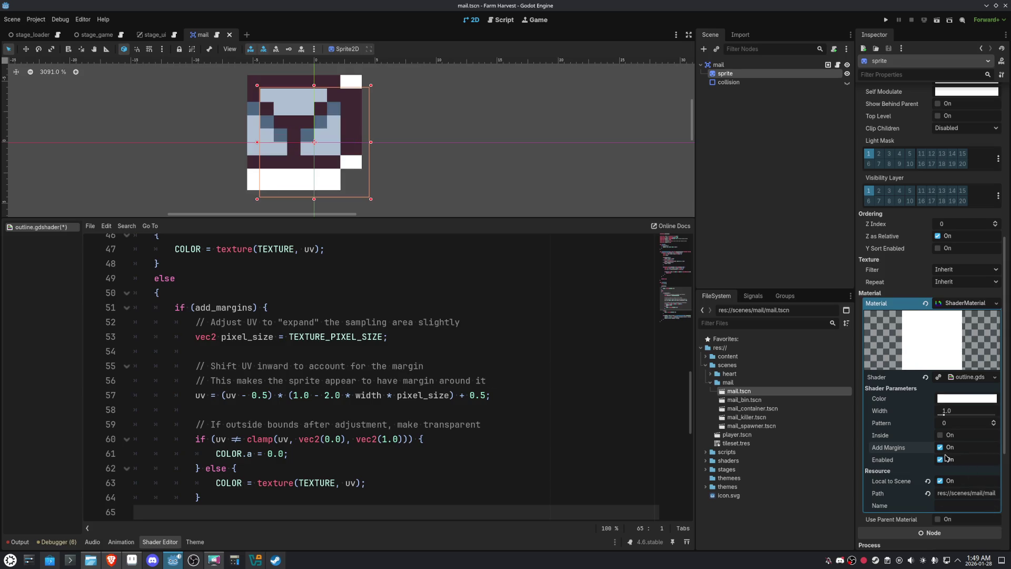
# Step: Toggle Add Margins repeatedly to compare the result, ending with it on
pyautogui.click(942, 447)
pyautogui.click(940, 446)
pyautogui.click(940, 447)
pyautogui.click(940, 447)
pyautogui.click(940, 447)
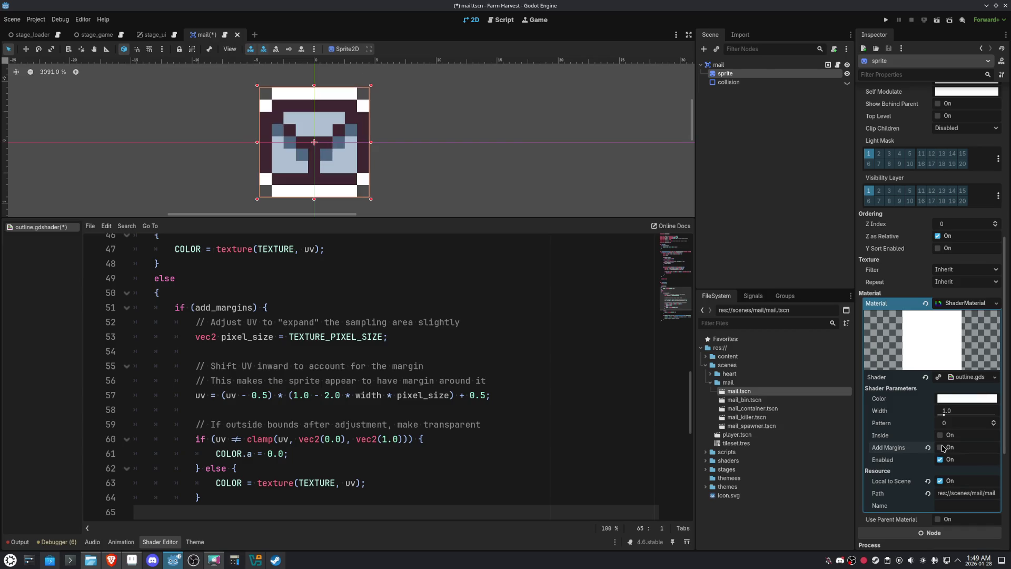
pyautogui.click(940, 447)
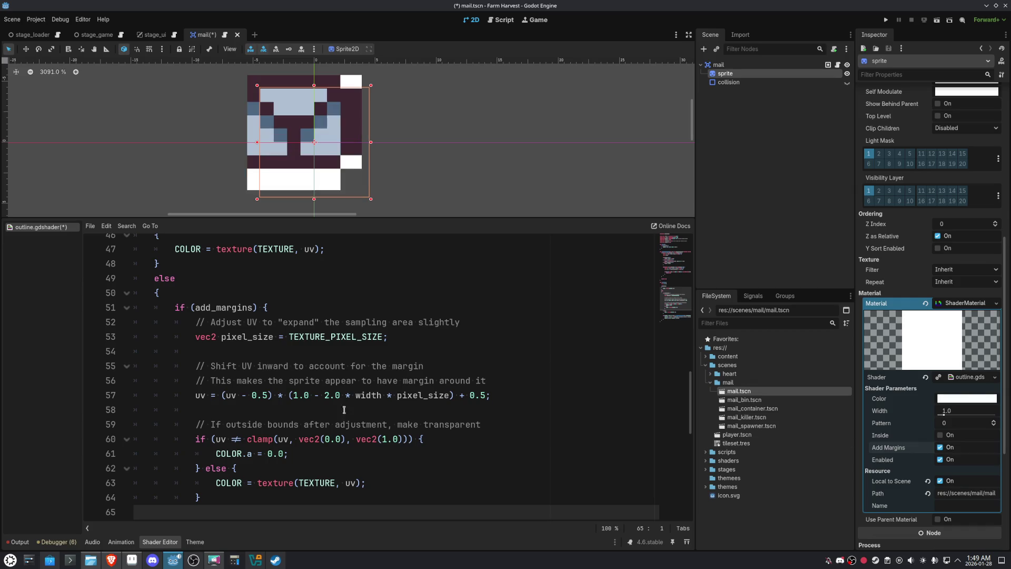
# Step: Change the width factor on line 57 from 2.0 to 1.0
pyautogui.click(328, 395)
pyautogui.press('BackSpace')
pyautogui.write('1')
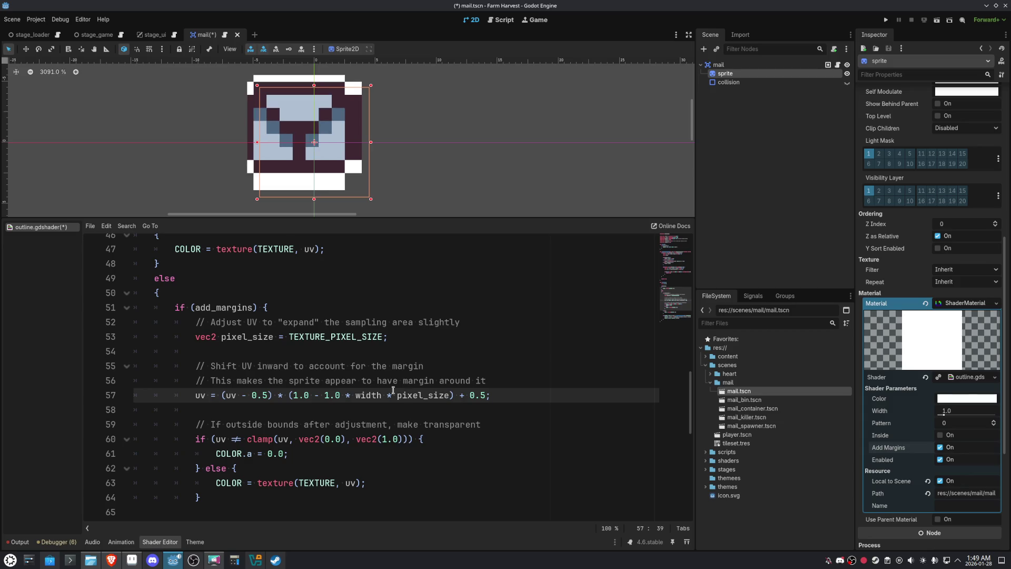
pyautogui.moveTo(309, 395); pyautogui.dragTo(294, 395)
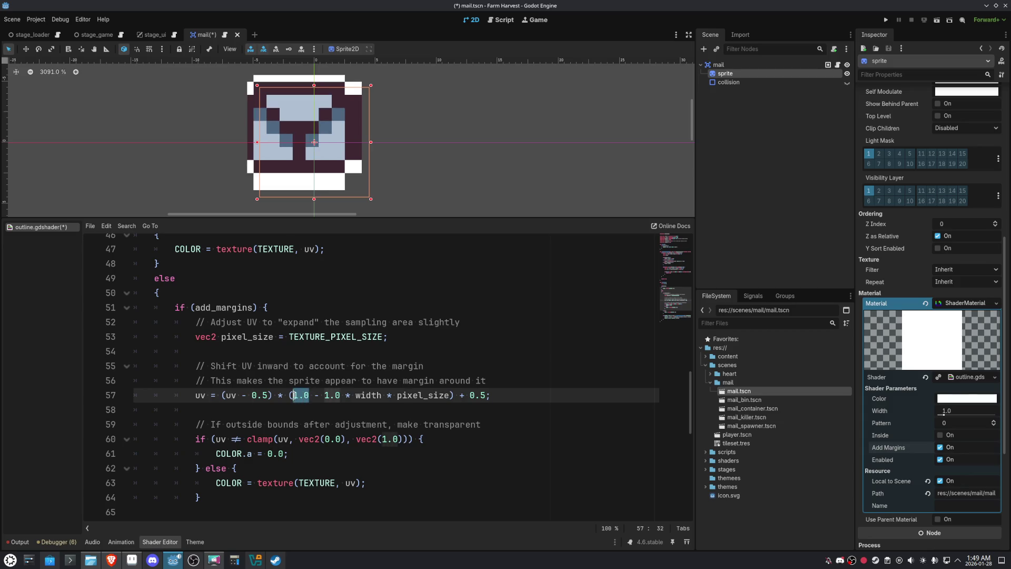
# Step: Try removing line 57's leading 1.0 term and changing it to 0.5, then restore 1.0
pyautogui.press('Delete')
pyautogui.press('Delete')
pyautogui.press('Delete')
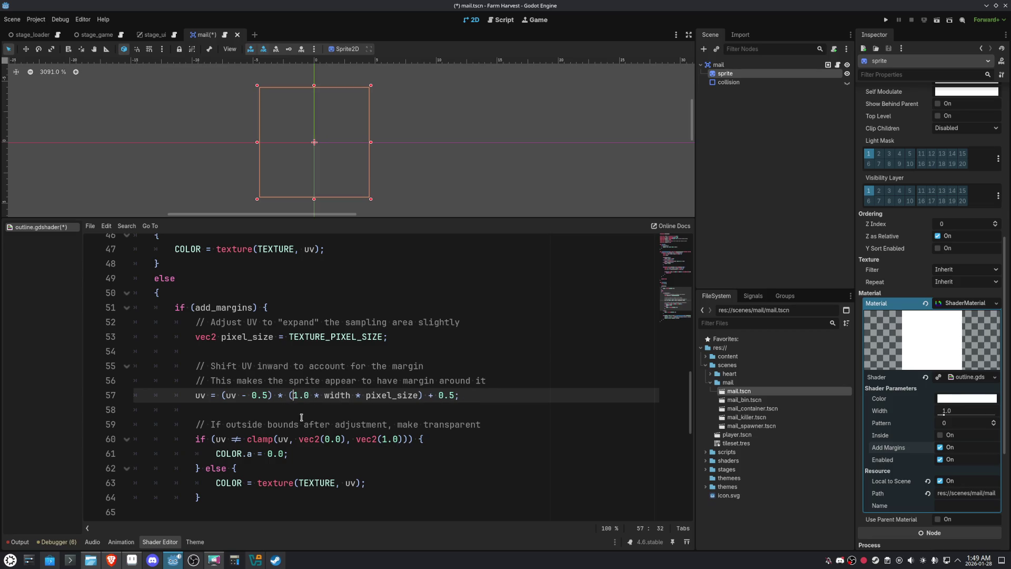
pyautogui.hotkey('ctrl', 'z')
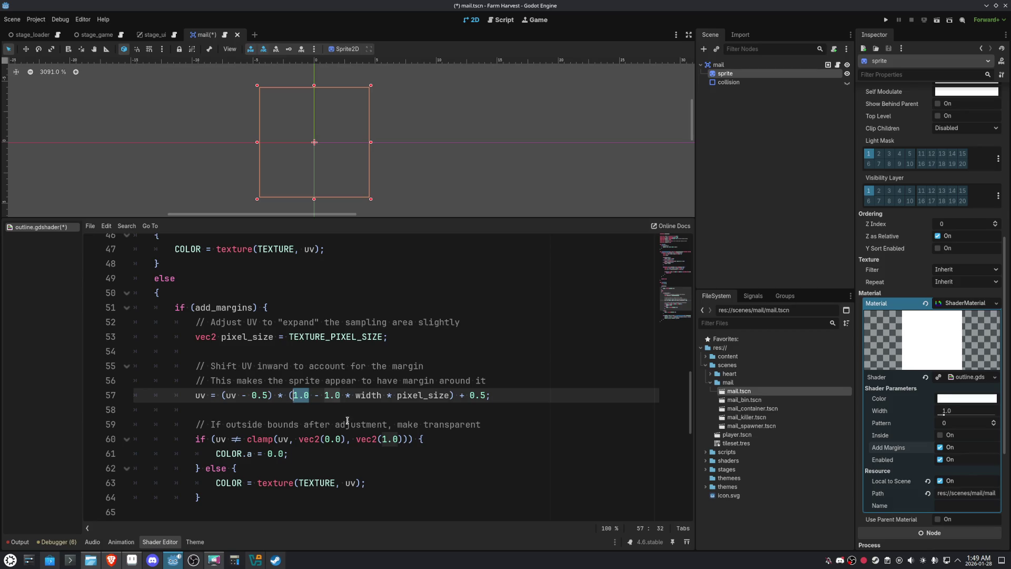
pyautogui.click(299, 399)
pyautogui.press('Delete')
pyautogui.write('0')
pyautogui.press('BackSpace')
pyautogui.write('5')
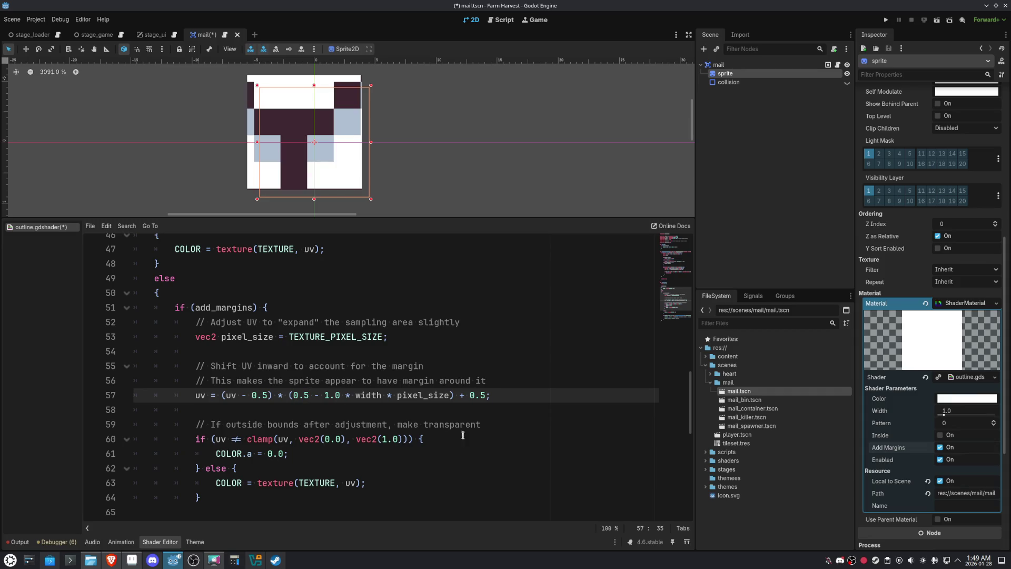
pyautogui.hotkey('ctrl', 'z')
pyautogui.hotkey('ctrl', 'z')
pyautogui.hotkey('ctrl', 'z')
# Step: Delete the trailing + 0.5 from line 57 and save
pyautogui.click(527, 460)
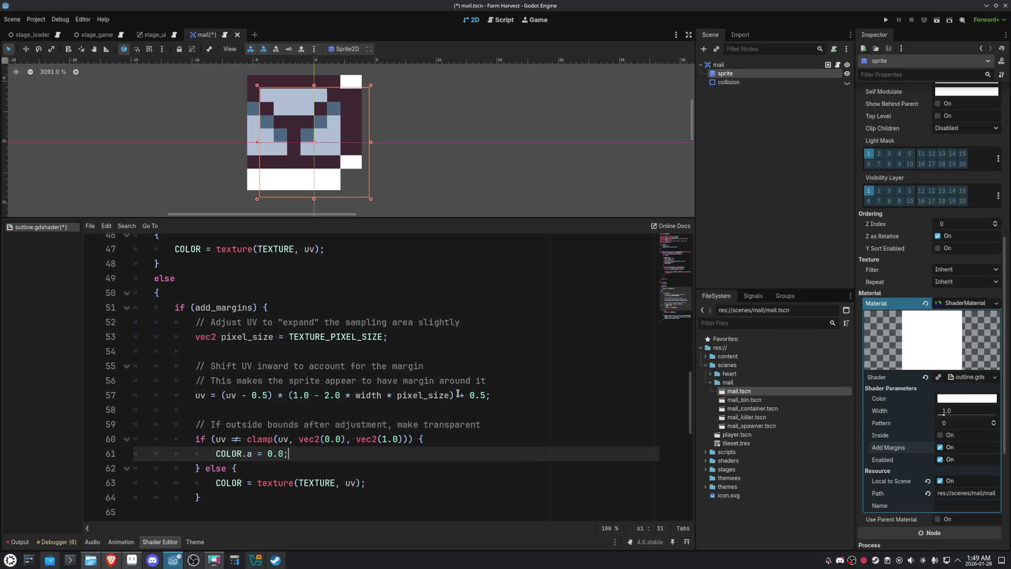
pyautogui.moveTo(458, 393); pyautogui.dragTo(487, 394)
pyautogui.press('BackSpace')
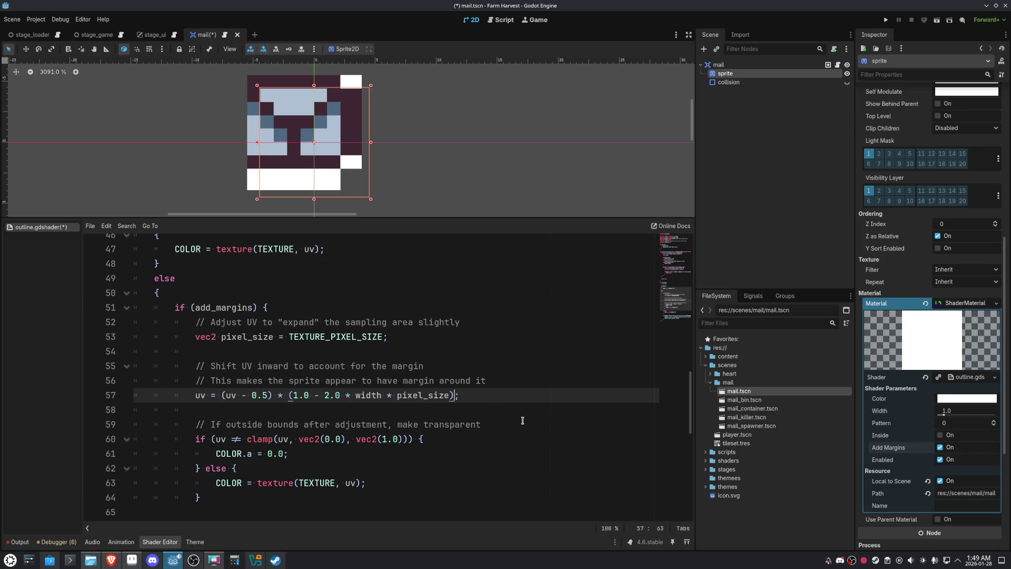
pyautogui.click(475, 396)
pyautogui.hotkey('ctrl', 's')
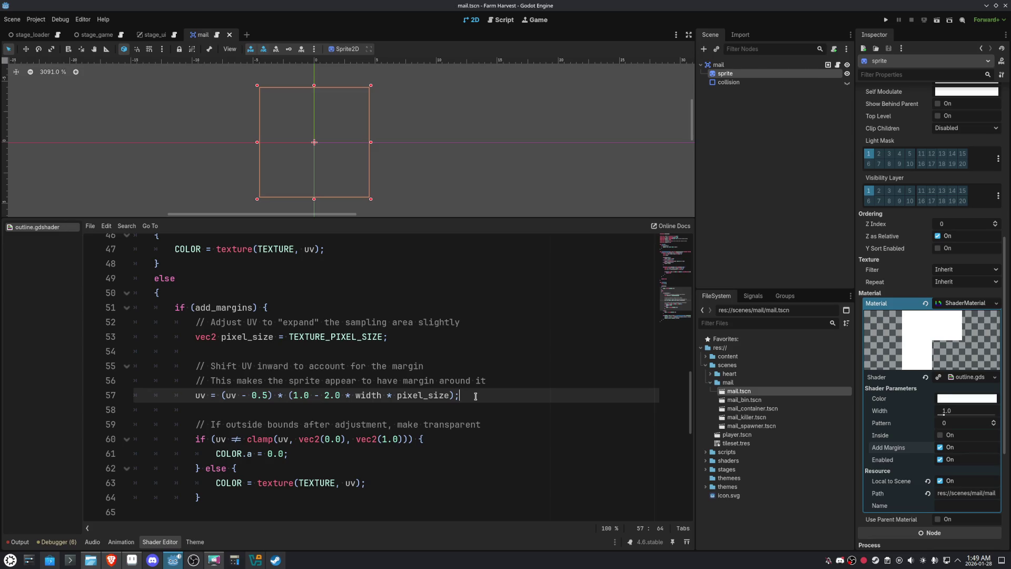
# Step: Delete the comment lines above the uv line, including the out-of-bounds comment
pyautogui.press('Up')
pyautogui.press('Up')
pyautogui.hotkey('ctrl', 'shift', 'k')
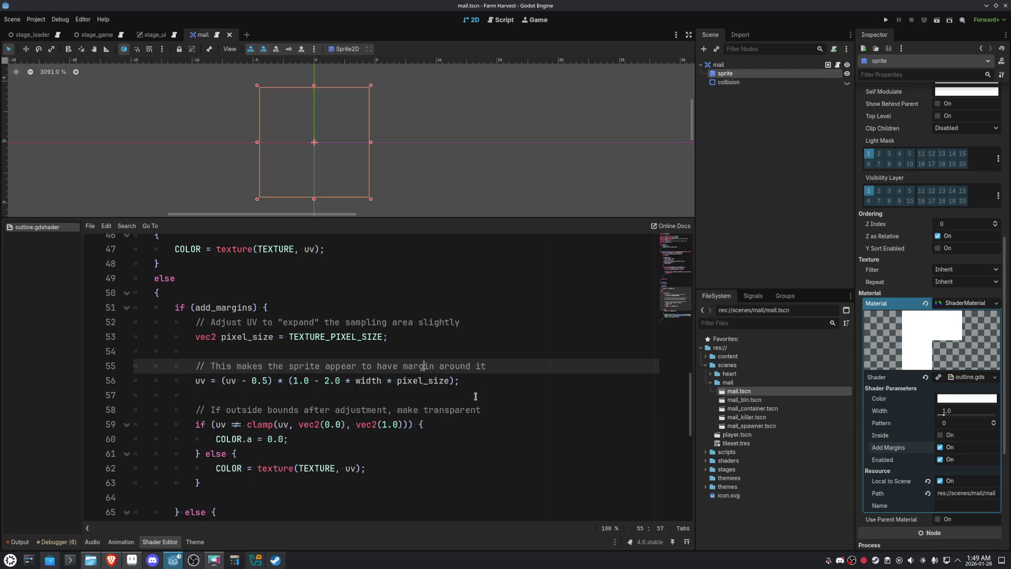
pyautogui.hotkey('ctrl', 'shift', 'k')
pyautogui.press('Down')
pyautogui.press('Down')
pyautogui.hotkey('ctrl', 'shift', 'k')
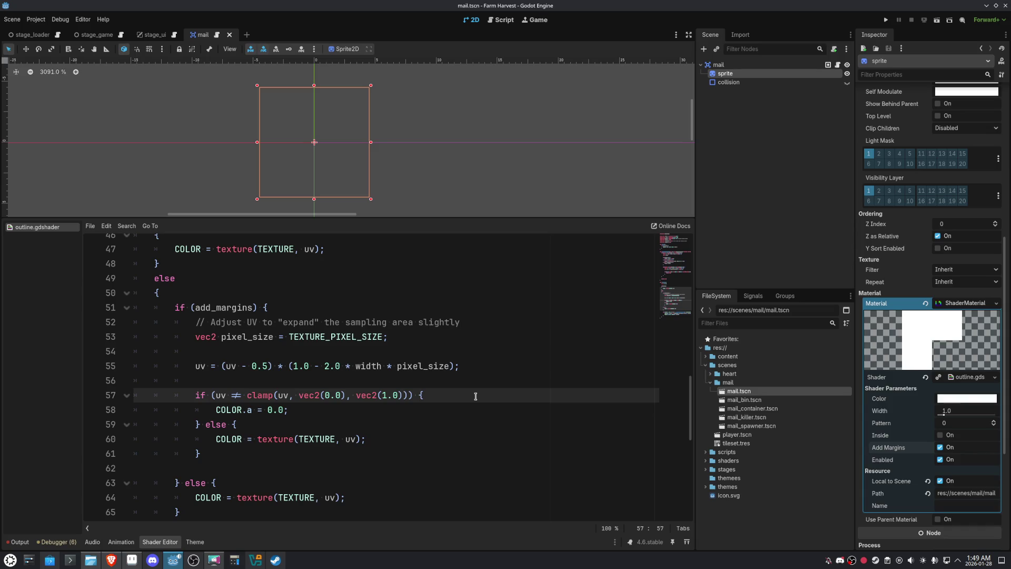
pyautogui.press('Down')
pyautogui.press('Down')
pyautogui.press('Down')
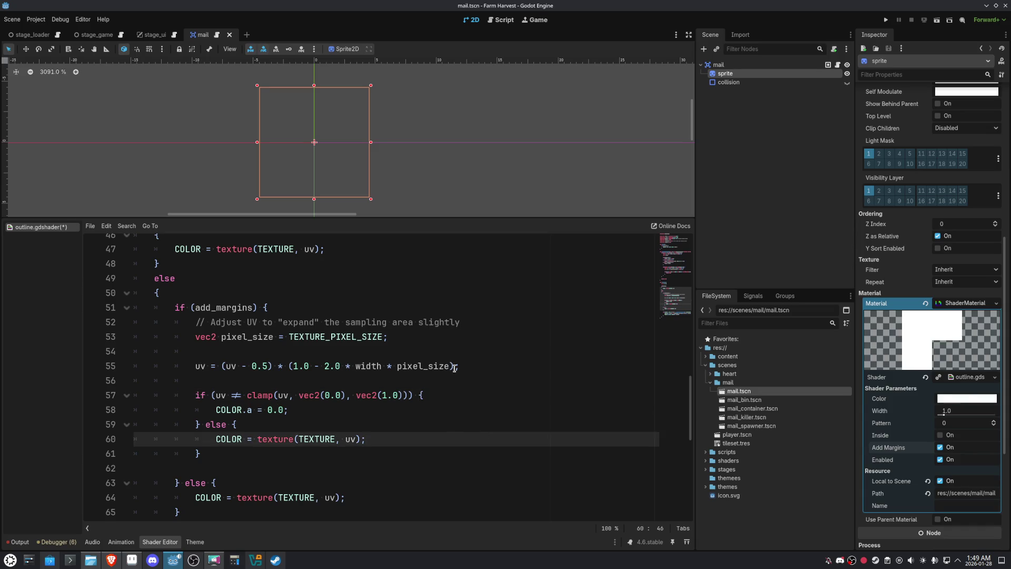
# Step: Add a trailing offset to line 55, trying 0.1 and 1.0 before settling on 0.5
pyautogui.click(454, 366)
pyautogui.write('+ 0.1')
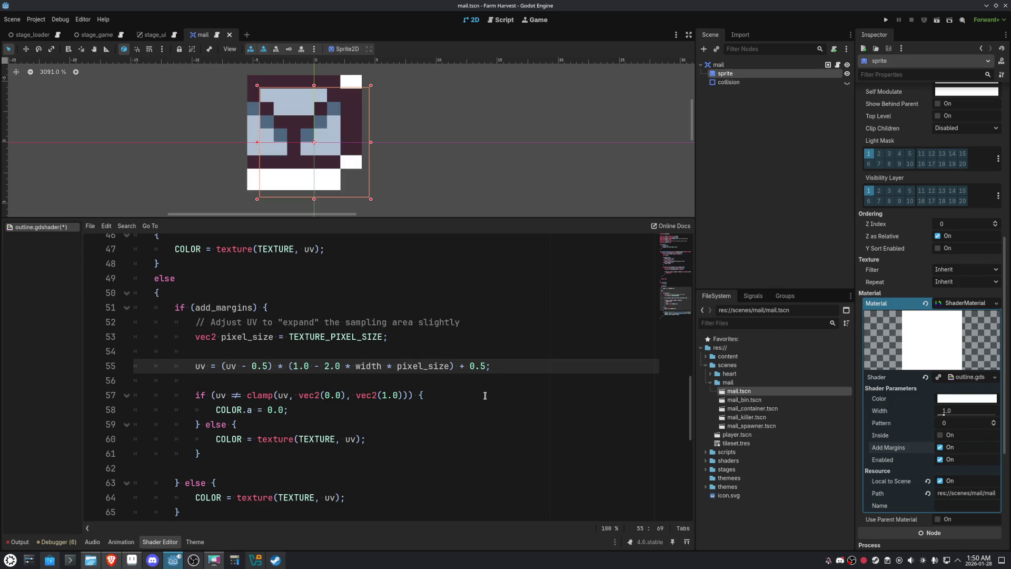
pyautogui.moveTo(485, 366); pyautogui.dragTo(470, 366)
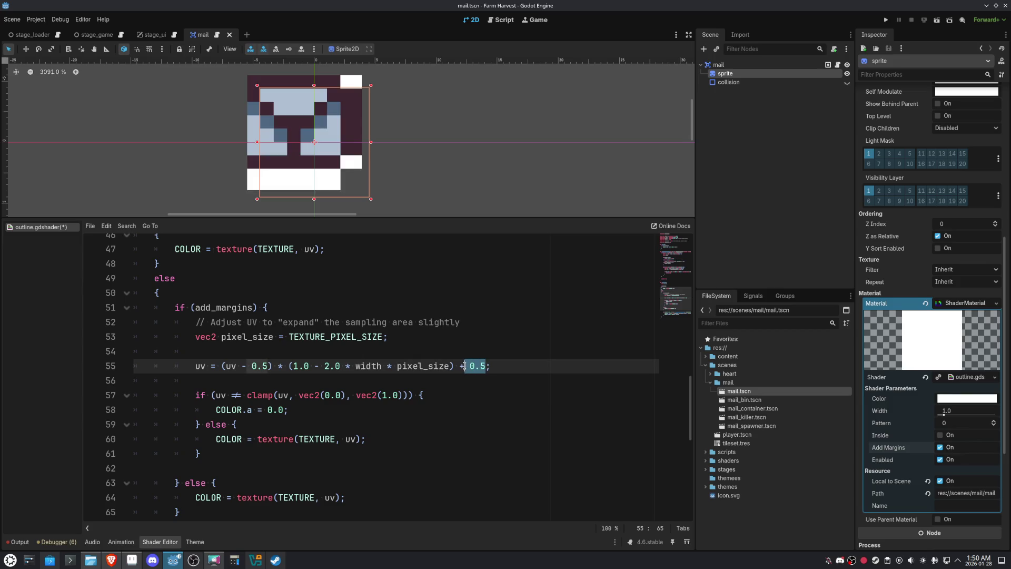
pyautogui.write('1')
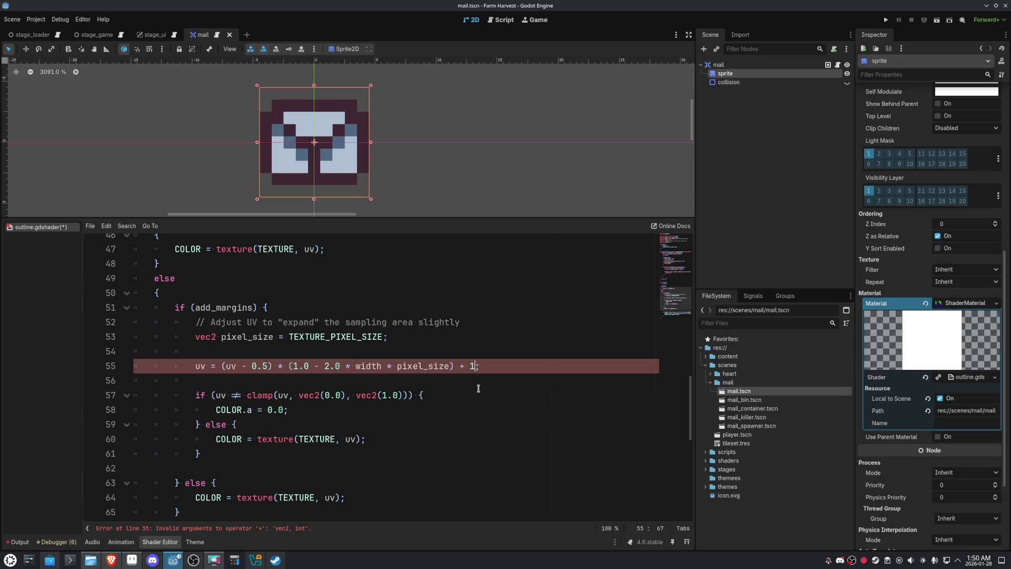
pyautogui.write('.0')
pyautogui.moveTo(485, 365); pyautogui.dragTo(470, 366)
pyautogui.write('0.5')
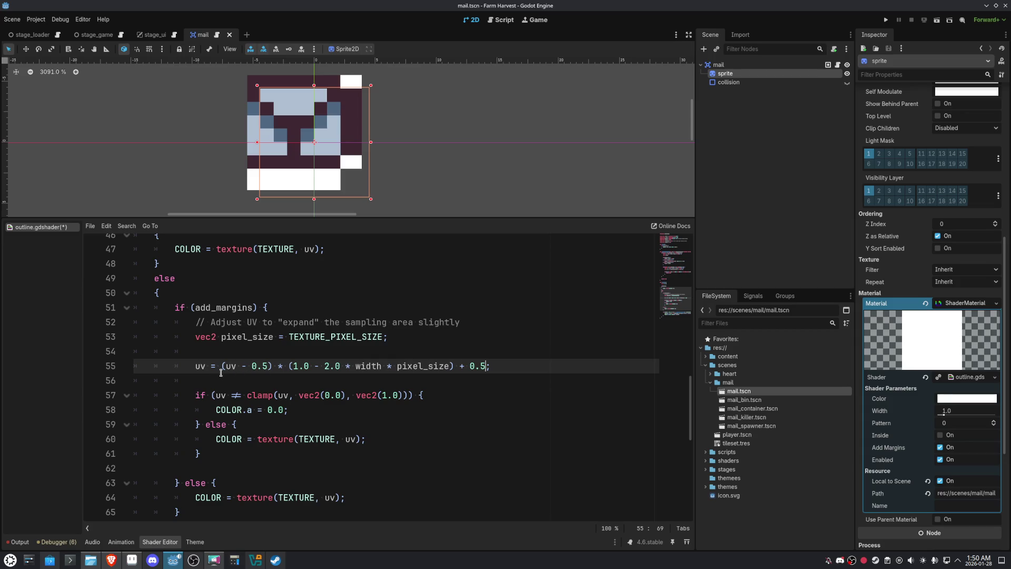
# Step: Keep line 55's centre offset at 0.5 and its scale at 1.0 after trying 0.5 and 1.5
pyautogui.click(264, 365)
pyautogui.write('2')
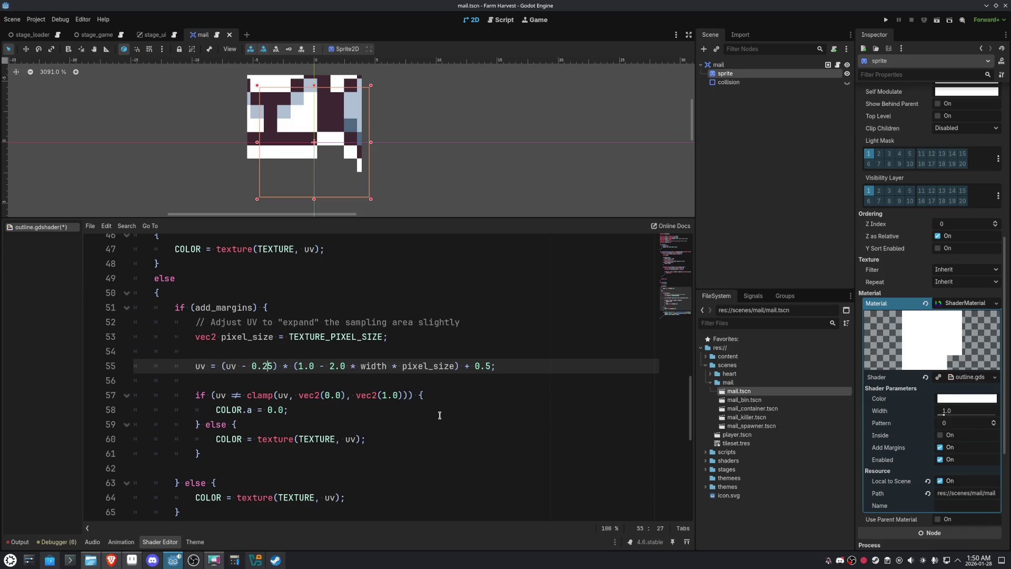
pyautogui.press('BackSpace')
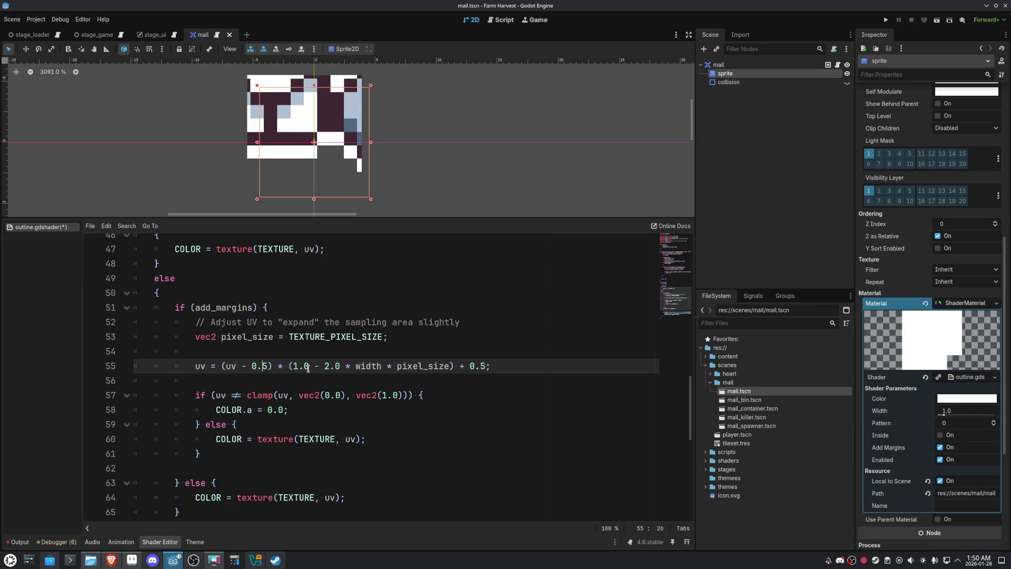
pyautogui.click(308, 365)
pyautogui.moveTo(308, 366); pyautogui.dragTo(292, 367)
pyautogui.write('0.5')
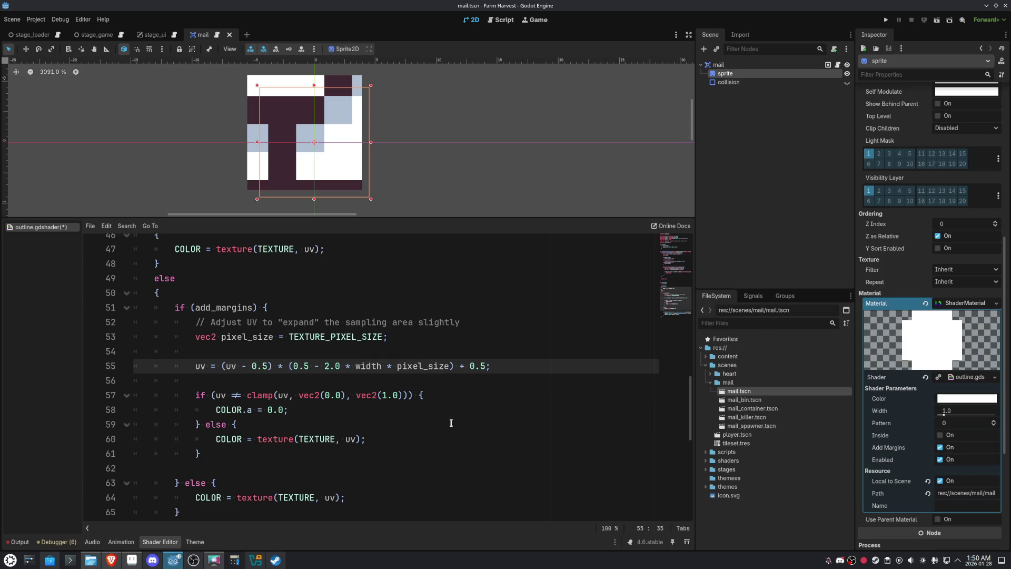
pyautogui.moveTo(310, 366); pyautogui.dragTo(292, 366)
pyautogui.write('1.5')
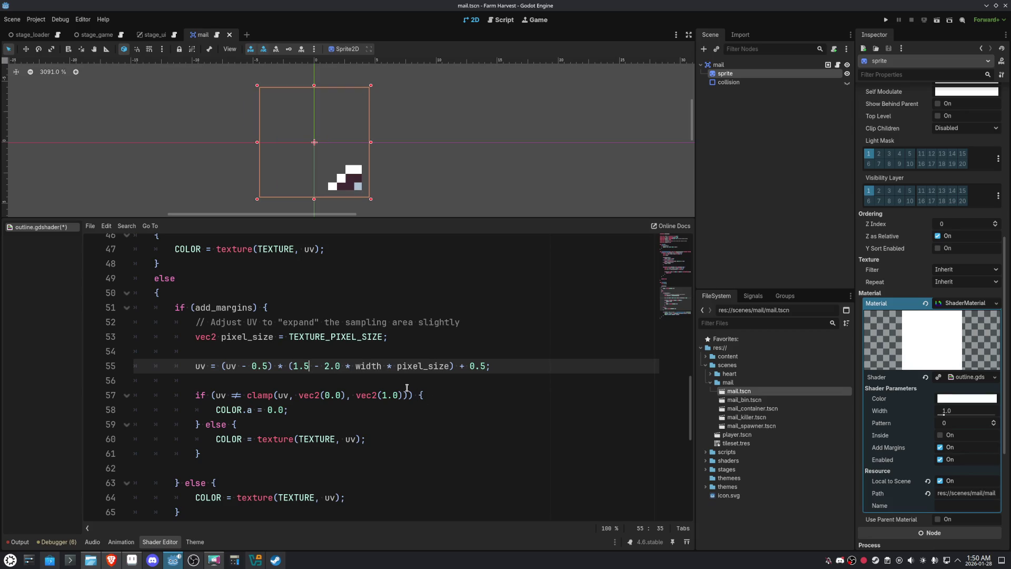
pyautogui.moveTo(309, 366); pyautogui.dragTo(297, 365)
pyautogui.write('.0')
pyautogui.click(448, 406)
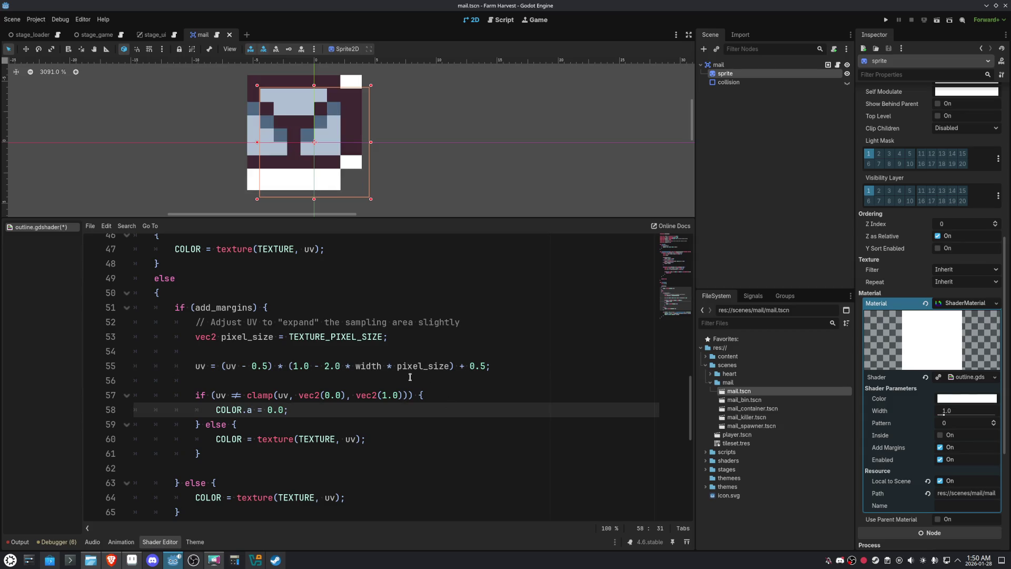
pyautogui.click(383, 366)
pyautogui.scroll(4, 389, 368)
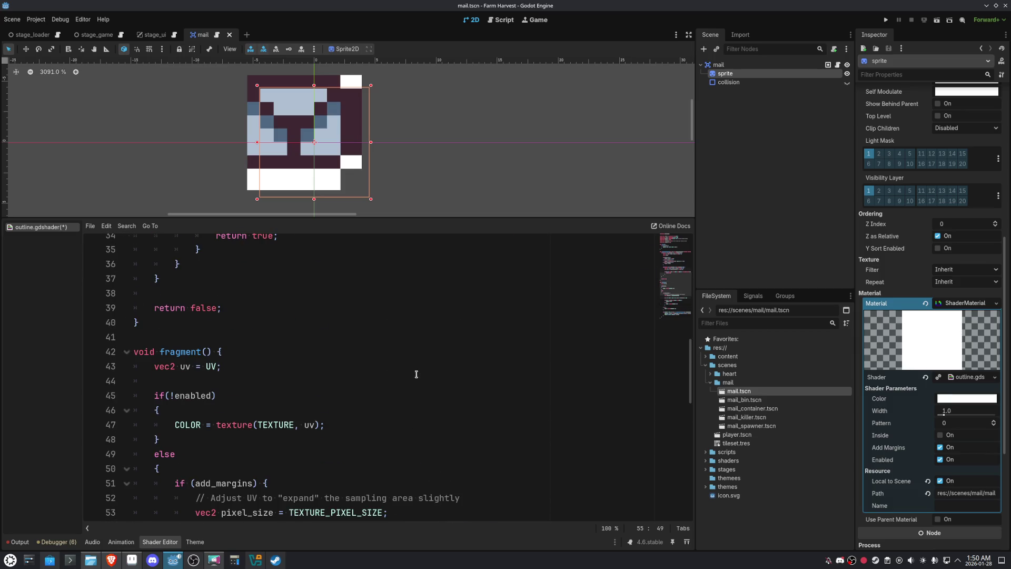
pyautogui.scroll(7, 415, 374)
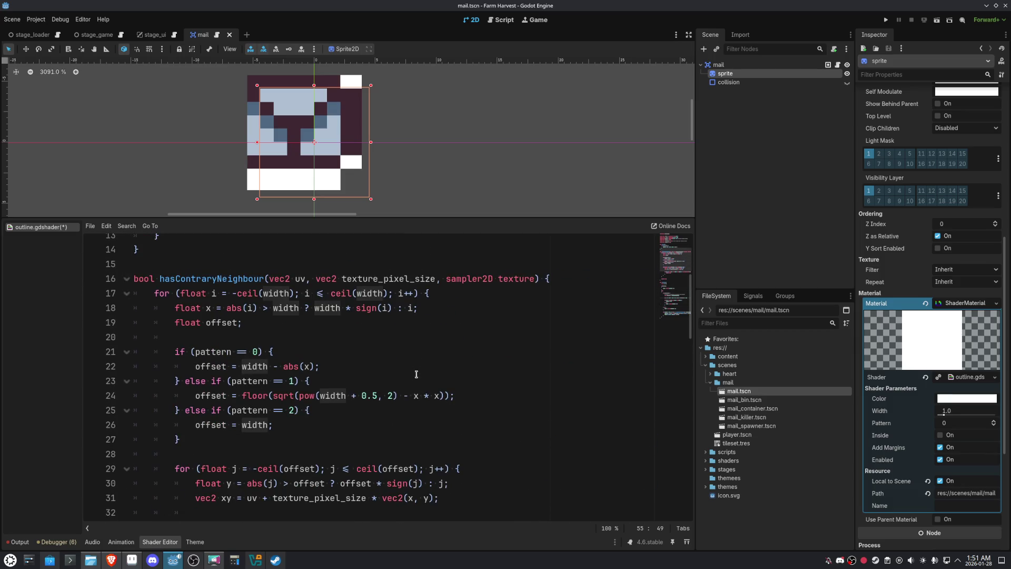
pyautogui.scroll(4, 416, 374)
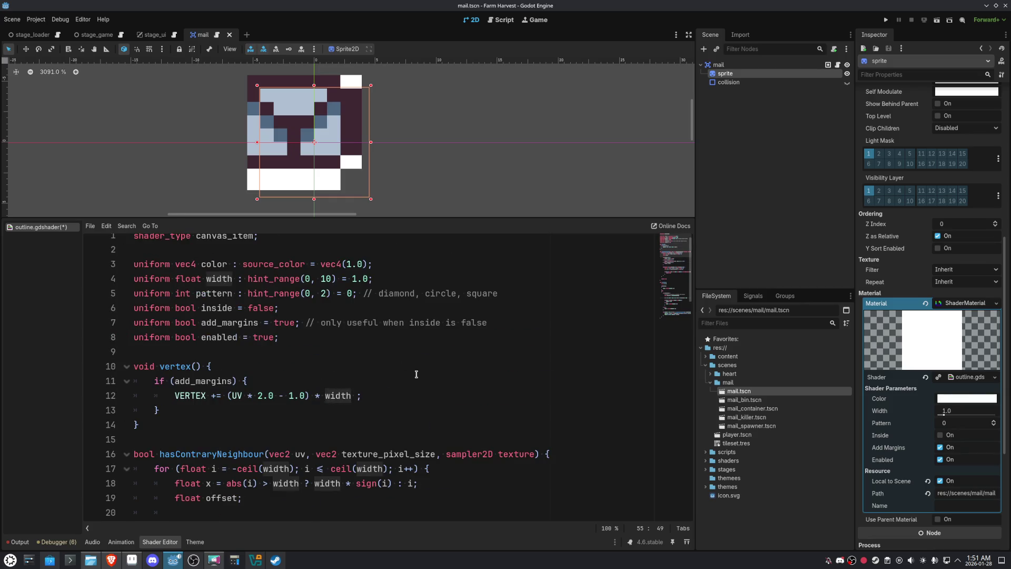
pyautogui.scroll(1, 416, 374)
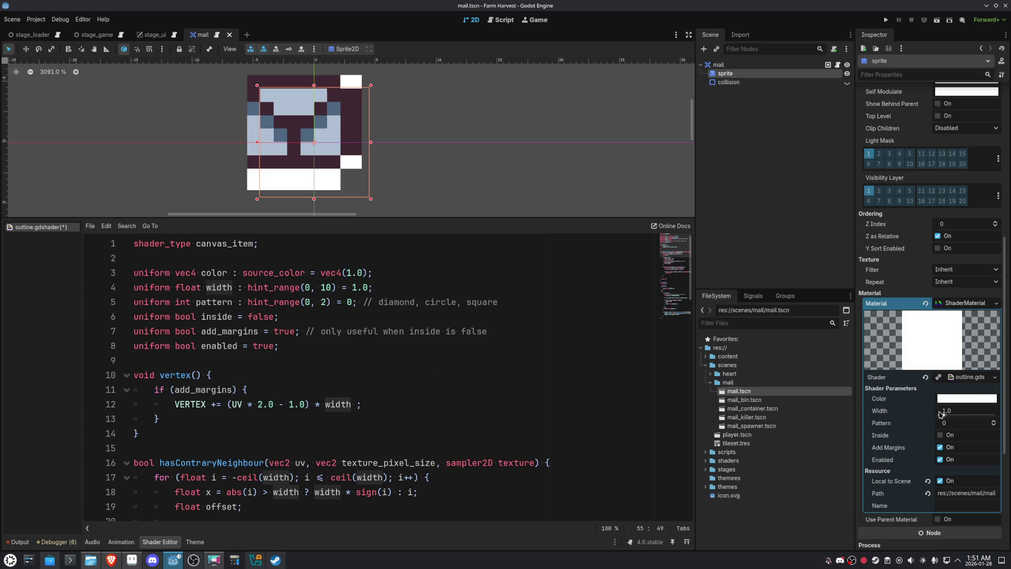
pyautogui.moveTo(943, 415); pyautogui.dragTo(940, 402)
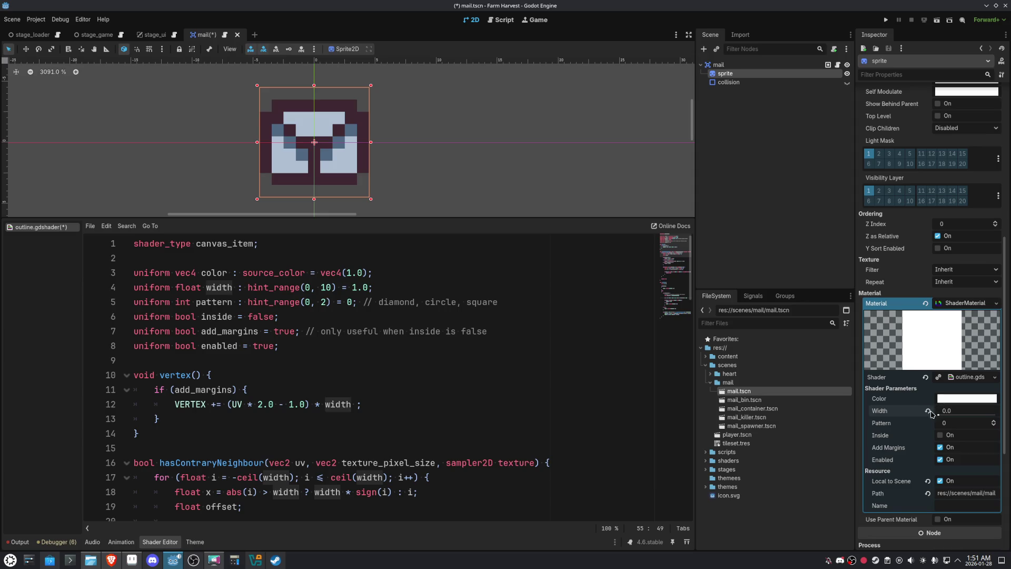
pyautogui.click(927, 410)
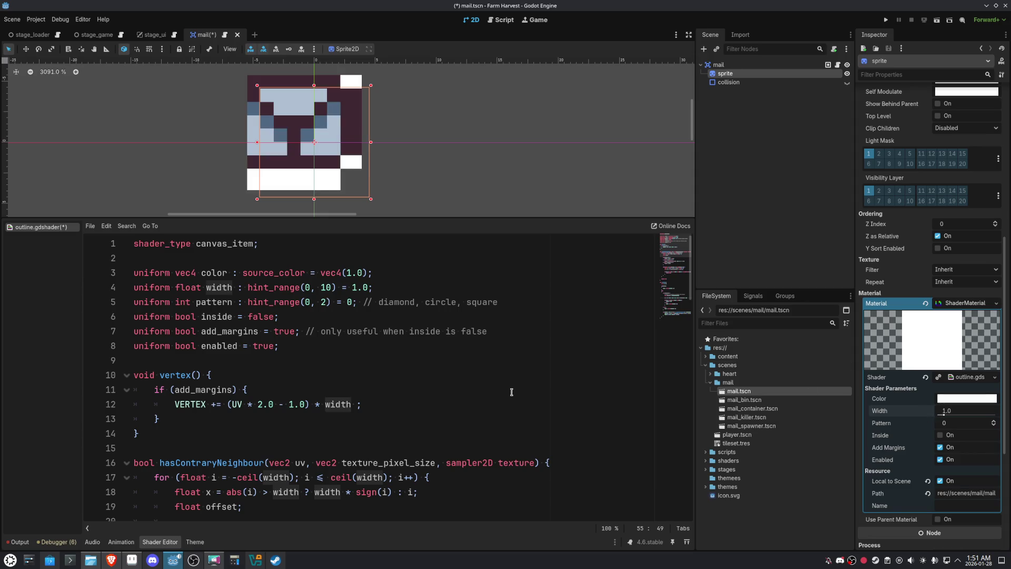
pyautogui.scroll(-5, 511, 392)
pyautogui.scroll(-7, 511, 392)
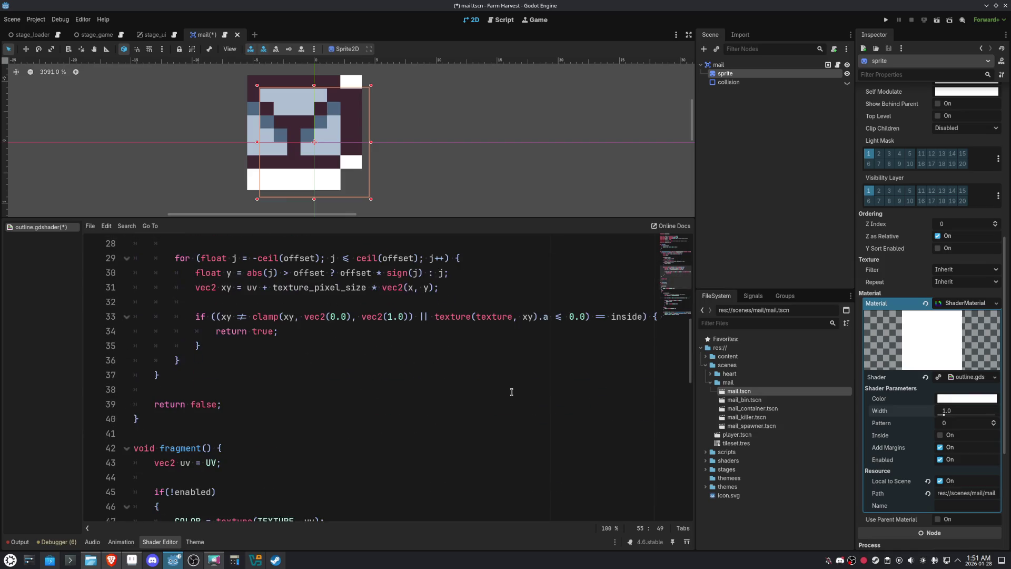
pyautogui.scroll(-1, 511, 392)
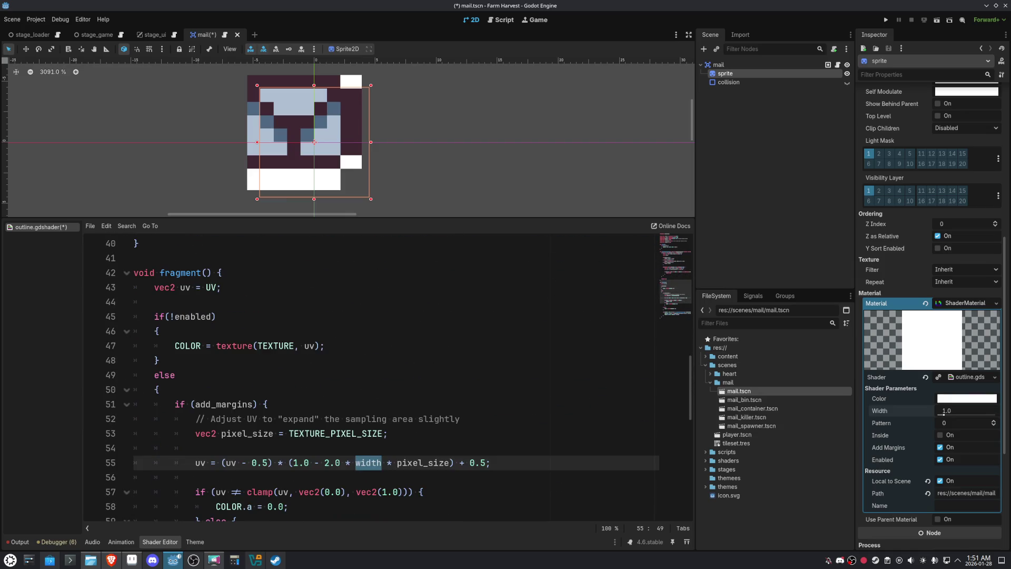
pyautogui.hotkey('ctrl', 's')
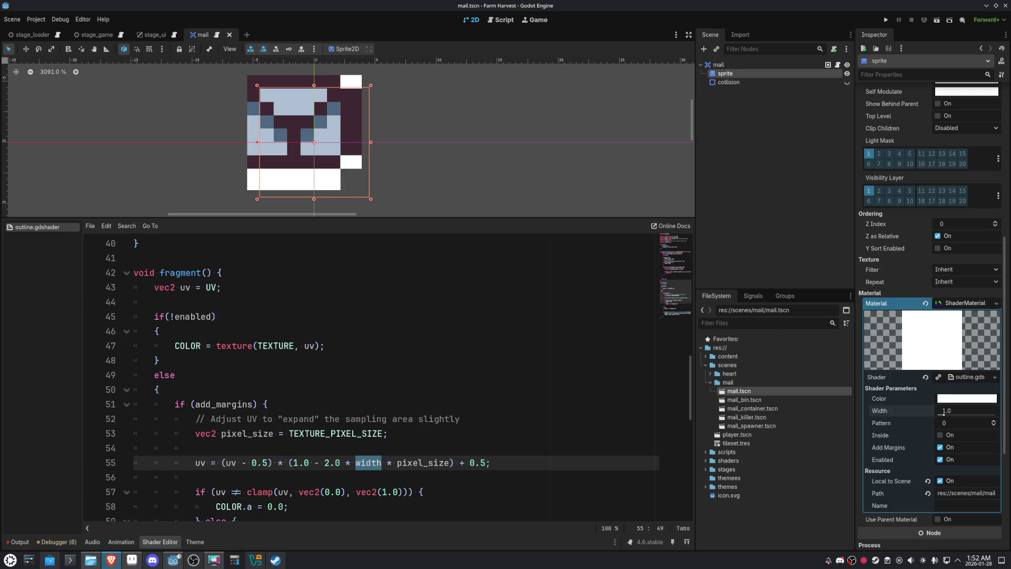
# Step: Focus the outline shader's code in the Shader Editor
pyautogui.click(450, 316)
# Step: Replace the shader with the colour/size/enabled version and check the Enabled toggle off and on
pyautogui.hotkey('ctrl', 'a')
pyautogui.hotkey('ctrl', 'v')
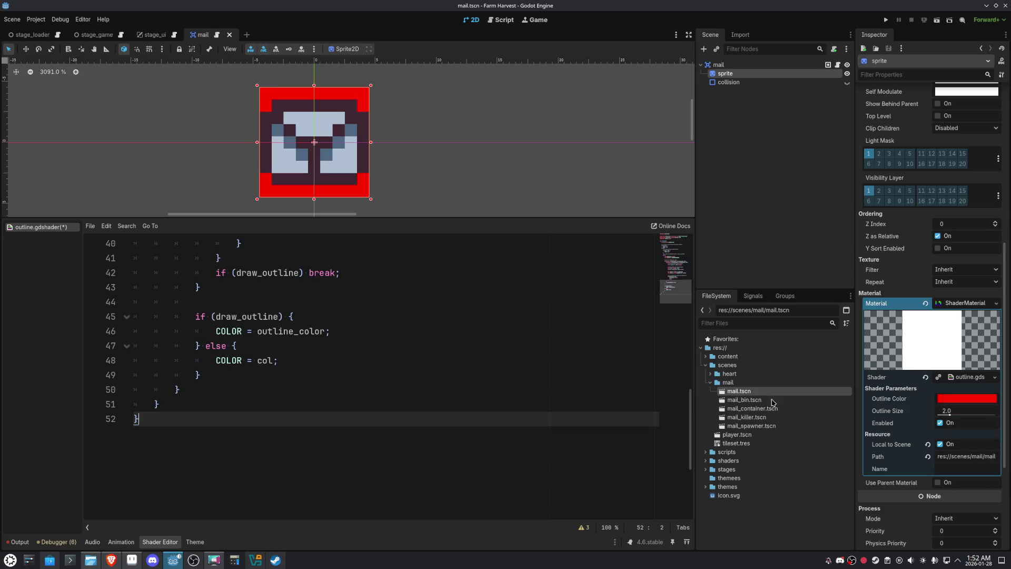
pyautogui.click(941, 424)
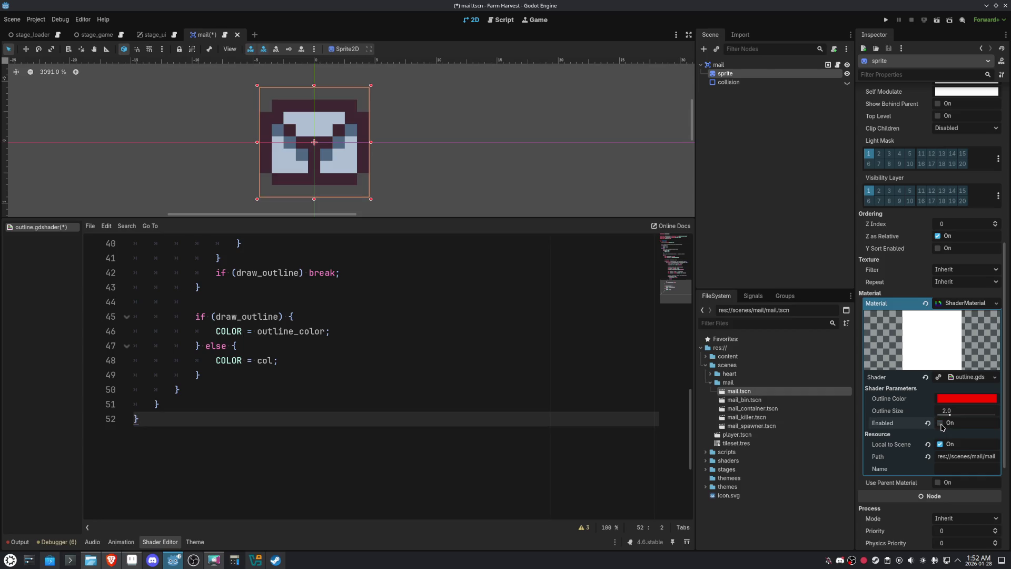
pyautogui.click(941, 423)
# Step: Default outline_color to white vec4(1.0, 1.0, 1.0, 1.0) and save the shader
pyautogui.scroll(8, 500, 437)
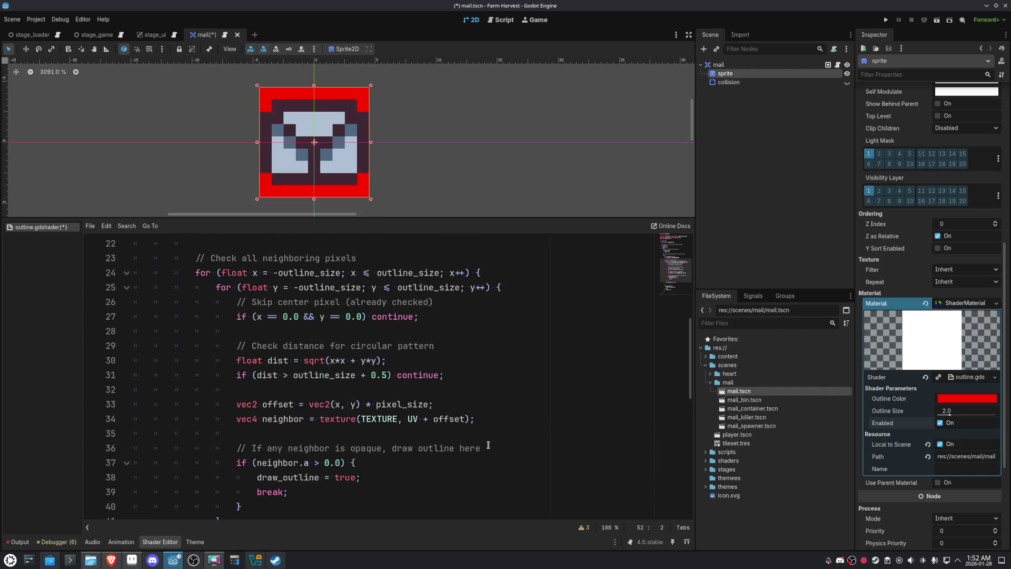
pyautogui.scroll(4, 514, 429)
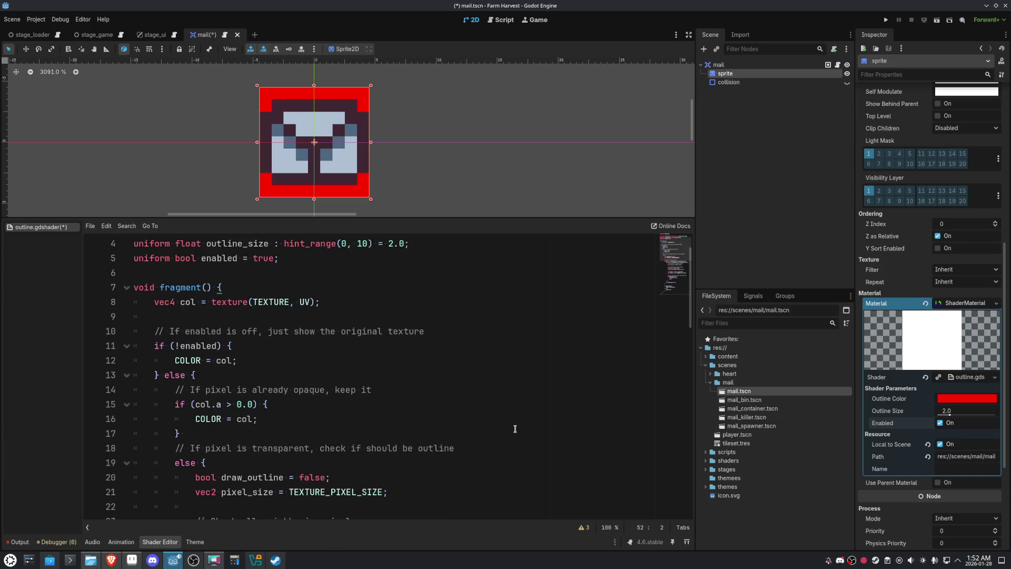
pyautogui.scroll(1, 515, 425)
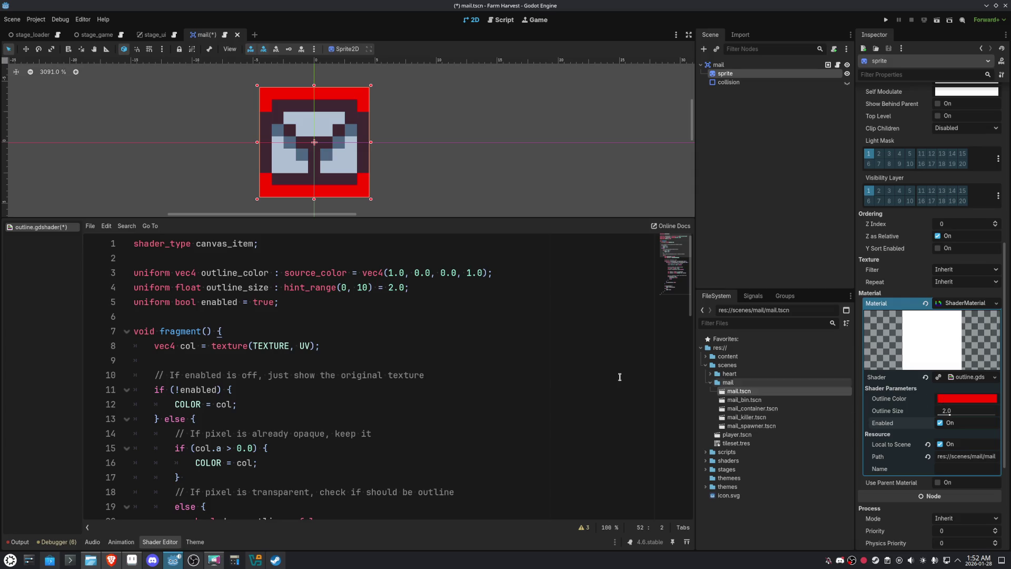
pyautogui.click(392, 273)
pyautogui.press('BackSpace')
pyautogui.write('0')
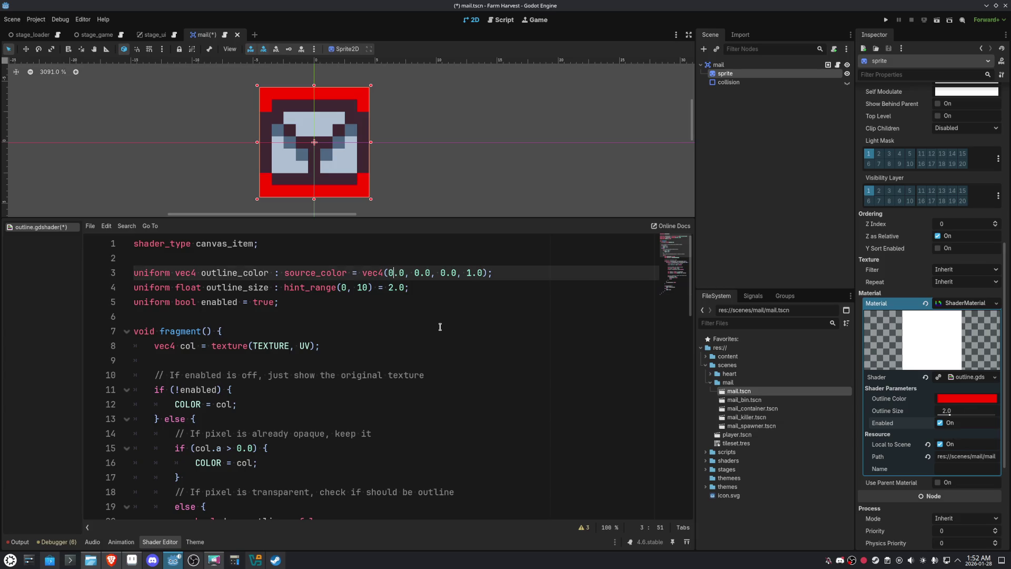
pyautogui.press('BackSpace')
pyautogui.write('1')
pyautogui.click(415, 273)
pyautogui.press('Delete')
pyautogui.write('1')
pyautogui.click(441, 272)
pyautogui.press('Delete')
pyautogui.write('1')
pyautogui.click(497, 345)
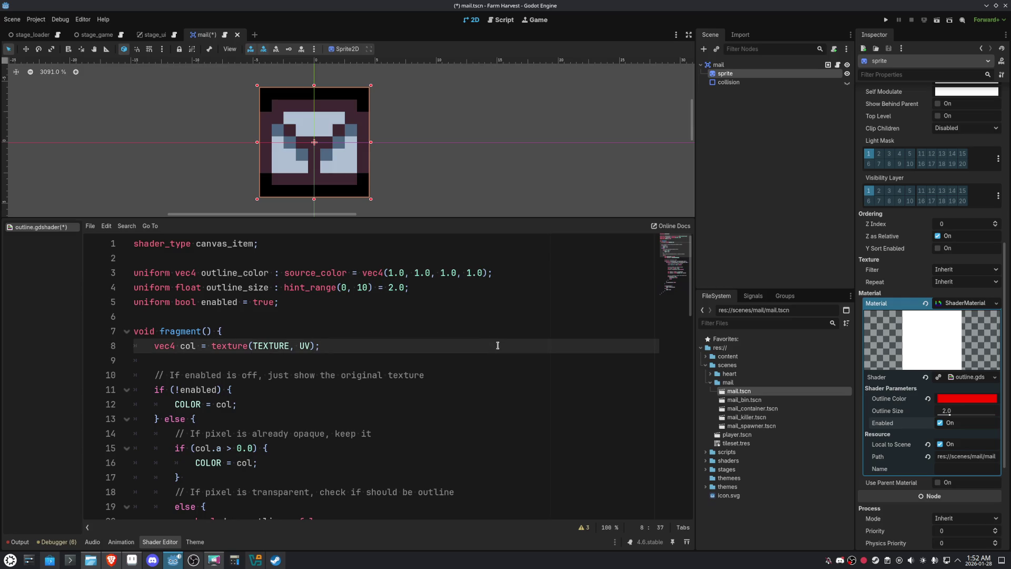
pyautogui.hotkey('ctrl', 's')
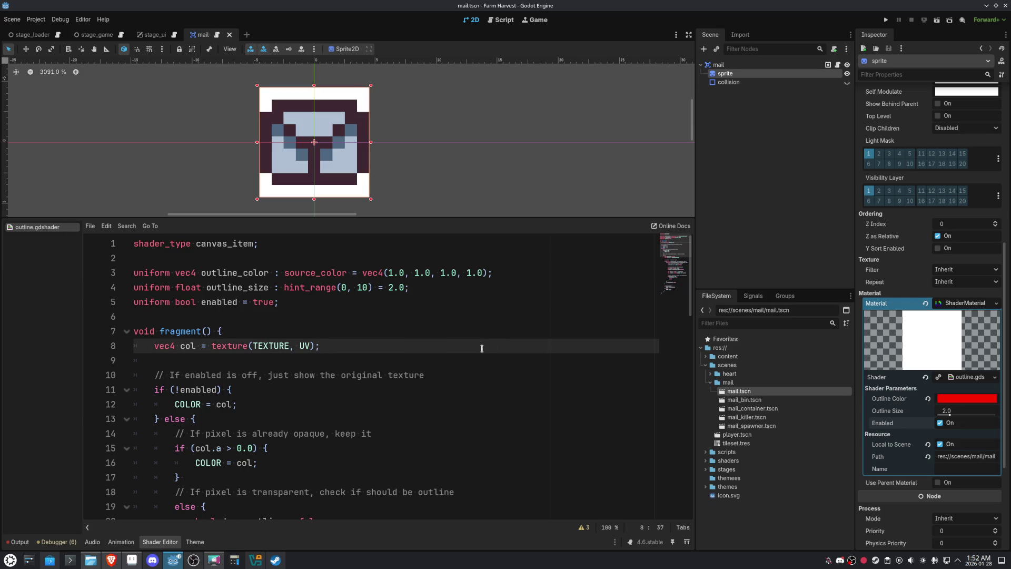
# Step: Try an Outline Size of 1.0 on the mail sprite, then revert it to 2.0
pyautogui.scroll(-4, 481, 348)
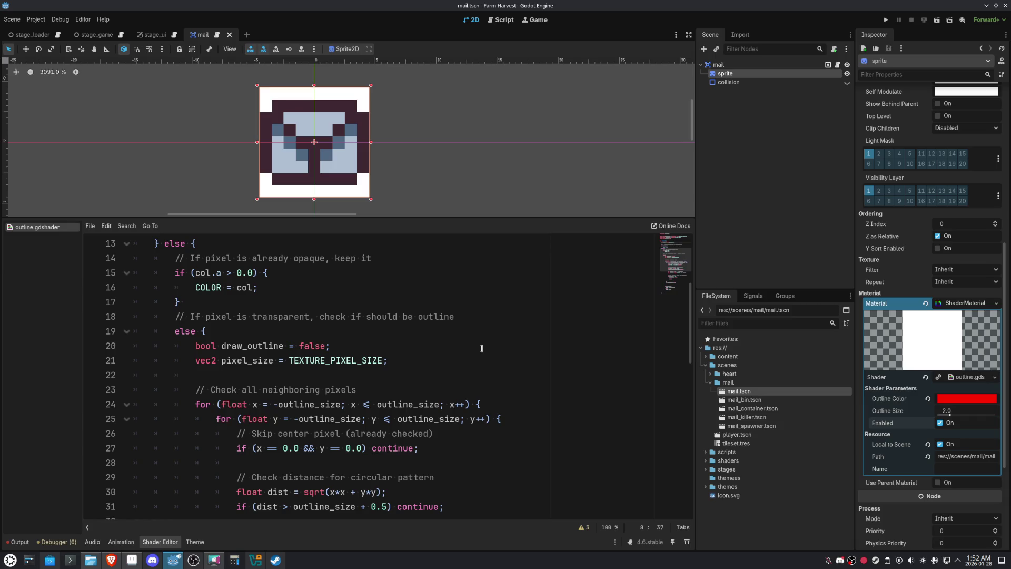
pyautogui.moveTo(950, 414); pyautogui.dragTo(945, 416)
pyautogui.click(988, 413)
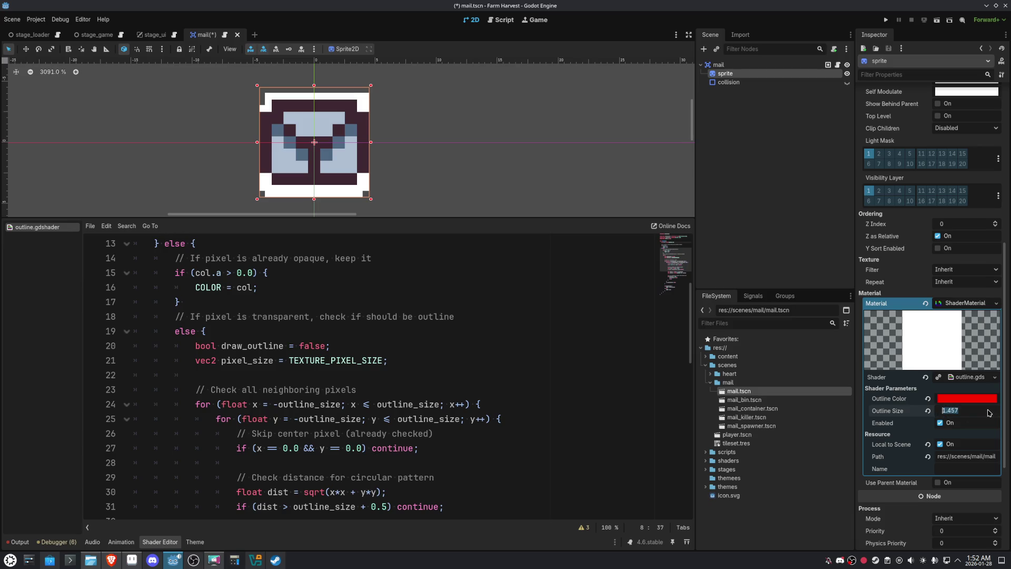
pyautogui.write('1')
pyautogui.press('Return')
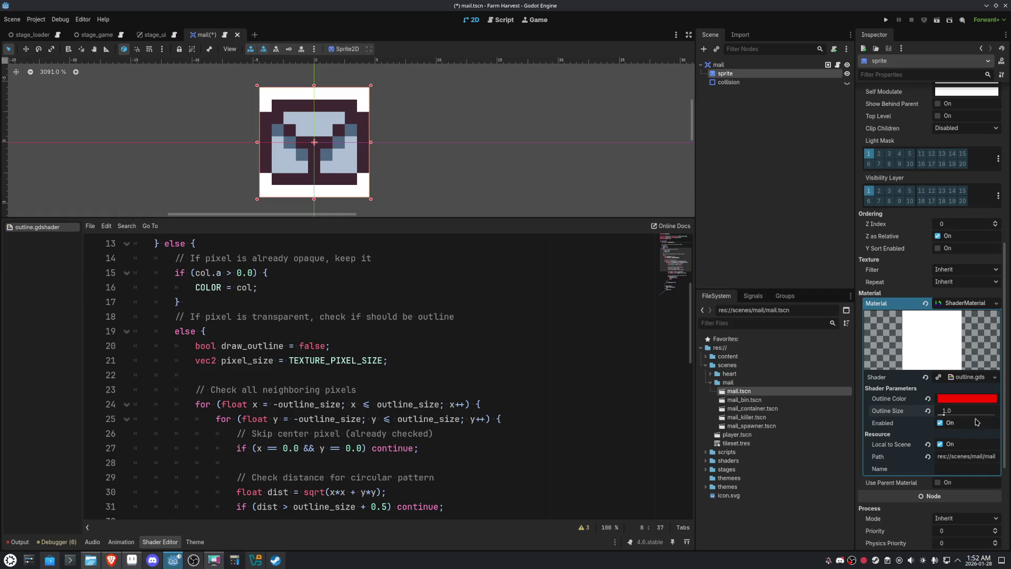
pyautogui.hotkey('ctrl', 'z')
# Step: Change the shader's outline_size default from 2 to 1 and toggle the outline off and on
pyautogui.scroll(4, 541, 382)
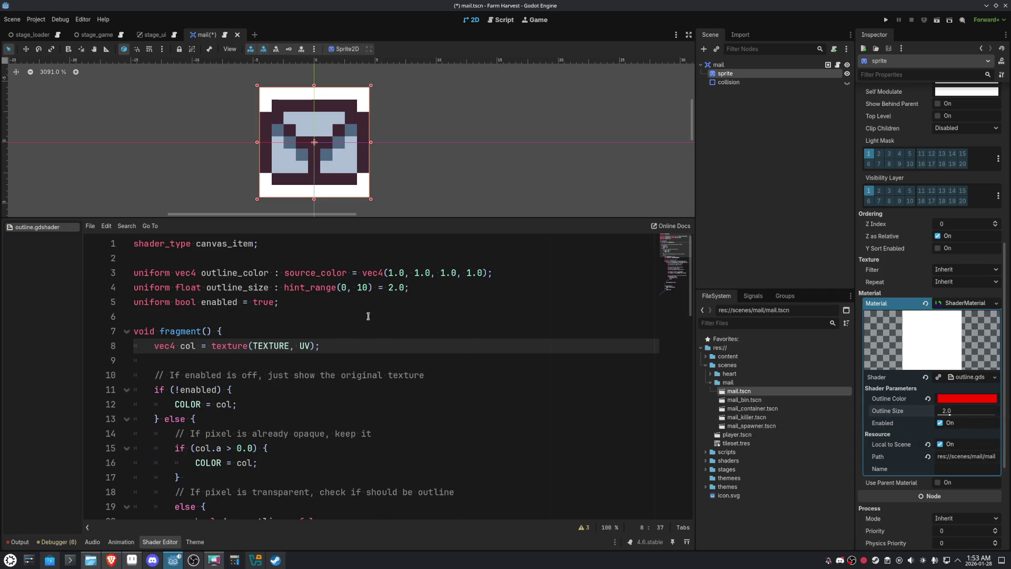
pyautogui.doubleClick(390, 288)
pyautogui.write('1')
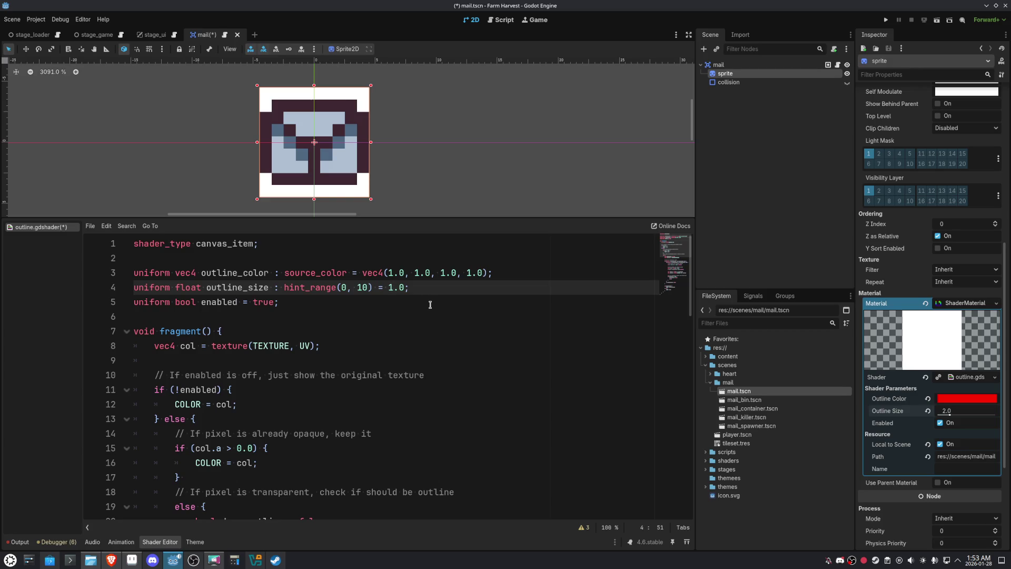
pyautogui.click(939, 423)
pyautogui.click(940, 422)
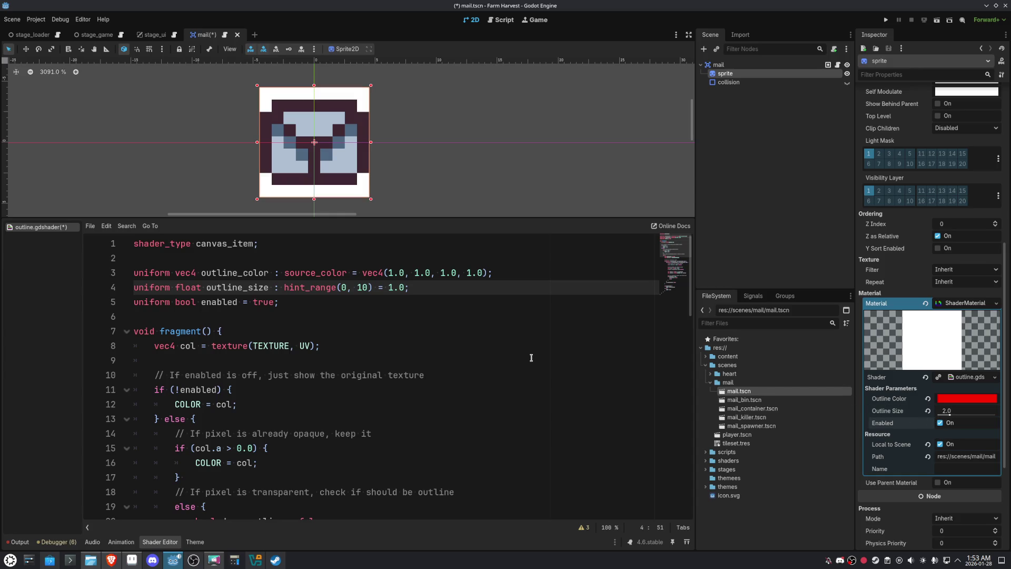
# Step: Scroll through the shader's neighbour-pixel loop, then switch over to Aseprite
pyautogui.scroll(-2, 531, 357)
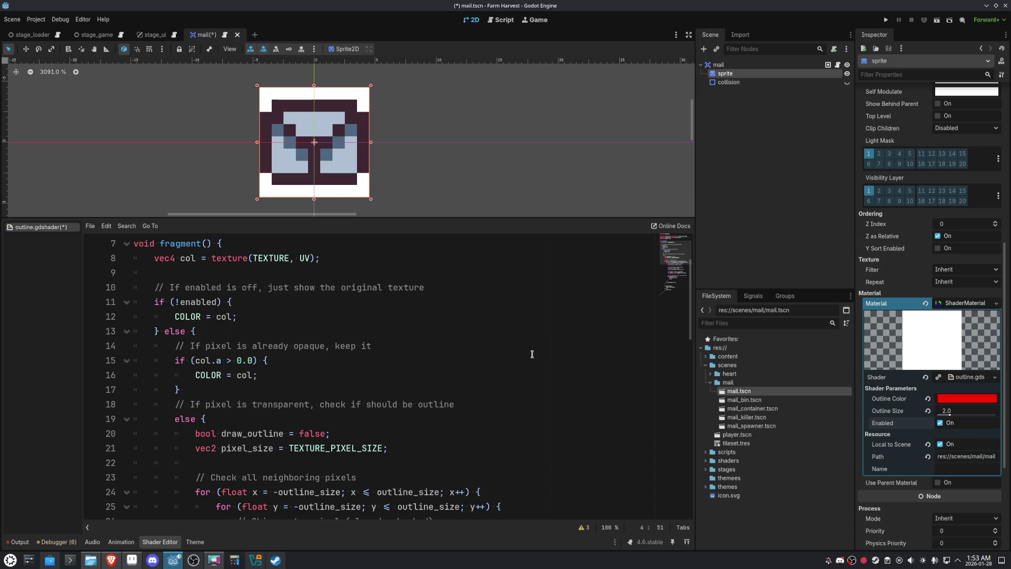
pyautogui.scroll(-1, 532, 353)
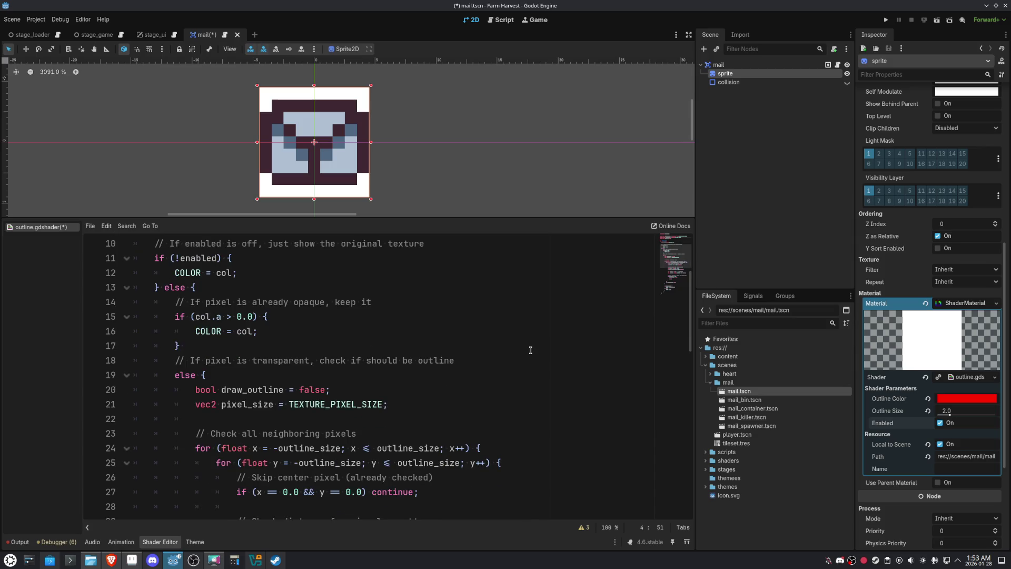
pyautogui.scroll(-2, 529, 349)
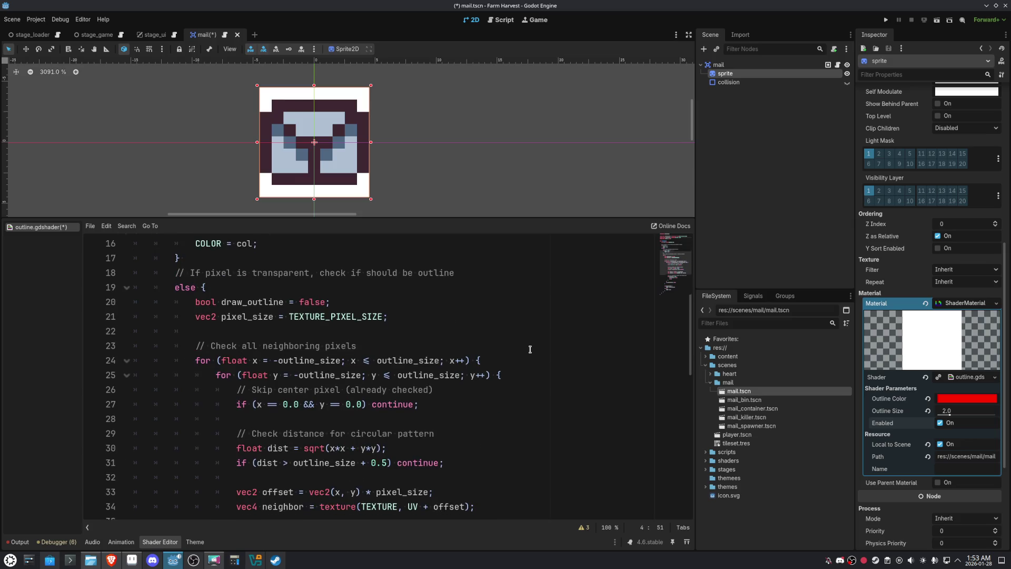
pyautogui.scroll(-1, 529, 349)
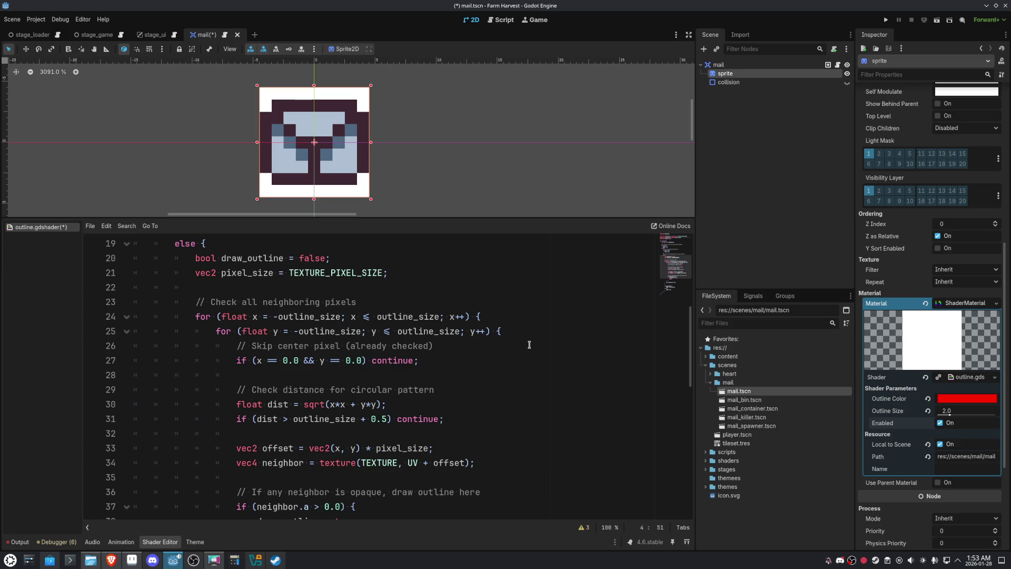
pyautogui.scroll(-2, 529, 344)
pyautogui.scroll(-2, 529, 344)
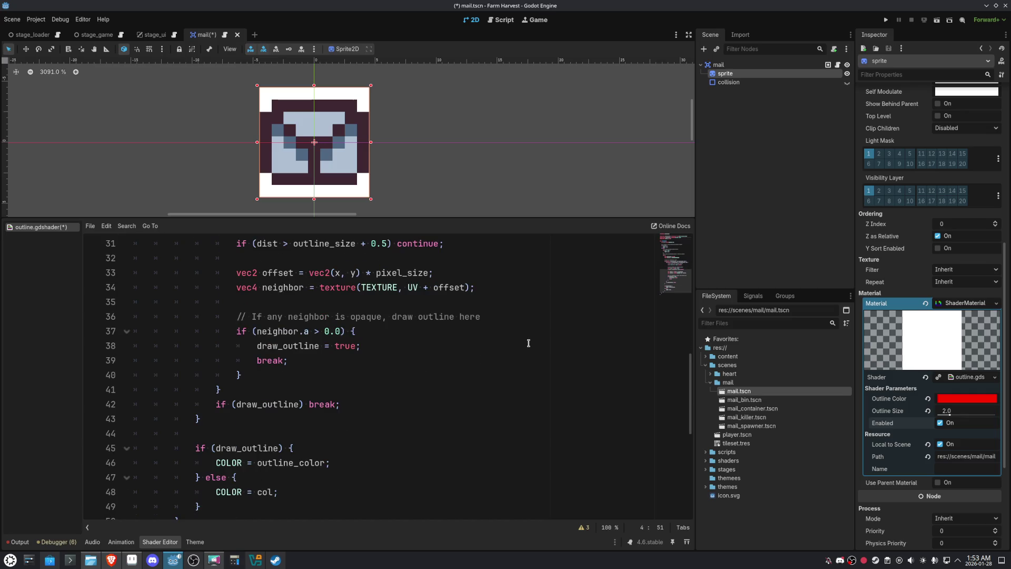
pyautogui.scroll(-3, 528, 343)
pyautogui.scroll(6, 529, 343)
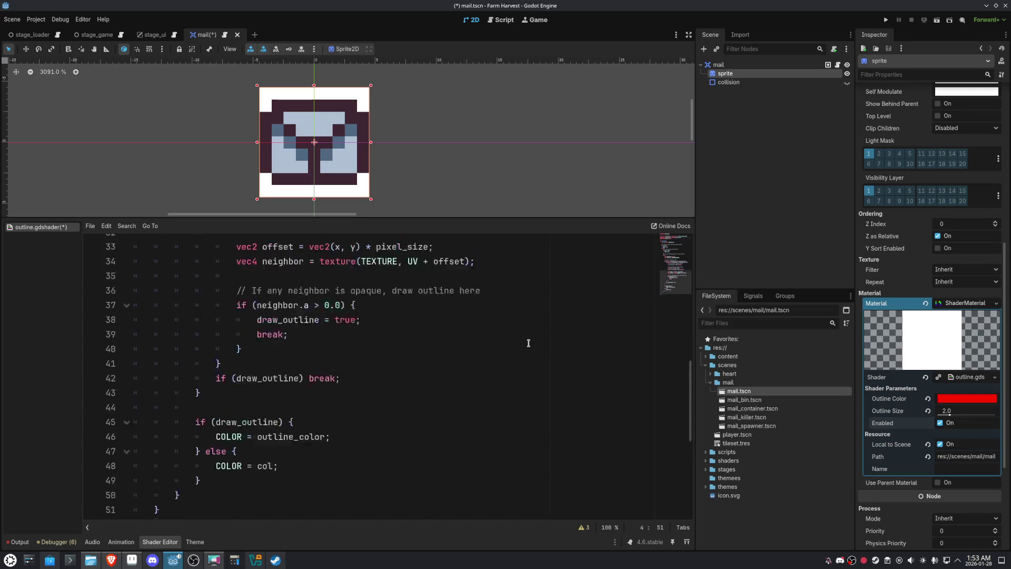
pyautogui.click(132, 561)
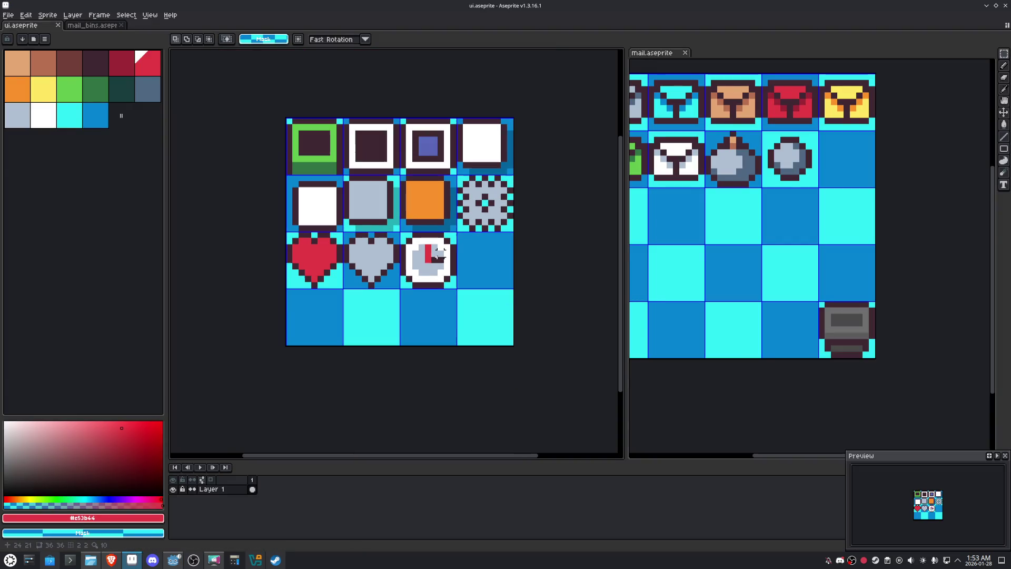
# Step: Bring the mail sprite sheet into view and widen its editor area
pyautogui.moveTo(774, 177)
pyautogui.mouseDown()
pyautogui.moveTo(753, 210)
pyautogui.moveTo(776, 227)
pyautogui.mouseUp()
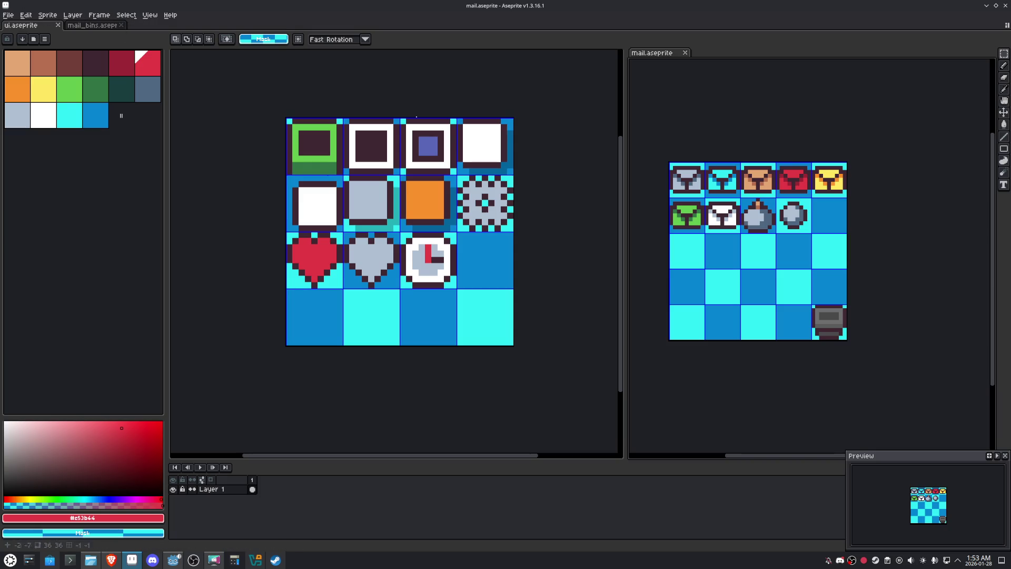
pyautogui.scroll(-1, 760, 218)
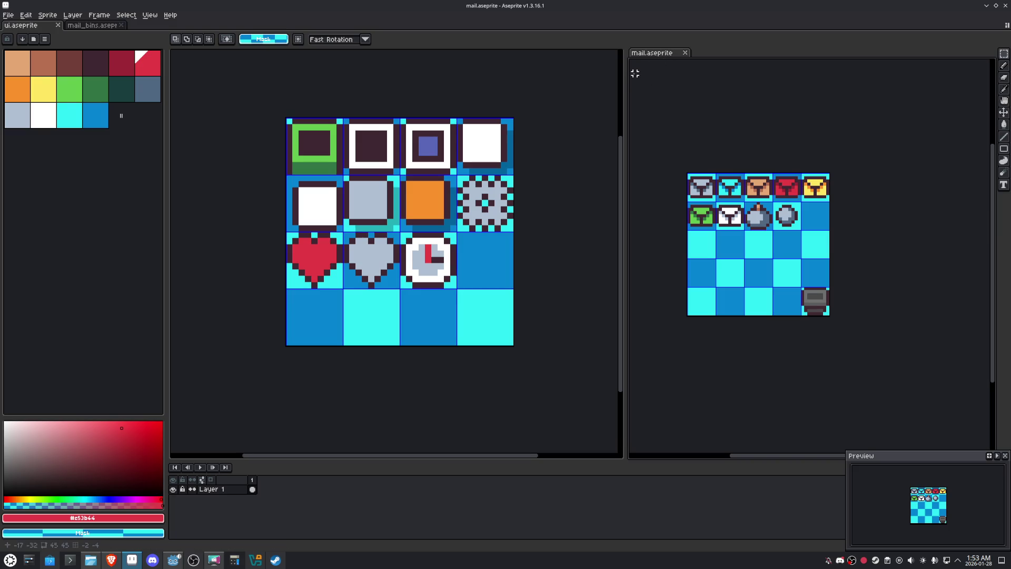
pyautogui.moveTo(628, 83)
pyautogui.mouseDown()
pyautogui.moveTo(413, 83)
pyautogui.moveTo(425, 85)
pyautogui.mouseUp()
# Step: Resize the mail.aseprite canvas to 62x59 px, extending toward the bottom-right
pyautogui.click(48, 15)
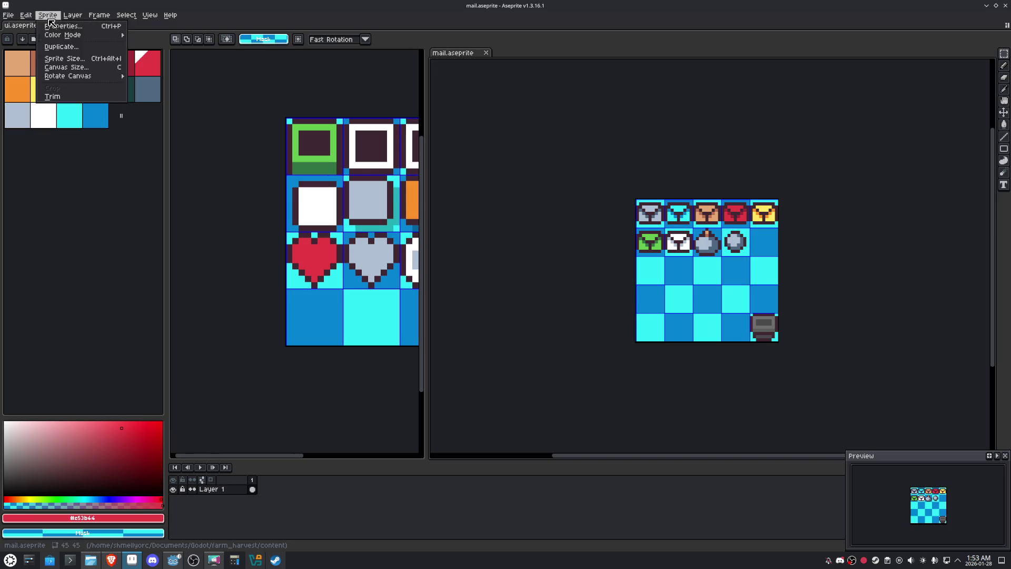
pyautogui.click(58, 69)
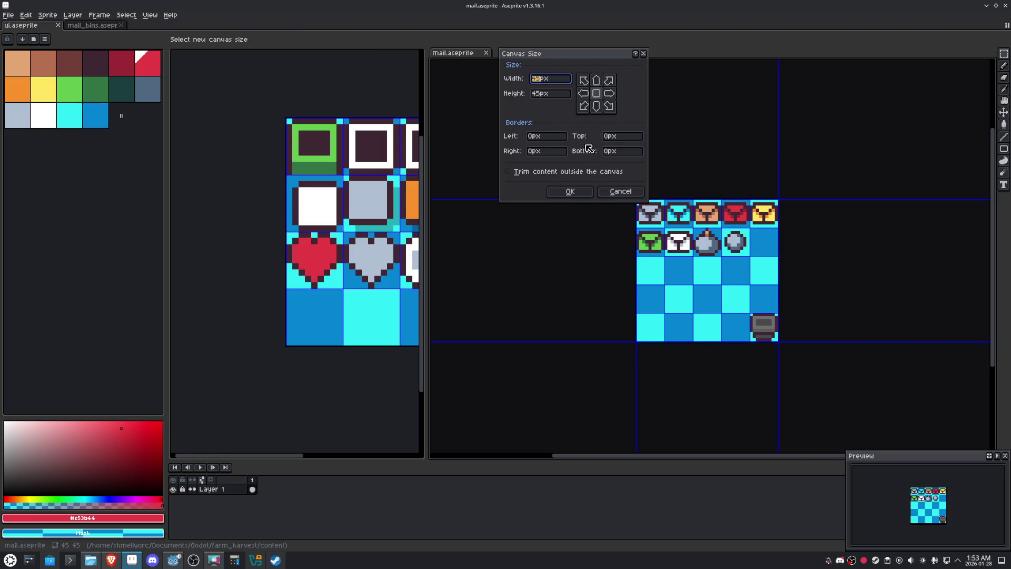
pyautogui.moveTo(779, 341); pyautogui.dragTo(832, 386)
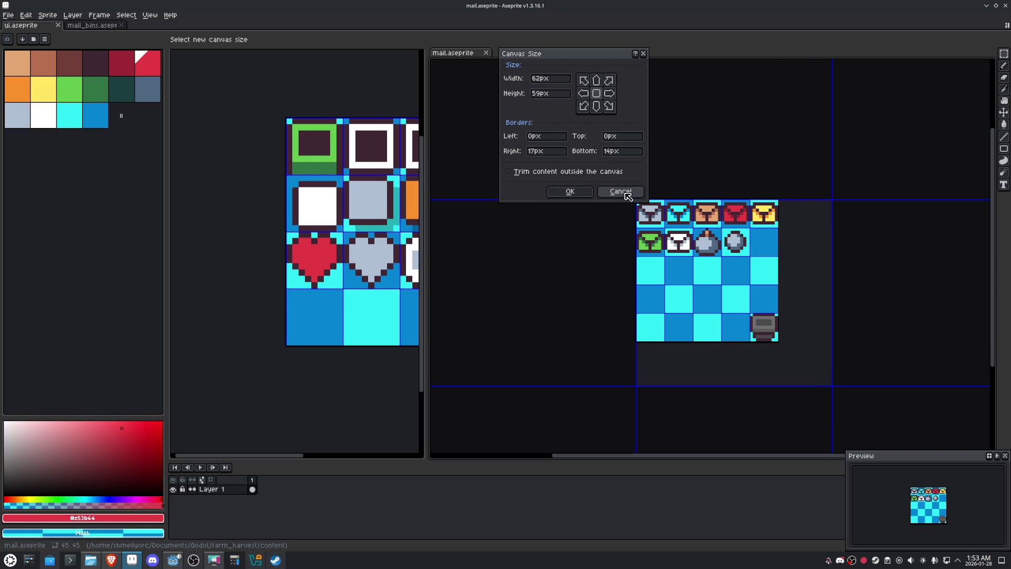
pyautogui.click(570, 191)
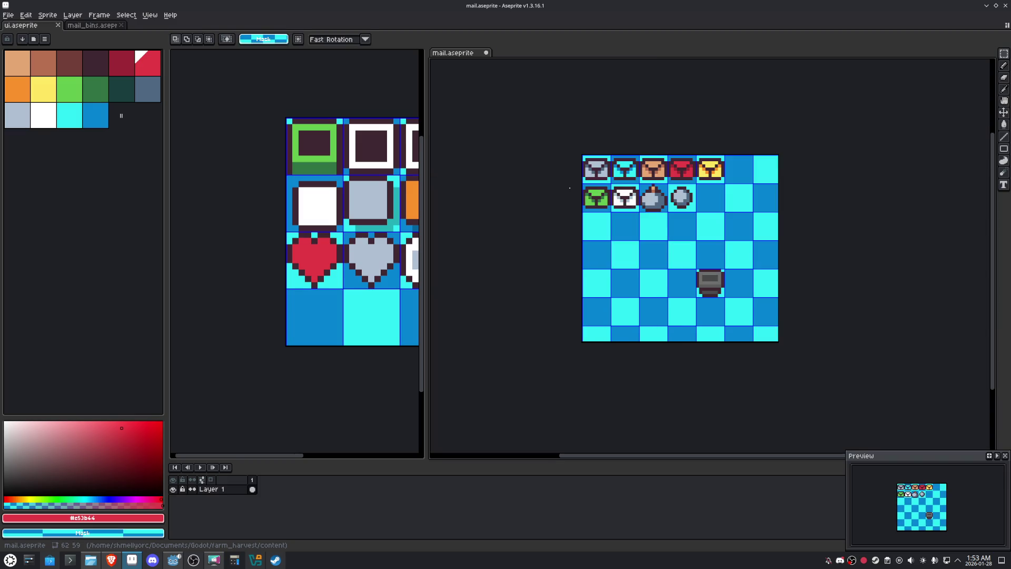
# Step: Toggle the grid display and open Grid Settings
pyautogui.click(150, 18)
pyautogui.moveTo(184, 65)
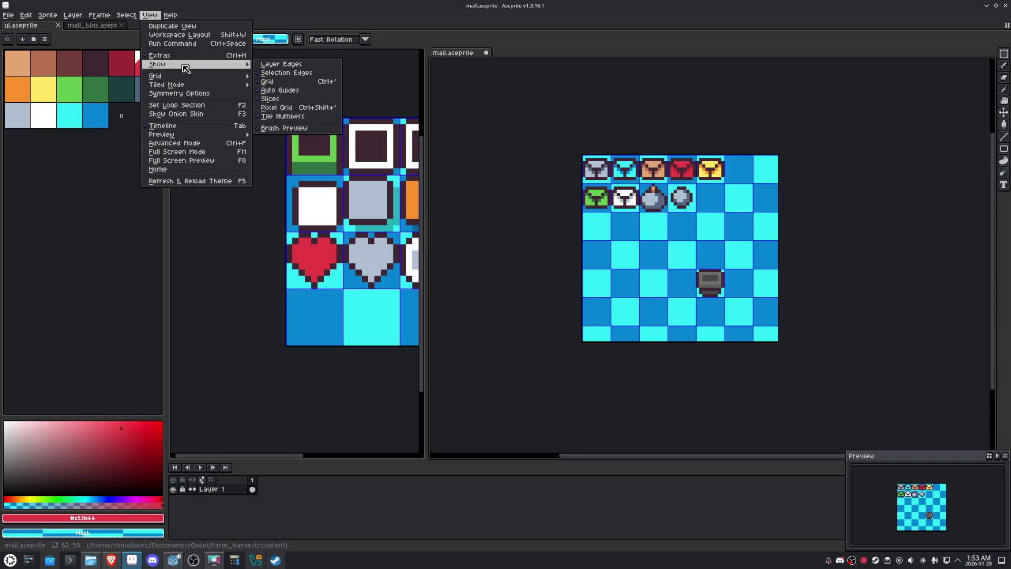
pyautogui.click(295, 82)
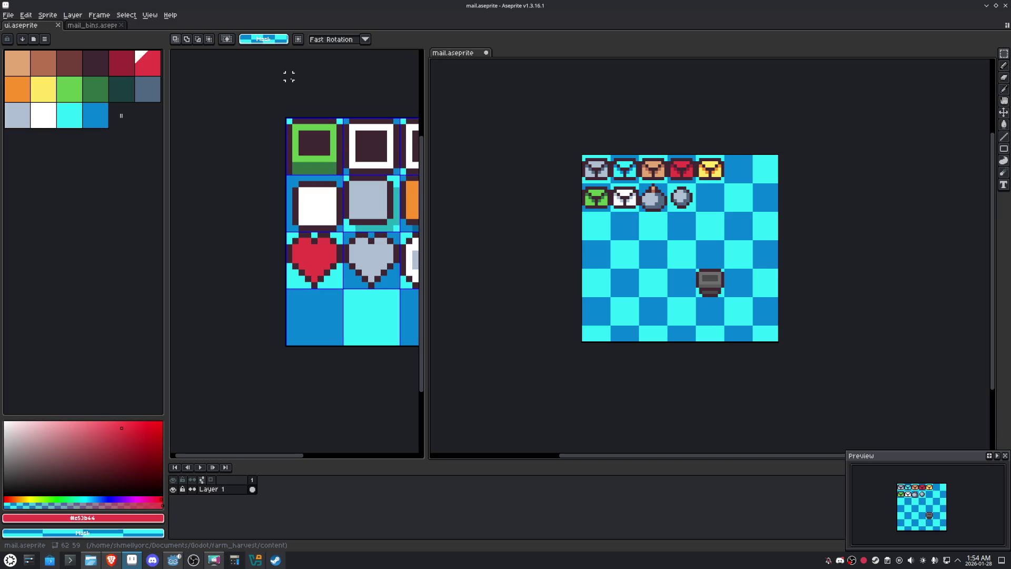
pyautogui.click(150, 15)
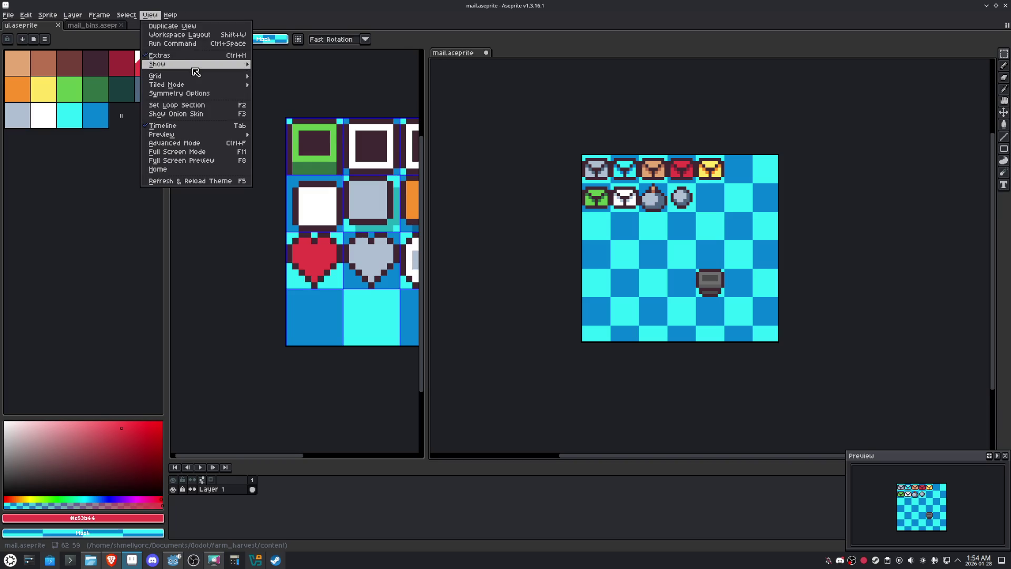
pyautogui.moveTo(195, 68)
pyautogui.click(273, 83)
pyautogui.click(150, 15)
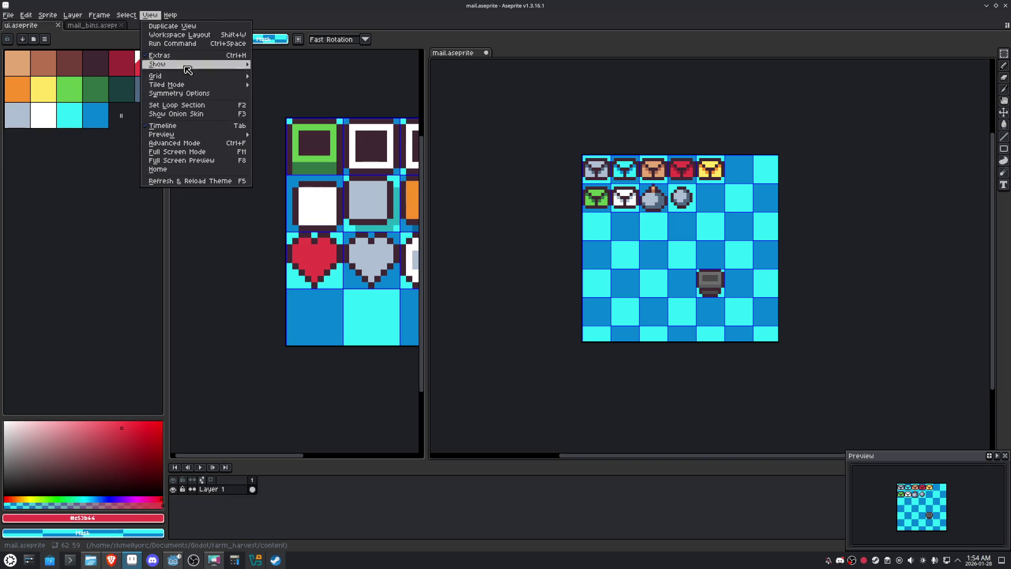
pyautogui.moveTo(214, 83)
pyautogui.click(294, 83)
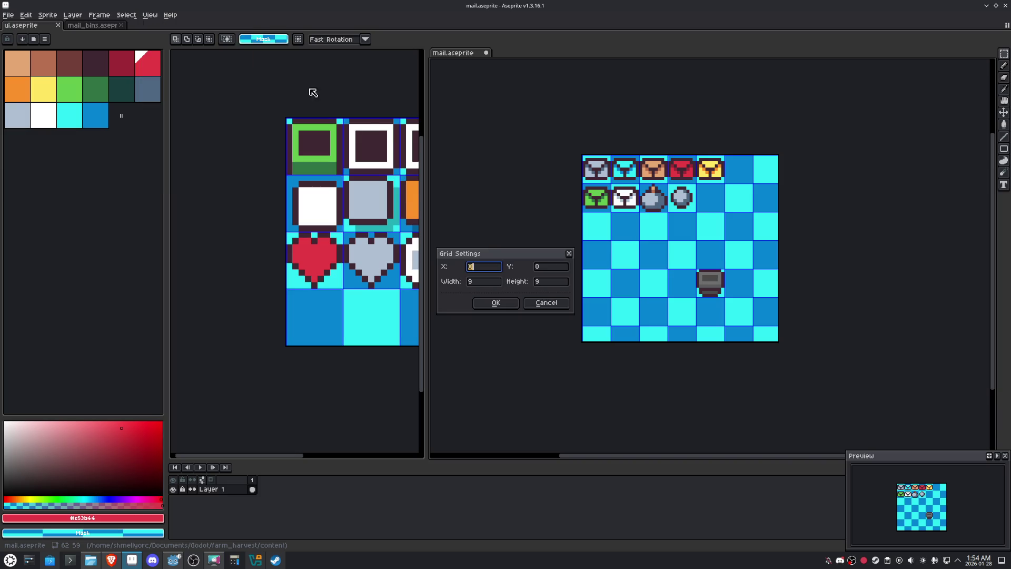
# Step: Set the sprite grid width and height to 11 pixels
pyautogui.click(495, 283)
pyautogui.doubleClick(468, 285)
pyautogui.write('11')
pyautogui.doubleClick(541, 284)
pyautogui.write('11')
pyautogui.click(497, 303)
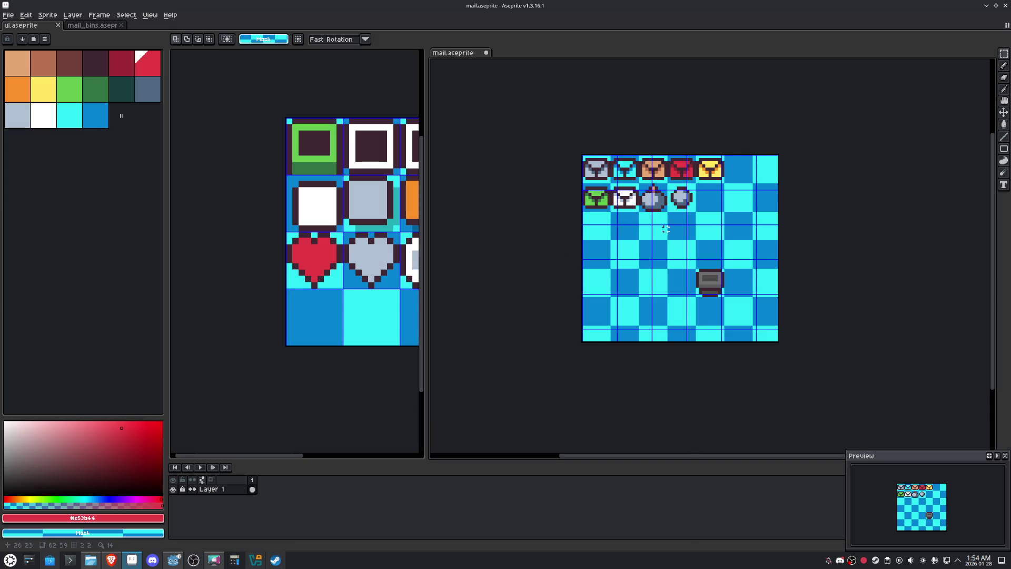
# Step: Move the grey bin down and to the right onto the new grid
pyautogui.scroll(1, 634, 159)
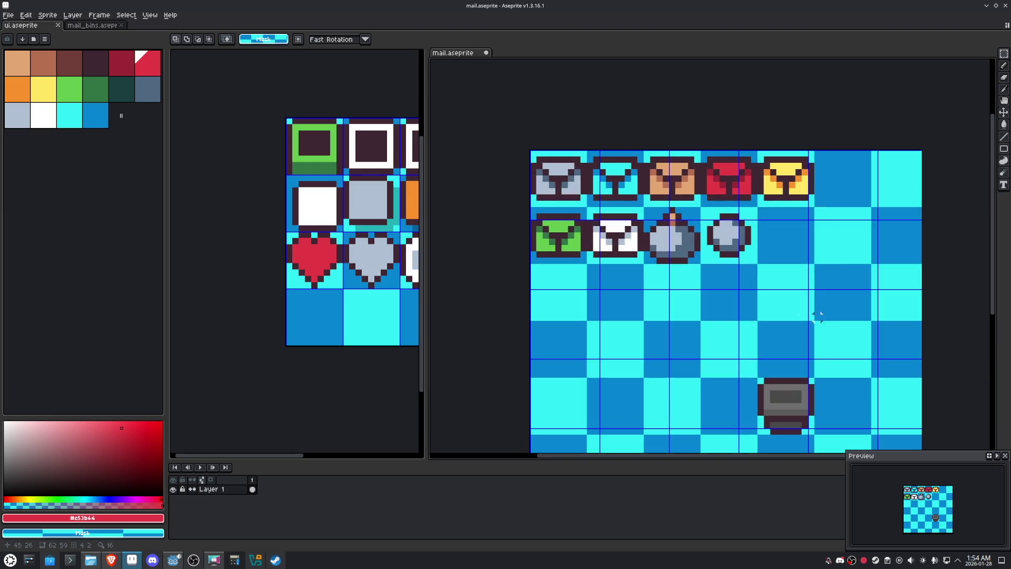
pyautogui.scroll(-3, 789, 337)
pyautogui.hscroll(3, 774, 353)
pyautogui.moveTo(759, 362); pyautogui.dragTo(604, 219)
pyautogui.moveTo(667, 296); pyautogui.dragTo(722, 357)
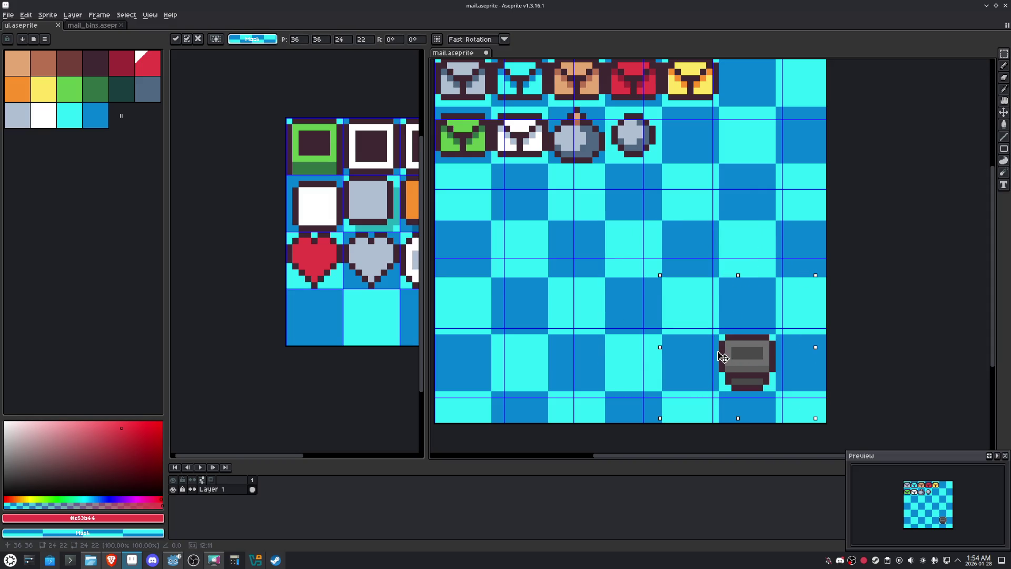
pyautogui.scroll(-1, 723, 357)
pyautogui.press('Return')
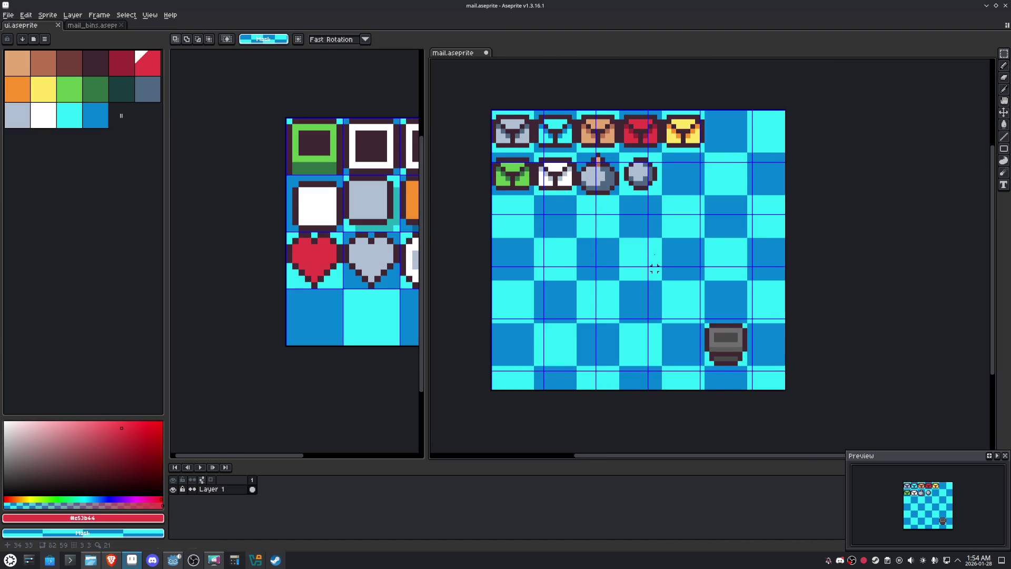
# Step: Spread the icons apart: shift the second row and top-row icons down-right, nudge the envelope
pyautogui.moveTo(698, 252); pyautogui.dragTo(478, 169)
pyautogui.moveTo(605, 211); pyautogui.dragTo(633, 306)
pyautogui.moveTo(743, 192)
pyautogui.mouseDown()
pyautogui.moveTo(575, 118)
pyautogui.moveTo(544, 109)
pyautogui.moveTo(538, 117)
pyautogui.mouseUp()
pyautogui.moveTo(610, 163); pyautogui.dragTo(648, 217)
pyautogui.moveTo(553, 174)
pyautogui.mouseDown()
pyautogui.moveTo(498, 120)
pyautogui.moveTo(517, 151)
pyautogui.mouseUp()
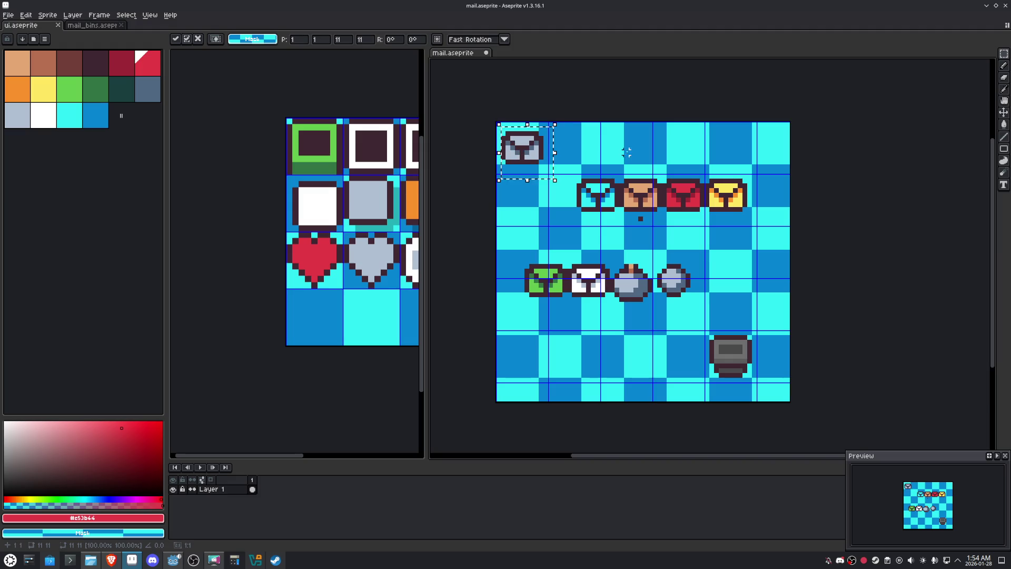
pyautogui.press('Return')
# Step: Set the transparent background checker size to 11x11 pixels in Preferences
pyautogui.click(25, 15)
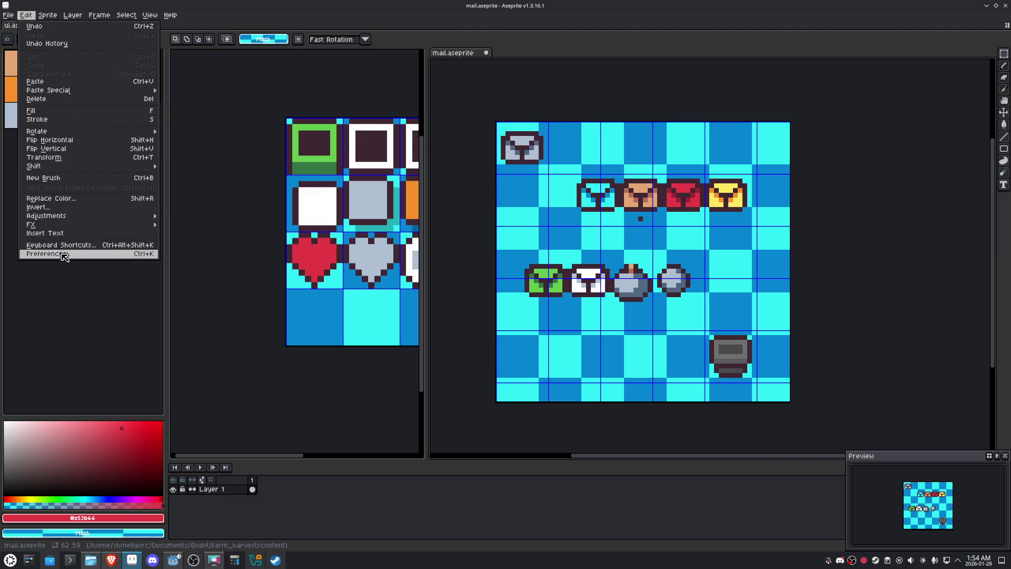
pyautogui.click(37, 252)
pyautogui.click(506, 205)
pyautogui.press('BackSpace')
pyautogui.write('11')
pyautogui.doubleClick(556, 199)
pyautogui.write('1')
pyautogui.click(552, 401)
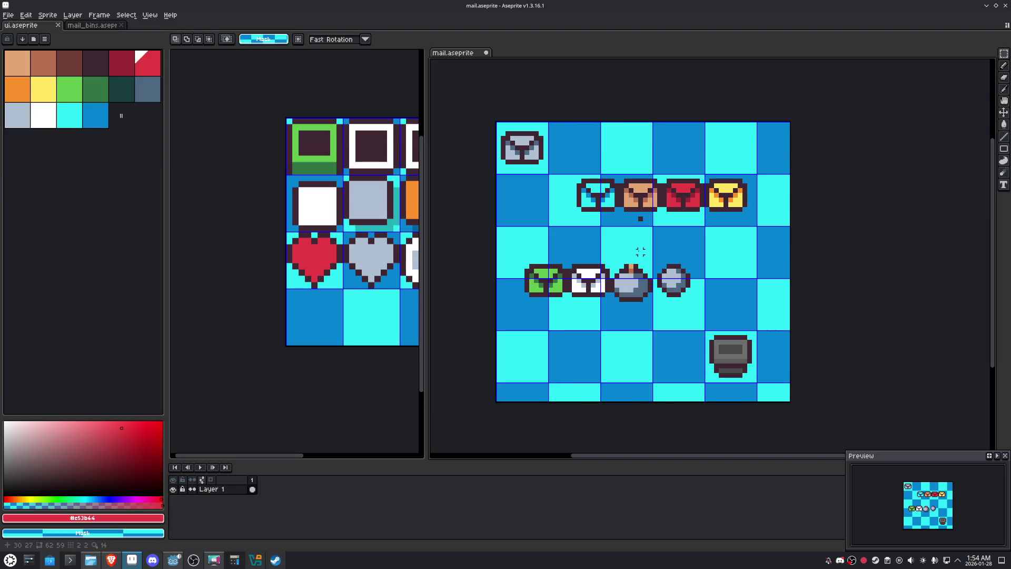
# Step: Nudge the pot lid into place and set the blue and brown envelopes in the top row
pyautogui.moveTo(579, 182); pyautogui.dragTo(603, 202)
pyautogui.moveTo(665, 228)
pyautogui.mouseDown()
pyautogui.moveTo(654, 215)
pyautogui.moveTo(619, 215)
pyautogui.mouseUp()
pyautogui.press('Left')
pyautogui.press('Left')
pyautogui.press('Down')
pyautogui.press('Down')
pyautogui.press('Down')
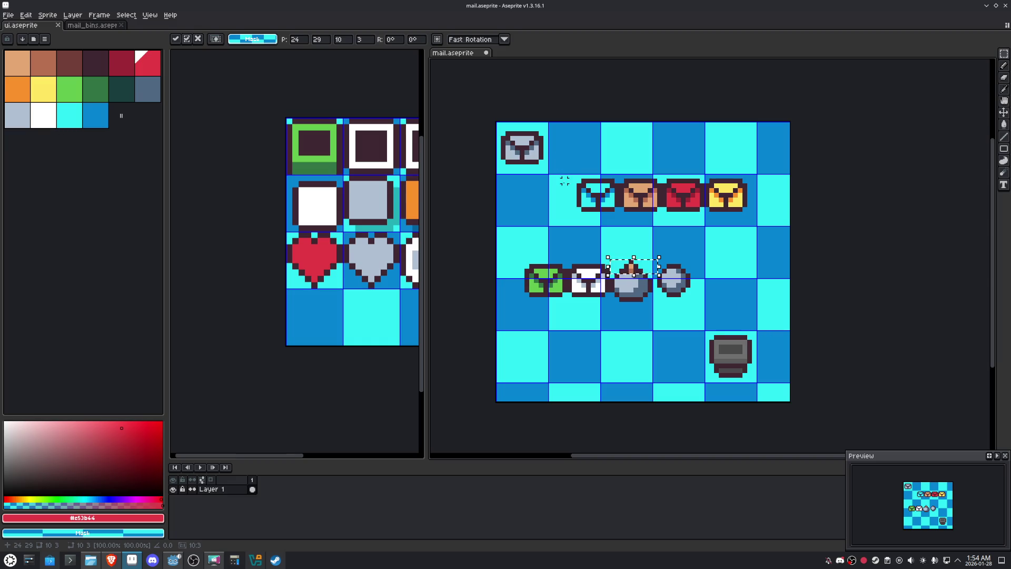
pyautogui.click(563, 159)
pyautogui.moveTo(562, 160)
pyautogui.mouseDown()
pyautogui.moveTo(621, 229)
pyautogui.moveTo(592, 160)
pyautogui.moveTo(632, 185)
pyautogui.moveTo(663, 227)
pyautogui.moveTo(632, 157)
pyautogui.moveTo(704, 222)
pyautogui.moveTo(674, 160)
pyautogui.mouseUp()
pyautogui.click(650, 219)
# Step: Move the green and white envelopes and both pots into row 2, then select the 5x5 cell block
pyautogui.moveTo(765, 225)
pyautogui.mouseDown()
pyautogui.moveTo(701, 176)
pyautogui.moveTo(732, 167)
pyautogui.moveTo(736, 152)
pyautogui.mouseUp()
pyautogui.moveTo(511, 251)
pyautogui.mouseDown()
pyautogui.moveTo(567, 318)
pyautogui.moveTo(530, 212)
pyautogui.mouseUp()
pyautogui.moveTo(609, 306); pyautogui.dragTo(559, 246)
pyautogui.moveTo(581, 279); pyautogui.dragTo(569, 196)
pyautogui.moveTo(592, 237); pyautogui.dragTo(658, 329)
pyautogui.moveTo(639, 295); pyautogui.dragTo(635, 211)
pyautogui.moveTo(702, 305)
pyautogui.mouseDown()
pyautogui.moveTo(648, 262)
pyautogui.moveTo(675, 199)
pyautogui.mouseUp()
pyautogui.click(676, 287)
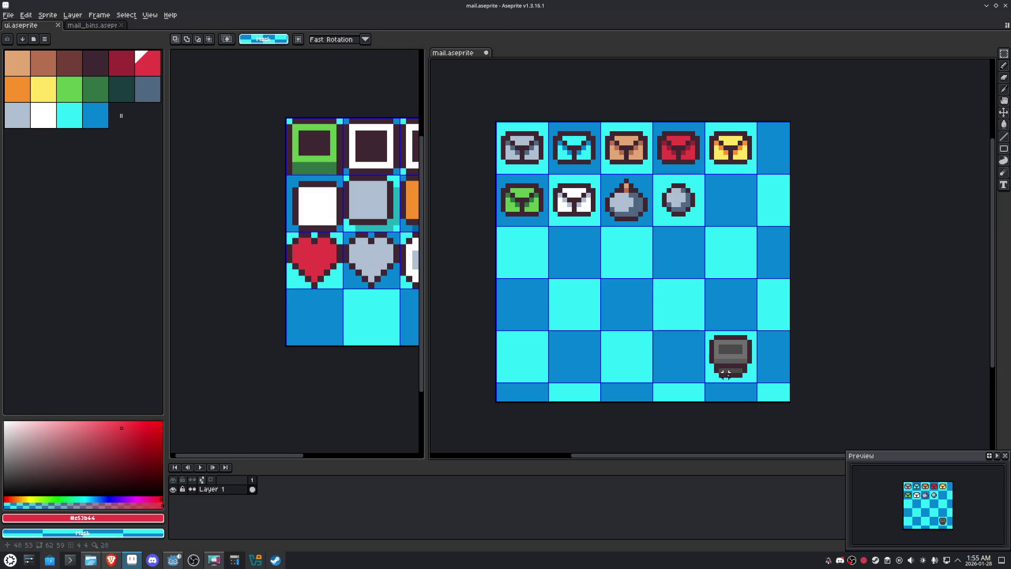
pyautogui.moveTo(758, 383); pyautogui.dragTo(494, 121)
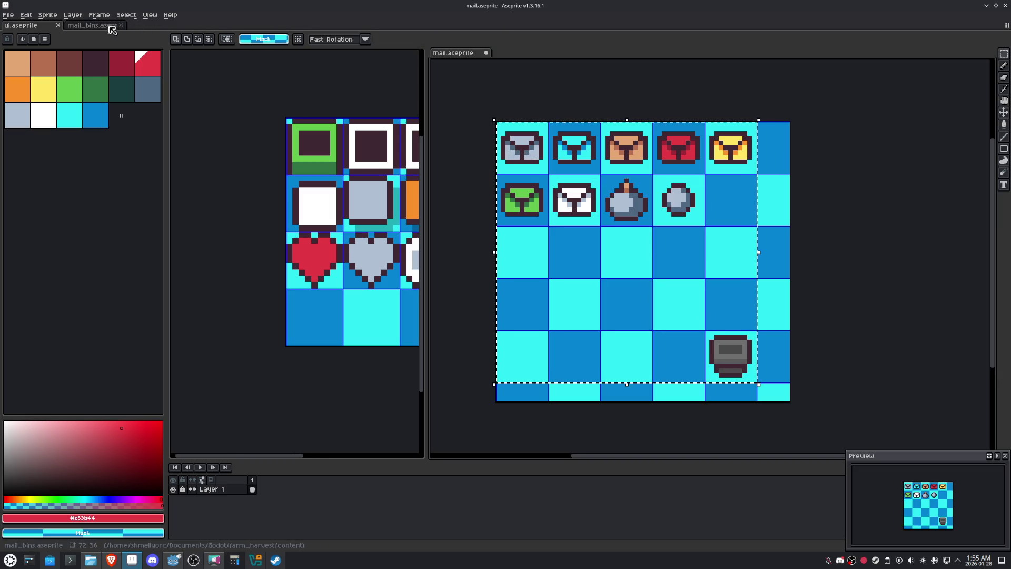
# Step: Crop the mail sheet to the selected 55x55 icon block and save it
pyautogui.click(48, 14)
pyautogui.click(52, 91)
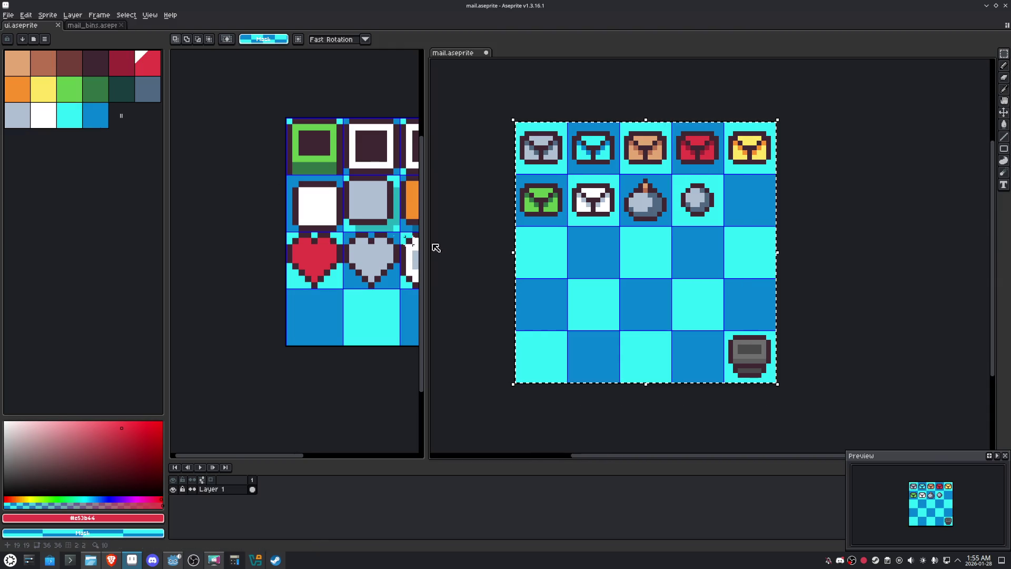
pyautogui.click(641, 255)
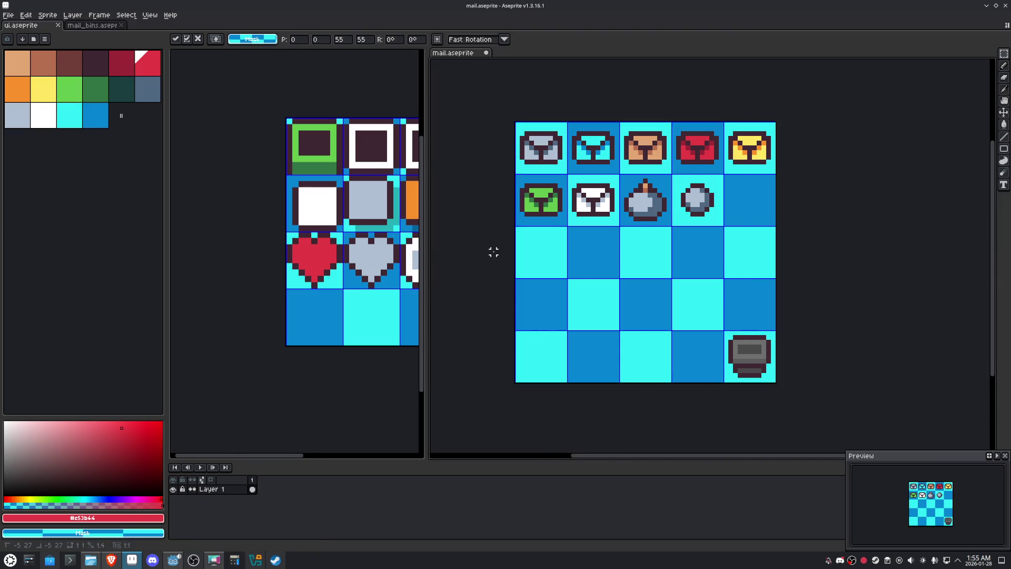
pyautogui.press('Return')
pyautogui.hotkey('ctrl', 's')
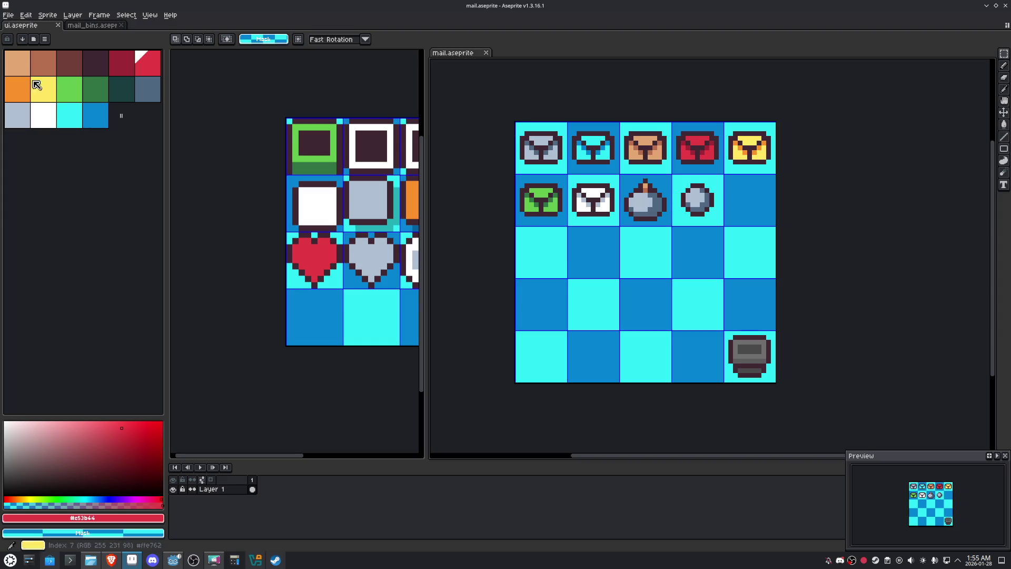
# Step: Export the mail sprite sheet image and return to Godot Engine
pyautogui.click(8, 15)
pyautogui.moveTo(32, 93)
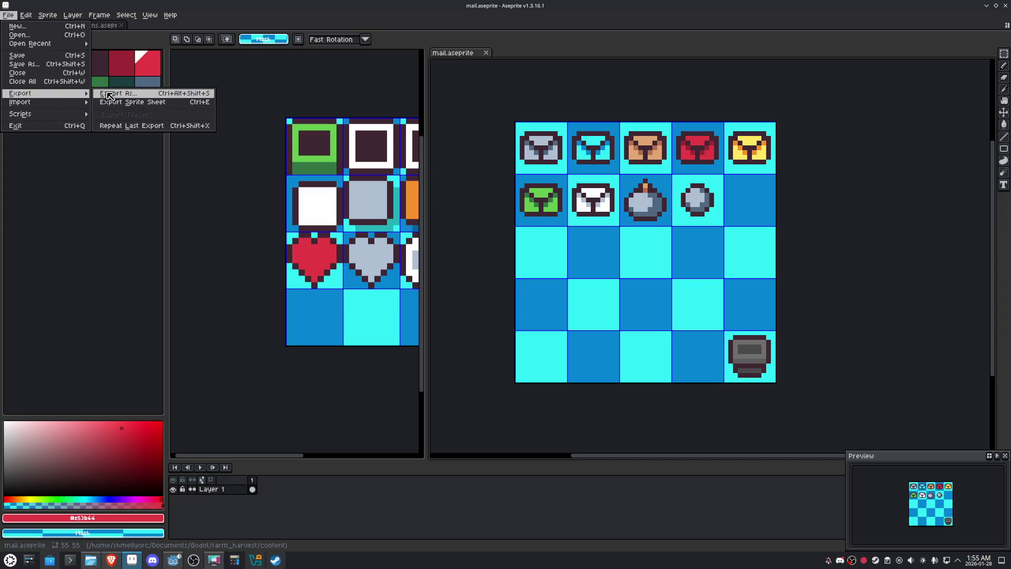
pyautogui.click(108, 94)
pyautogui.click(358, 255)
pyautogui.hotkey('alt', 'Tab')
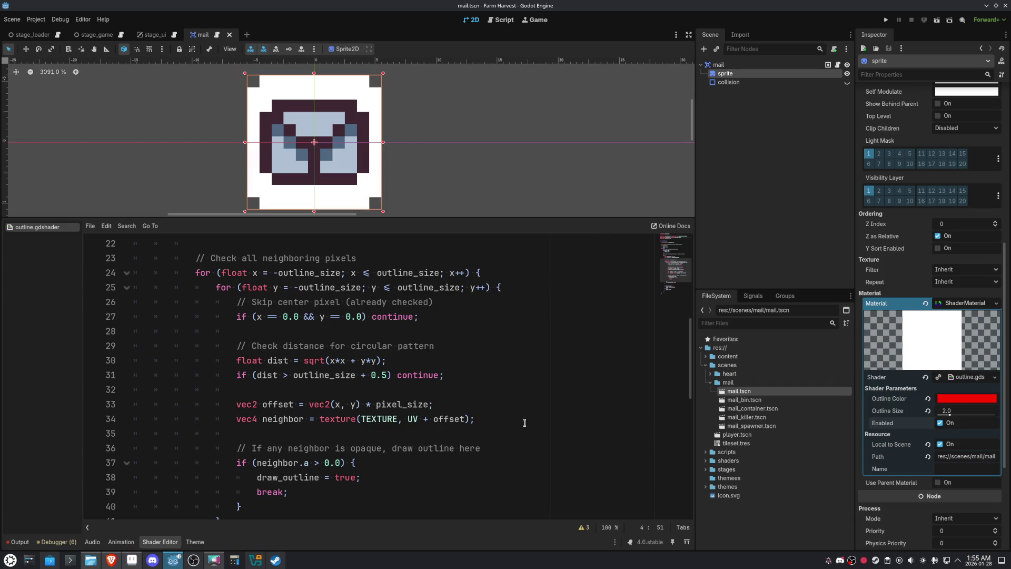
# Step: Reduce the Outline Size to 1.0, scroll to the top of outline.gdshader, and save the mail scene
pyautogui.scroll(1, 519, 408)
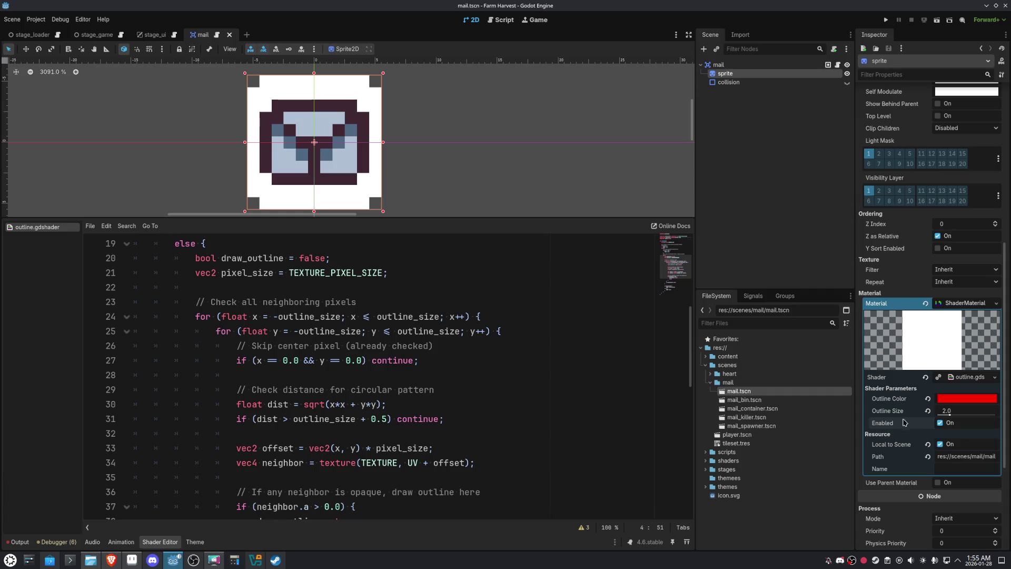
pyautogui.moveTo(931, 413); pyautogui.dragTo(887, 410)
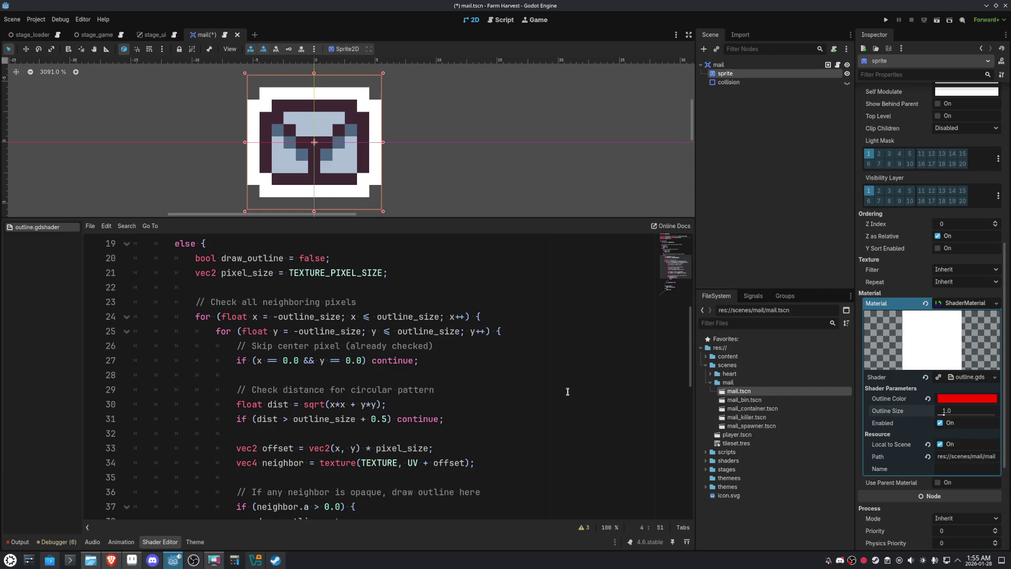
pyautogui.scroll(5, 566, 385)
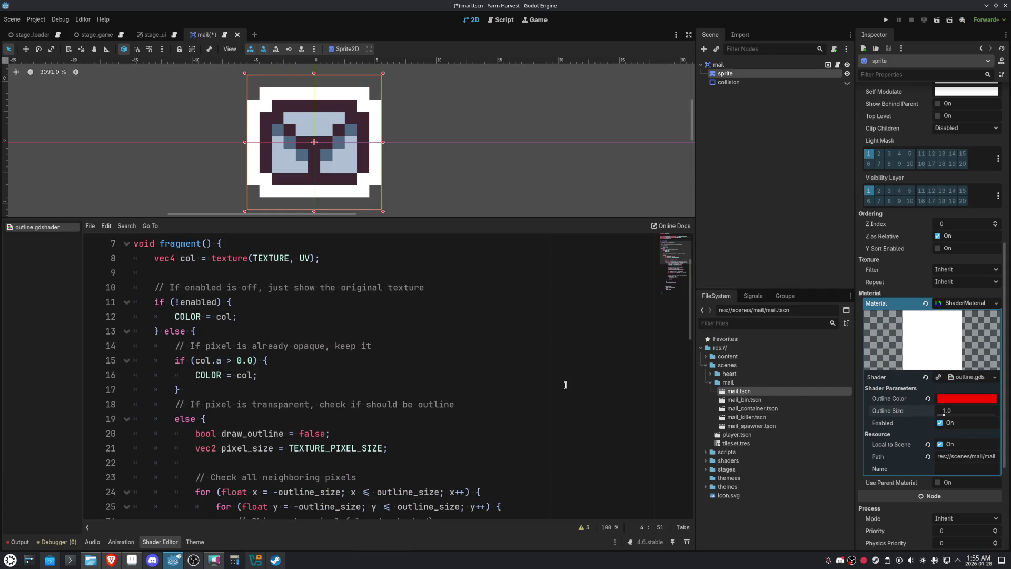
pyautogui.scroll(1, 565, 385)
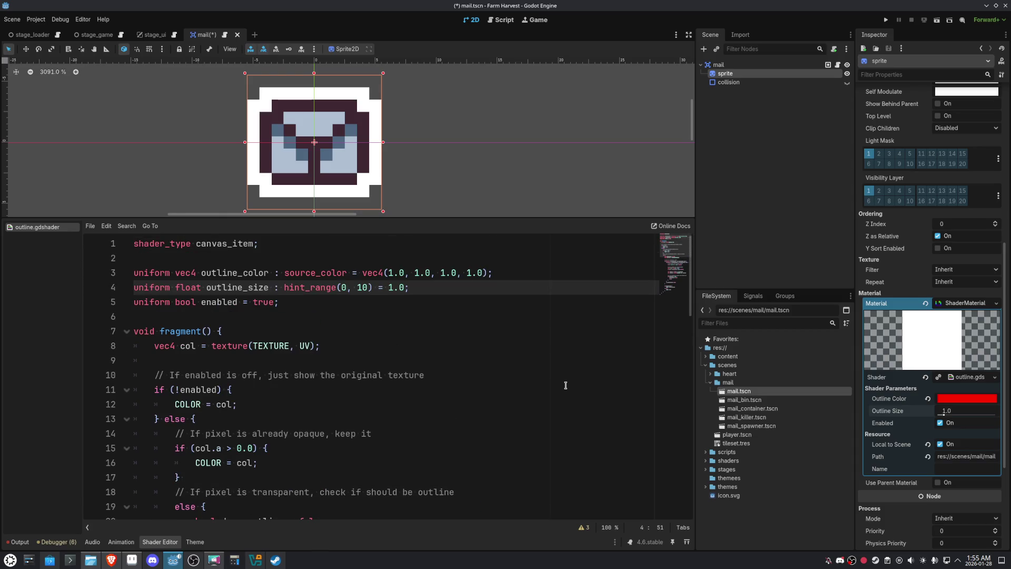
pyautogui.hotkey('ctrl', 's')
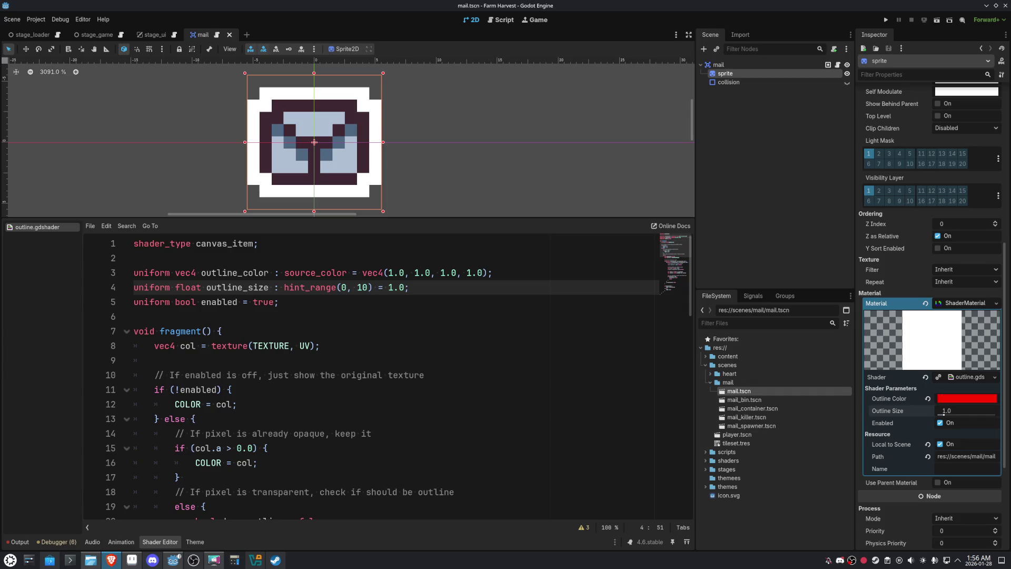
pyautogui.click(478, 321)
# Step: Replace the outline shader code with the new version and save it
pyautogui.hotkey('ctrl', 'a')
pyautogui.hotkey('ctrl', 'End')
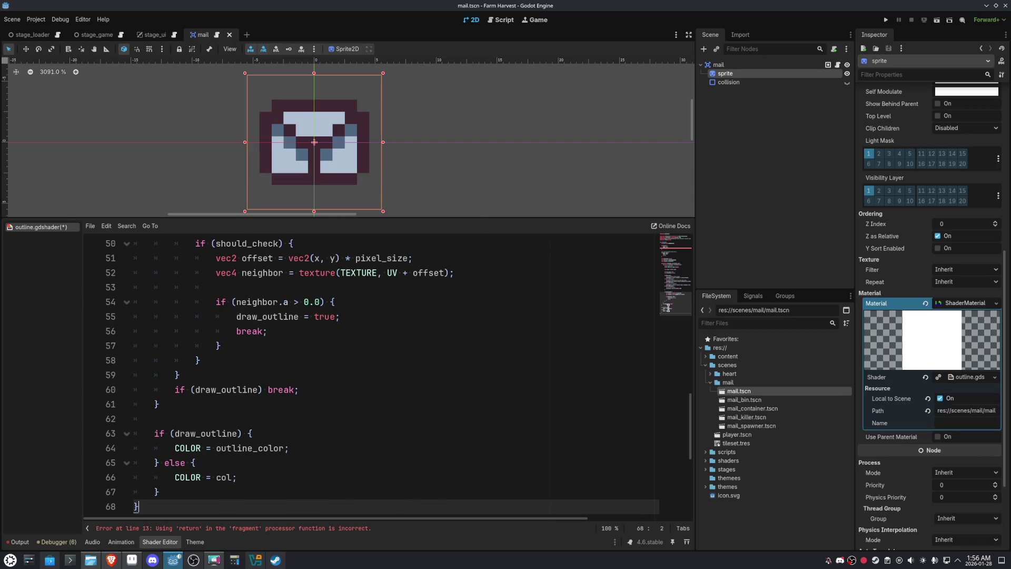
pyautogui.scroll(-4, 463, 408)
pyautogui.scroll(18, 463, 408)
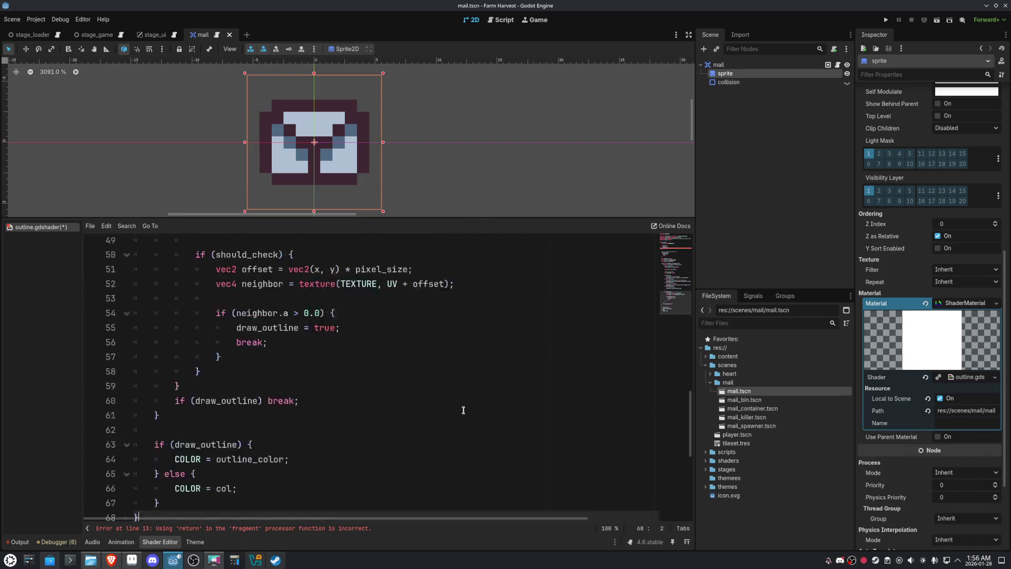
pyautogui.scroll(1, 464, 410)
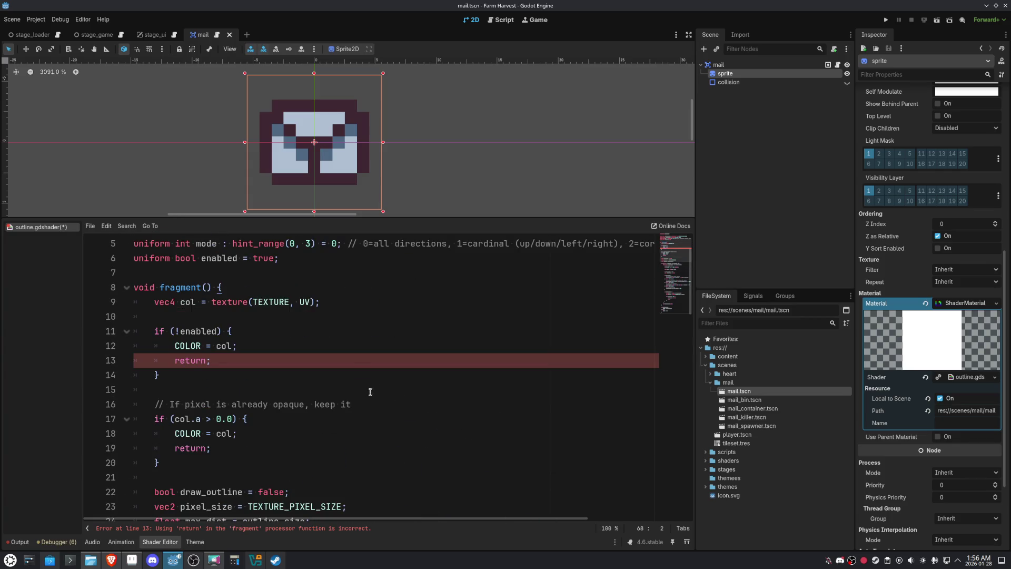
pyautogui.hotkey('ctrl', 's')
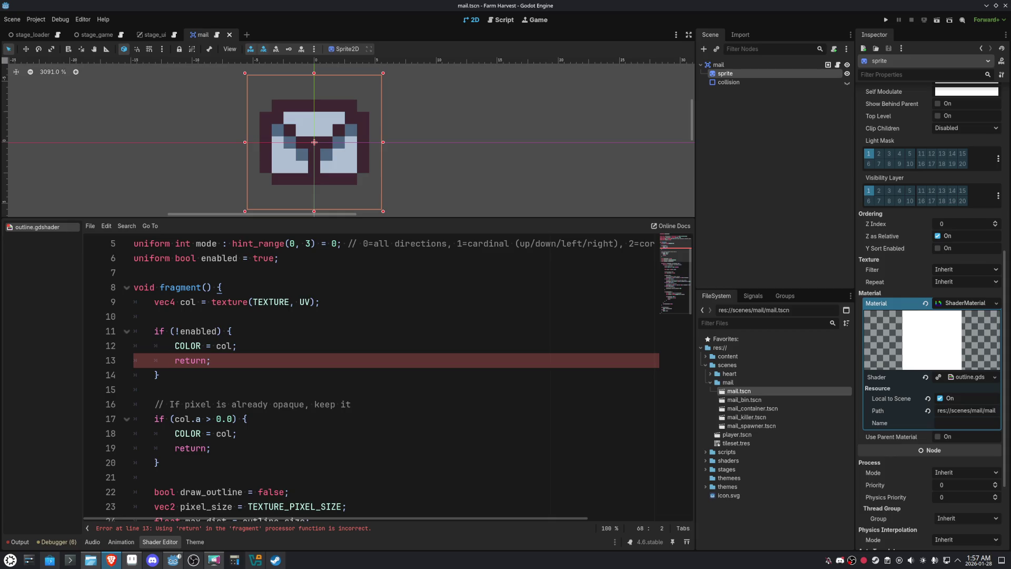
# Step: Paste the corrected mode-based shader version over the existing code
pyautogui.click(313, 311)
pyautogui.hotkey('ctrl', 'a')
pyautogui.hotkey('ctrl', 'v')
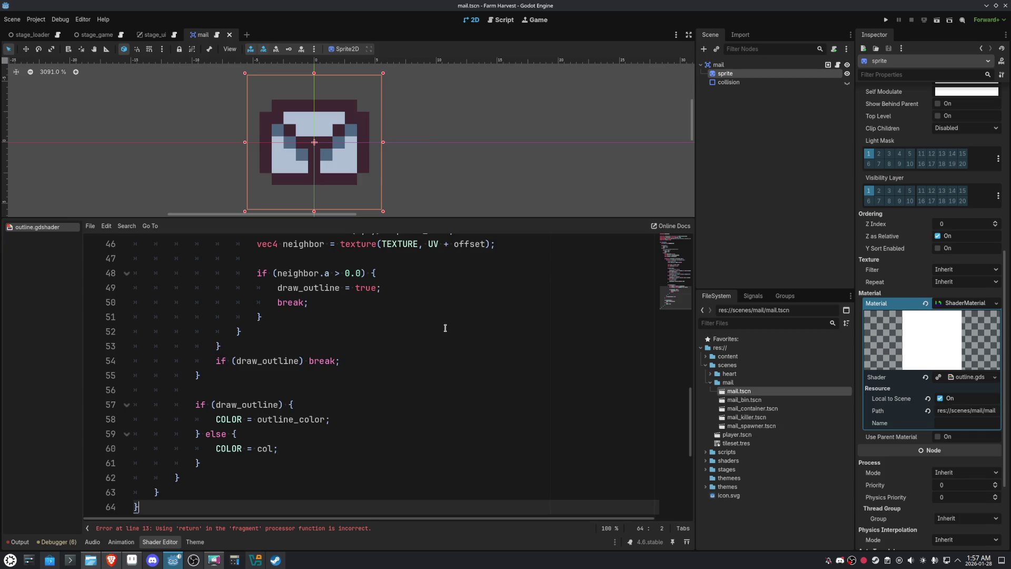
pyautogui.scroll(15, 542, 316)
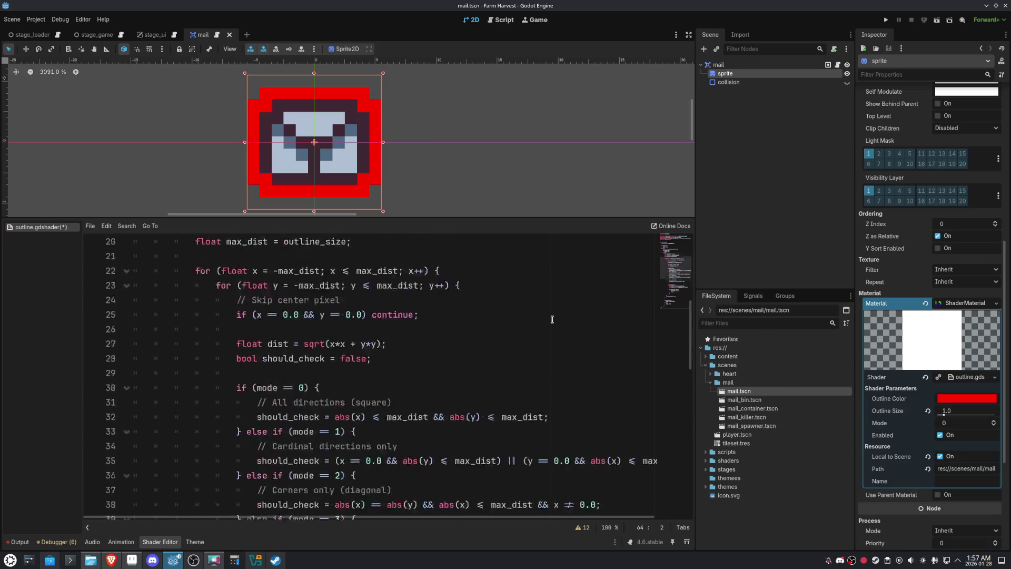
# Step: Make the default outline_color white: vec4(1.0, 1.0, 1.0, 1.0)
pyautogui.doubleClick(416, 273)
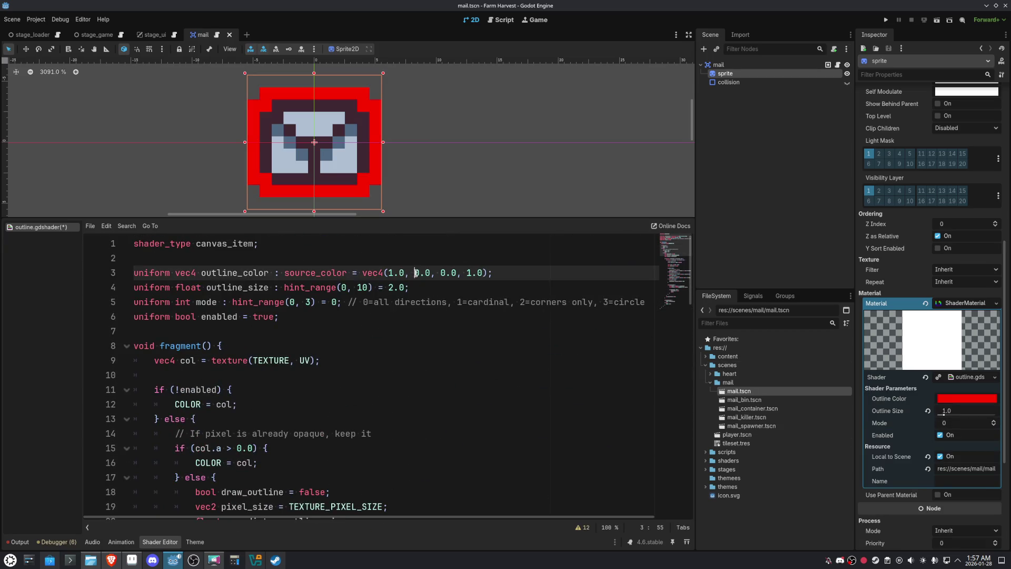
pyautogui.write('1')
pyautogui.doubleClick(443, 273)
pyautogui.write('1')
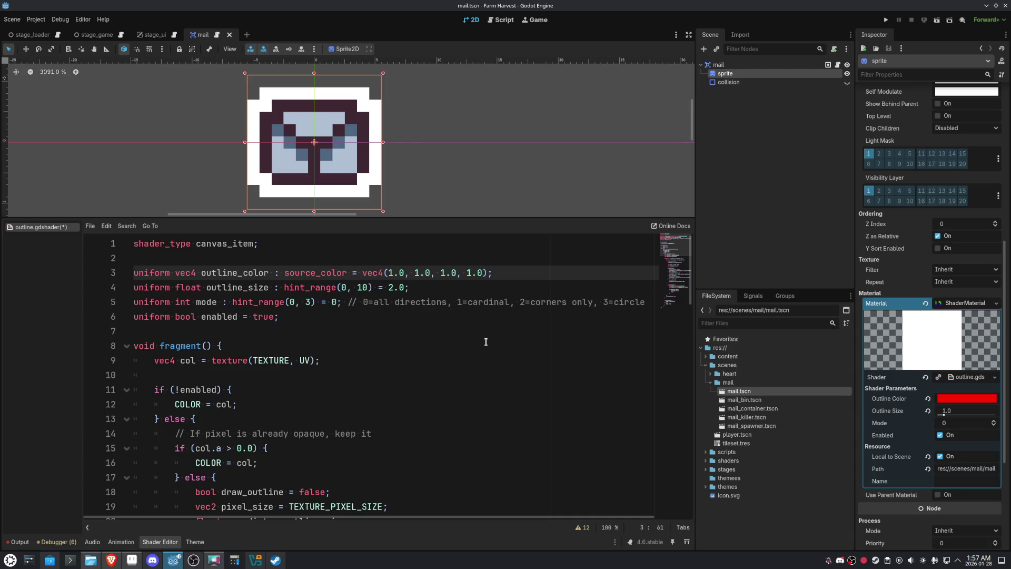
# Step: Preview different outline Mode values on the mail sprite, ending at Mode 0
pyautogui.click(992, 421)
pyautogui.click(993, 426)
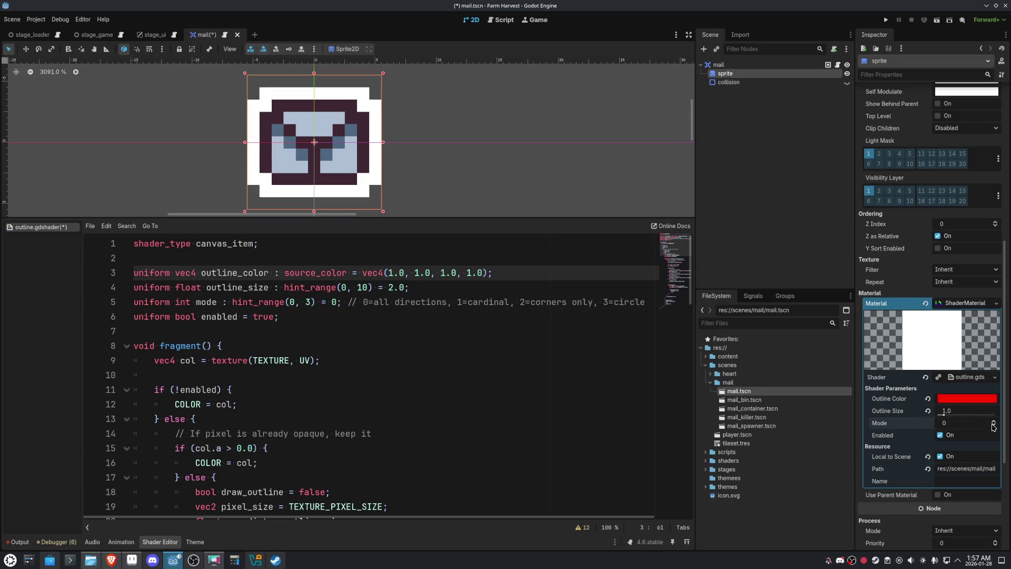
pyautogui.moveTo(430, 518)
pyautogui.mouseDown()
pyautogui.moveTo(477, 515)
pyautogui.moveTo(419, 515)
pyautogui.mouseUp()
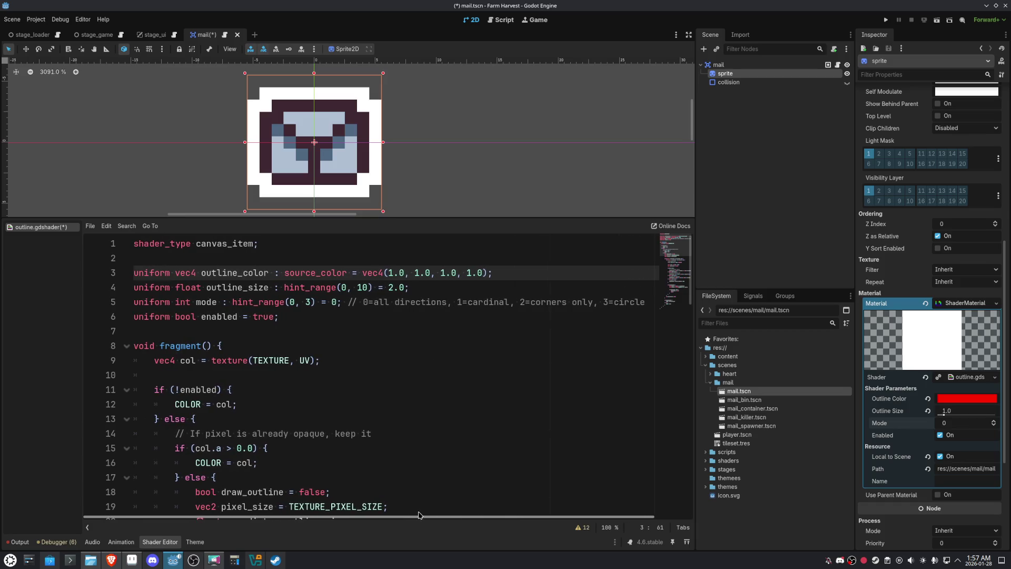
pyautogui.click(994, 421)
pyautogui.click(993, 422)
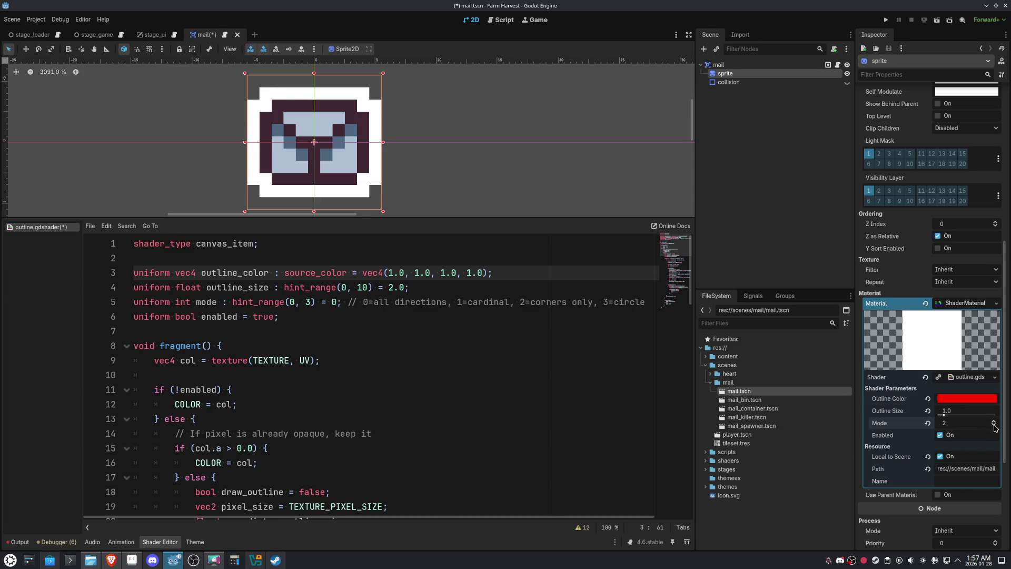
pyautogui.click(994, 426)
pyautogui.click(994, 426)
pyautogui.click(994, 426)
# Step: Change the circle-pattern threshold on line 41 from 0.5 to 1.0
pyautogui.scroll(-6, 445, 422)
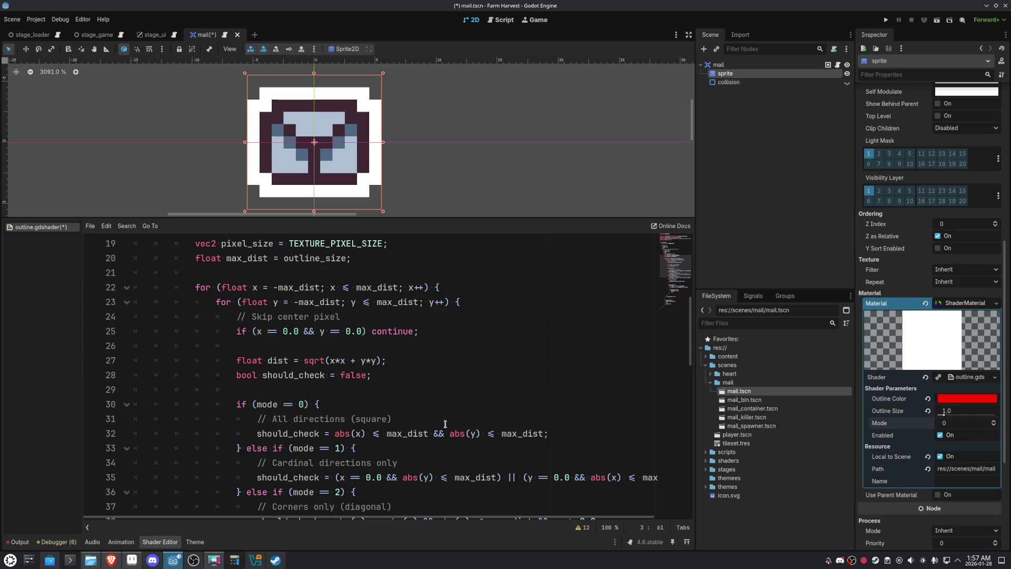
pyautogui.scroll(-10, 445, 424)
pyautogui.scroll(14, 445, 424)
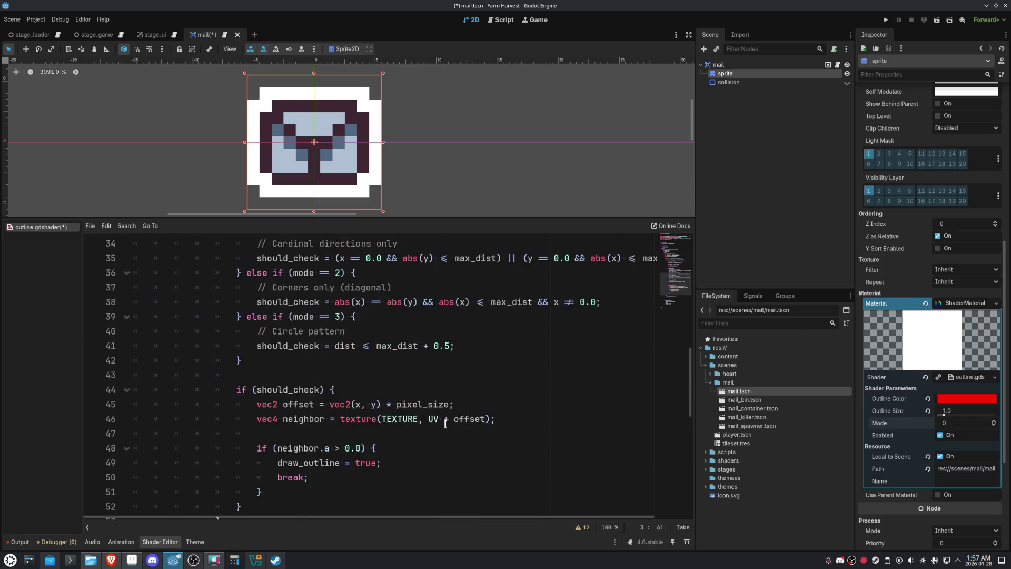
pyautogui.scroll(-4, 445, 424)
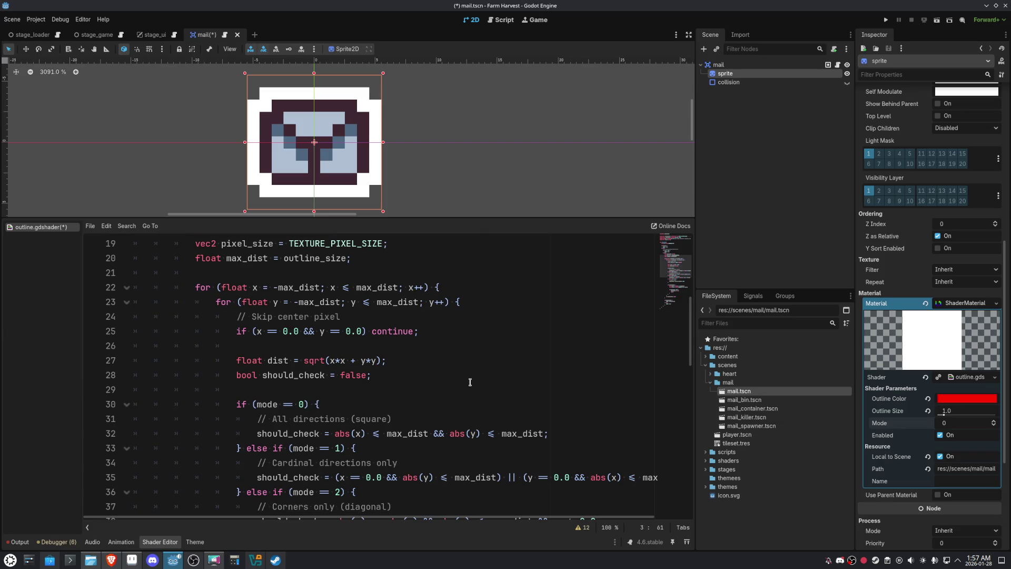
pyautogui.scroll(-3, 481, 434)
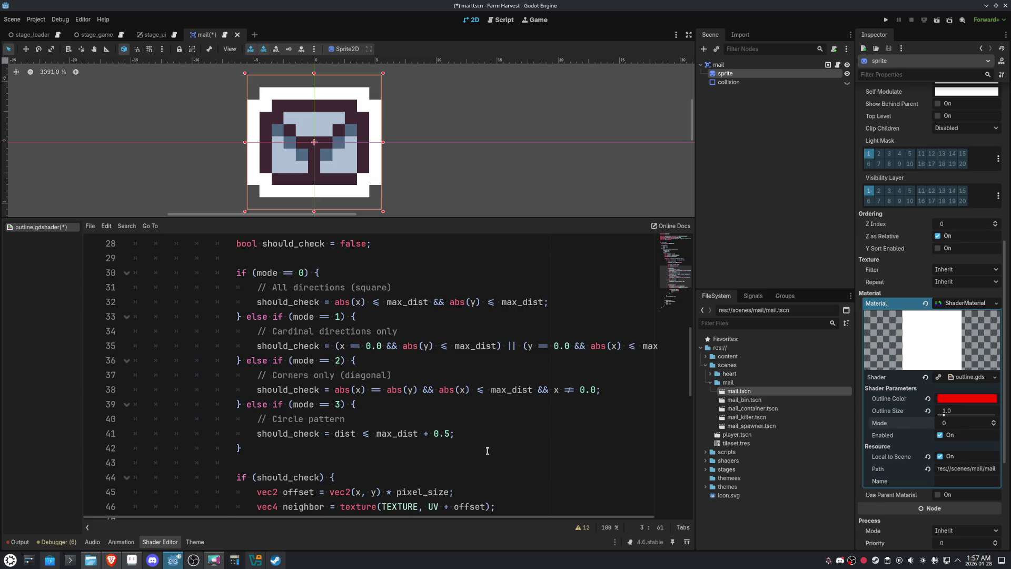
pyautogui.click(456, 434)
pyautogui.doubleClick(437, 434)
pyautogui.write('1')
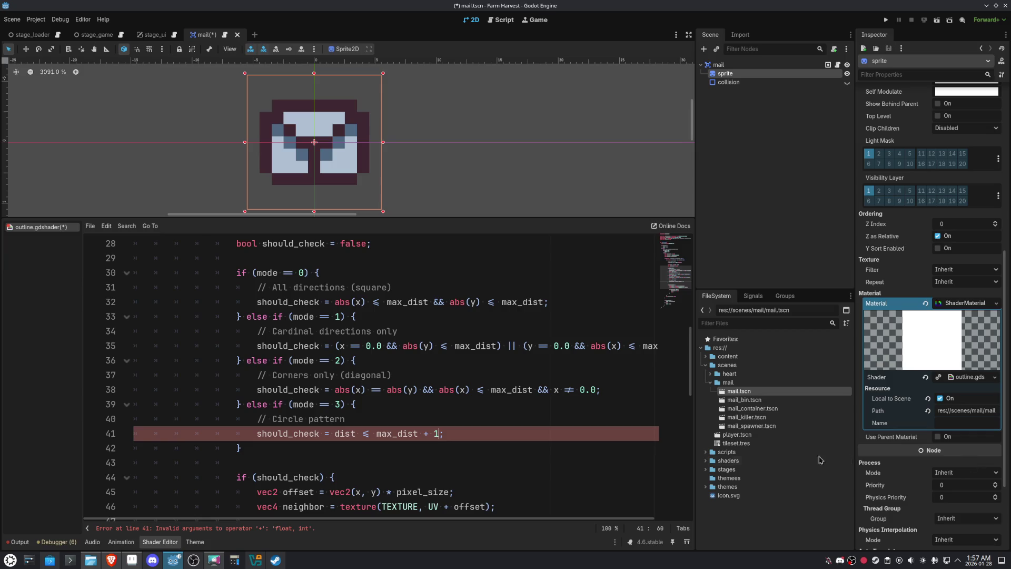
pyautogui.write('.0')
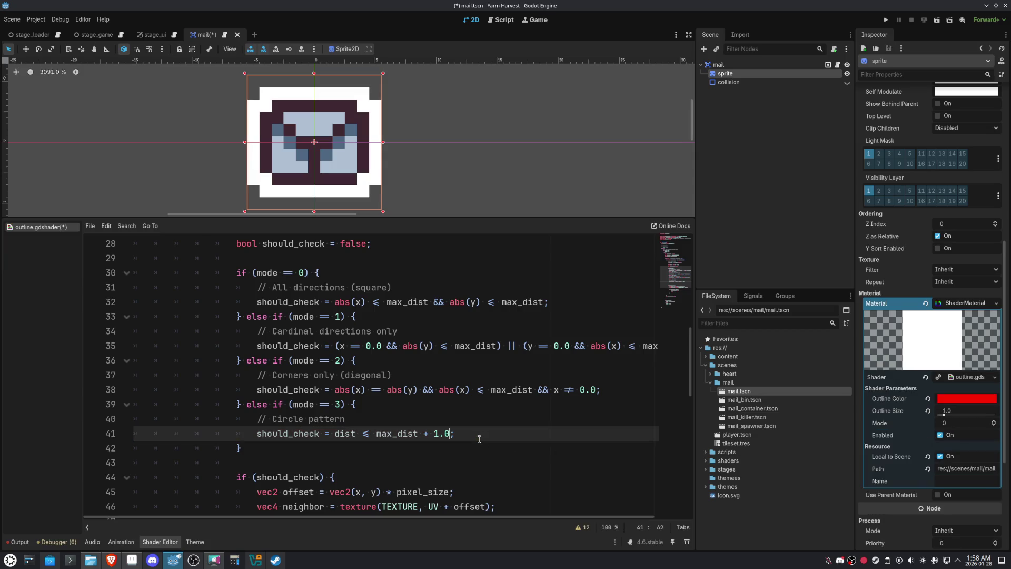
# Step: Preview the Mode values, undo the threshold back to 0.5, and save shader and scene
pyautogui.click(993, 421)
pyautogui.click(994, 422)
pyautogui.click(993, 424)
pyautogui.click(993, 425)
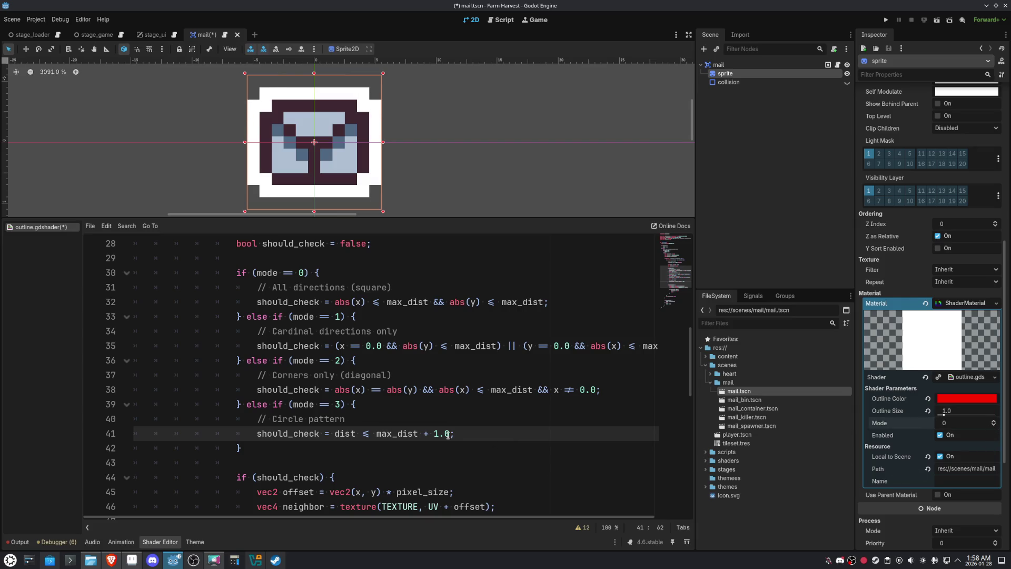
pyautogui.hotkey('ctrl', 'z')
pyautogui.hotkey('ctrl', 'z')
pyautogui.click(515, 422)
pyautogui.hotkey('ctrl', 's')
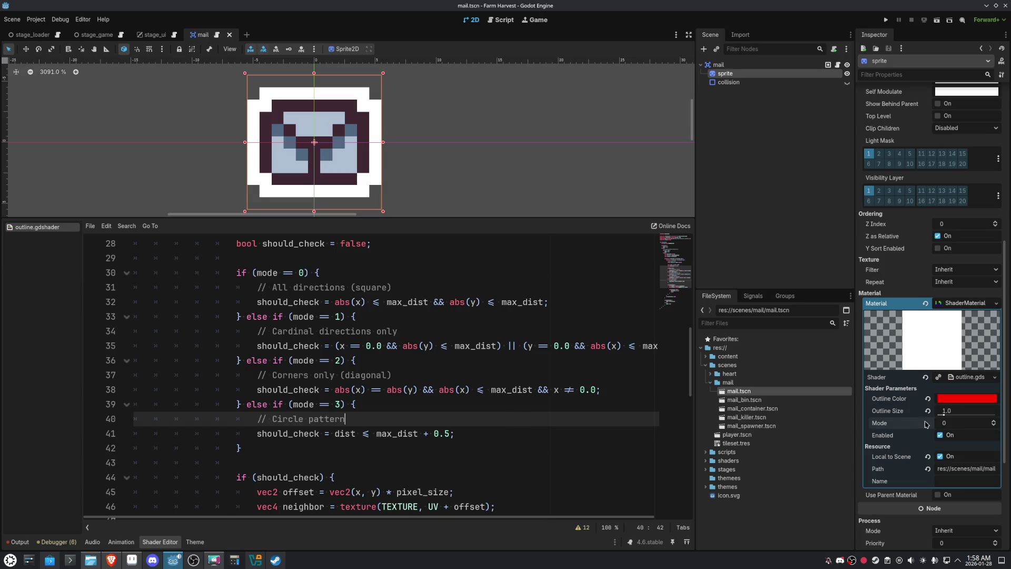
# Step: Try different outline Mode values, then reset the outline colour to white and the size to default
pyautogui.click(994, 421)
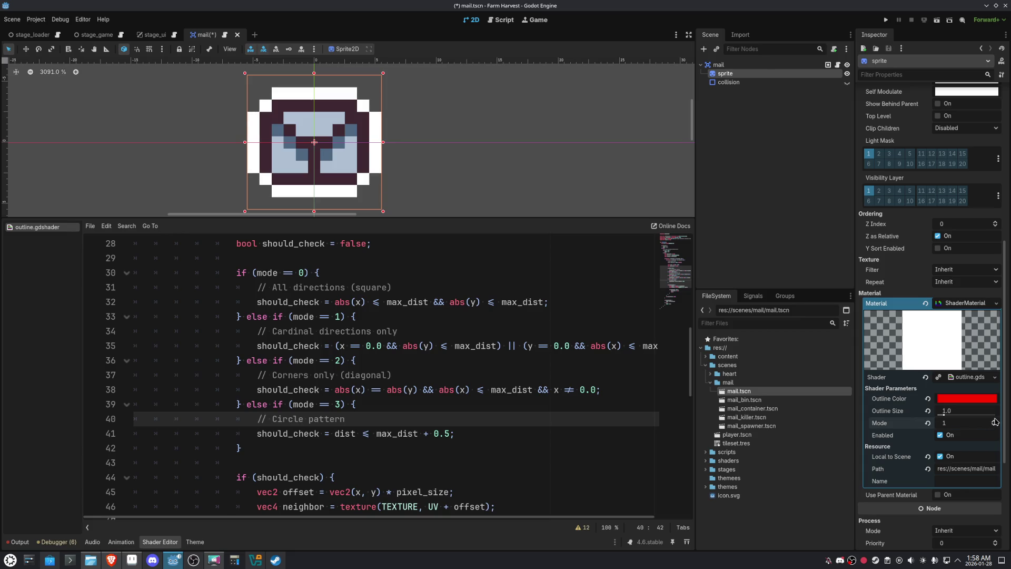
pyautogui.click(994, 420)
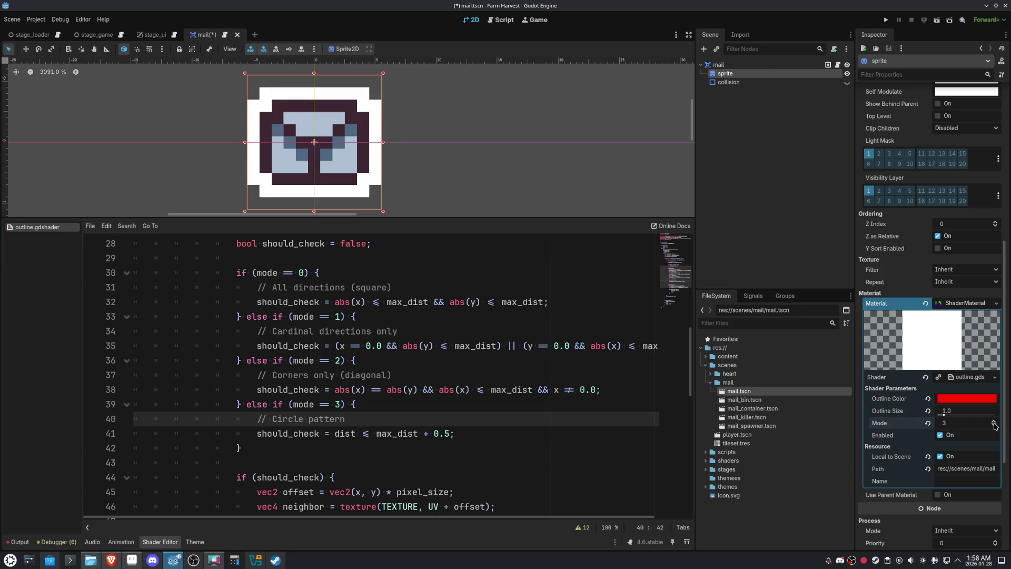
pyautogui.click(994, 426)
pyautogui.click(994, 421)
pyautogui.click(994, 425)
pyautogui.click(995, 421)
pyautogui.click(941, 435)
pyautogui.click(941, 435)
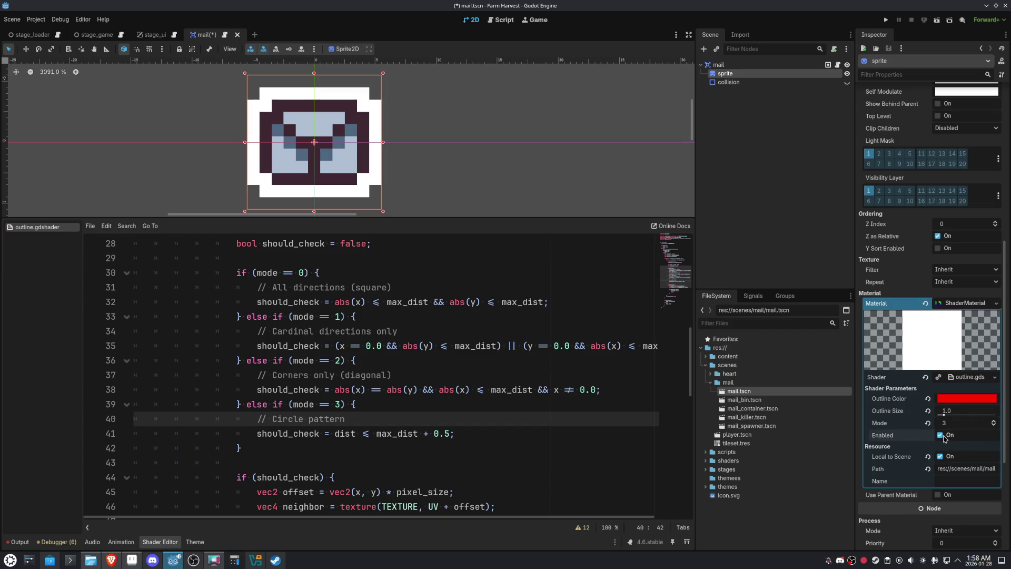
pyautogui.click(928, 399)
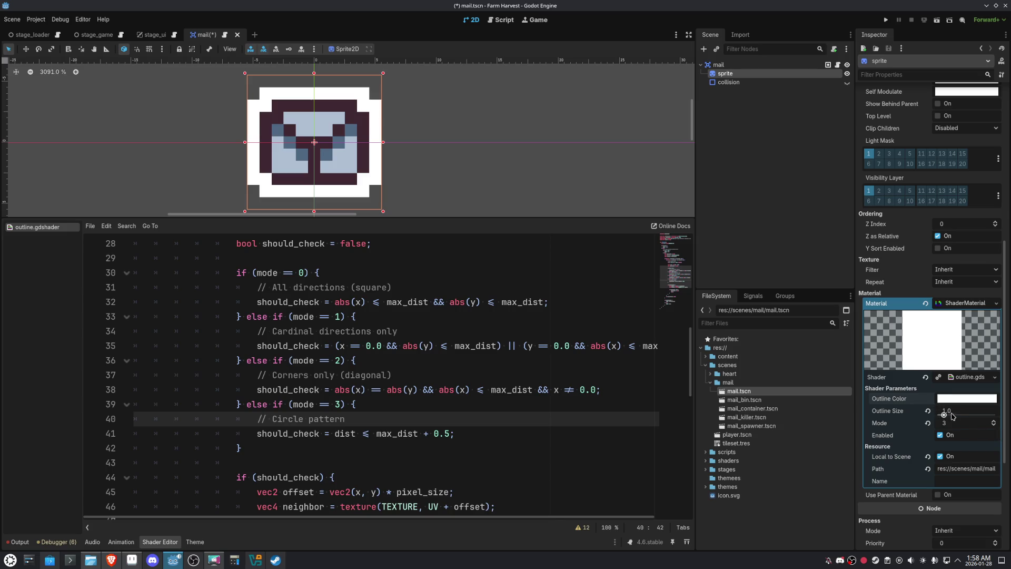
pyautogui.moveTo(944, 415); pyautogui.dragTo(964, 415)
pyautogui.click(928, 411)
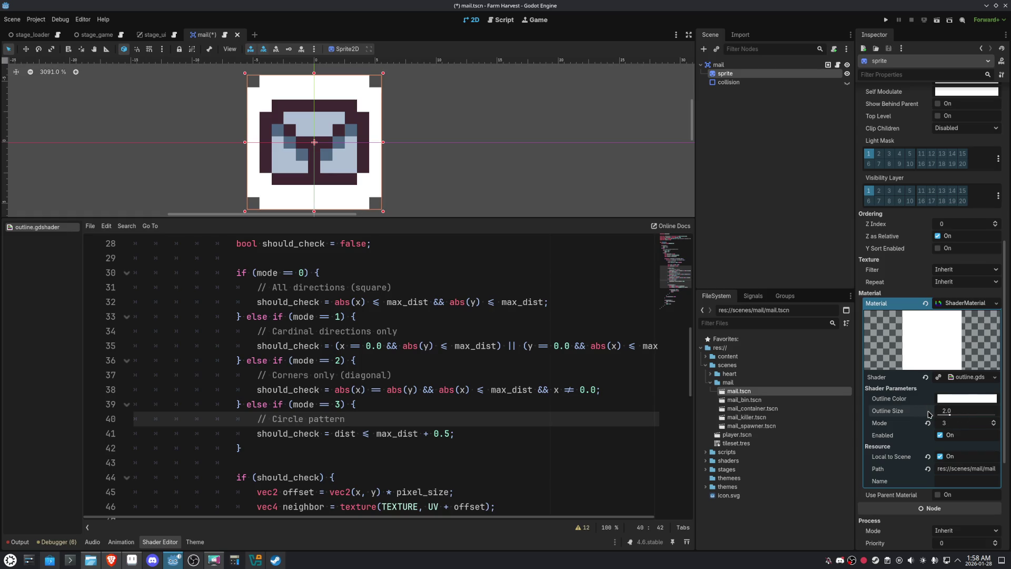
# Step: Settle the outline on Mode 1 (cardinal only) at default size and save the mail scene
pyautogui.scroll(9, 448, 363)
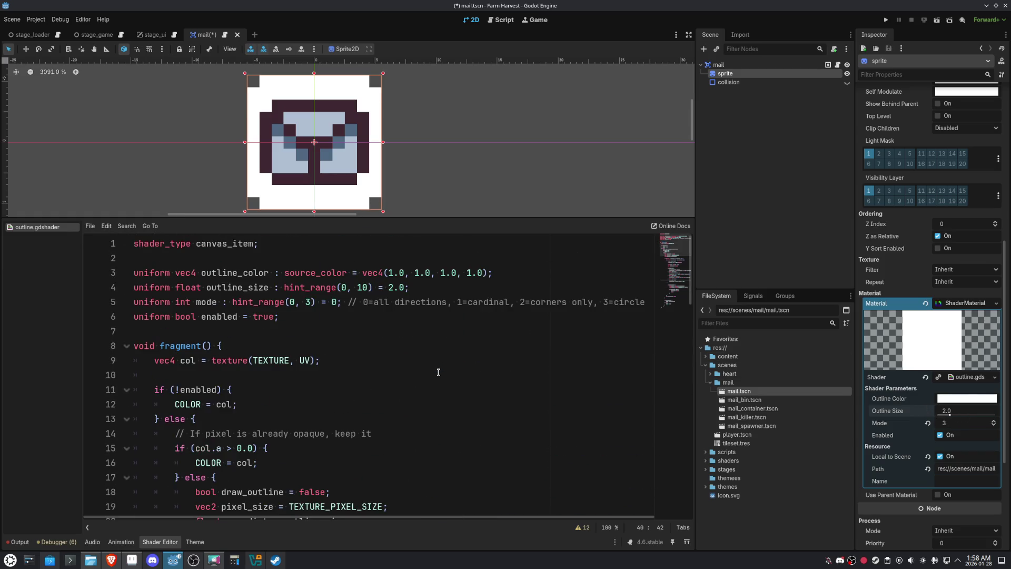
pyautogui.click(390, 287)
pyautogui.write('1')
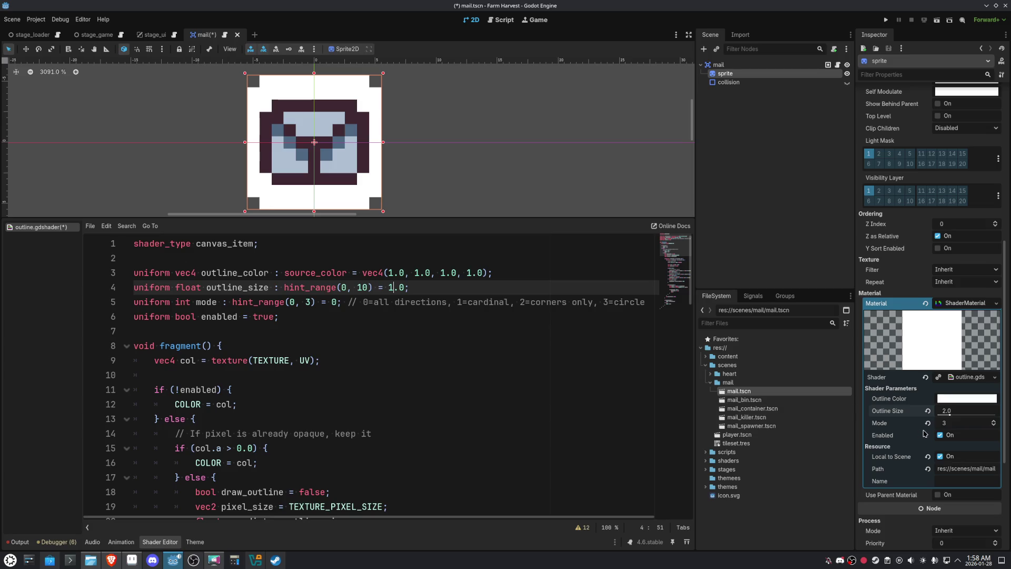
pyautogui.click(927, 410)
pyautogui.click(927, 423)
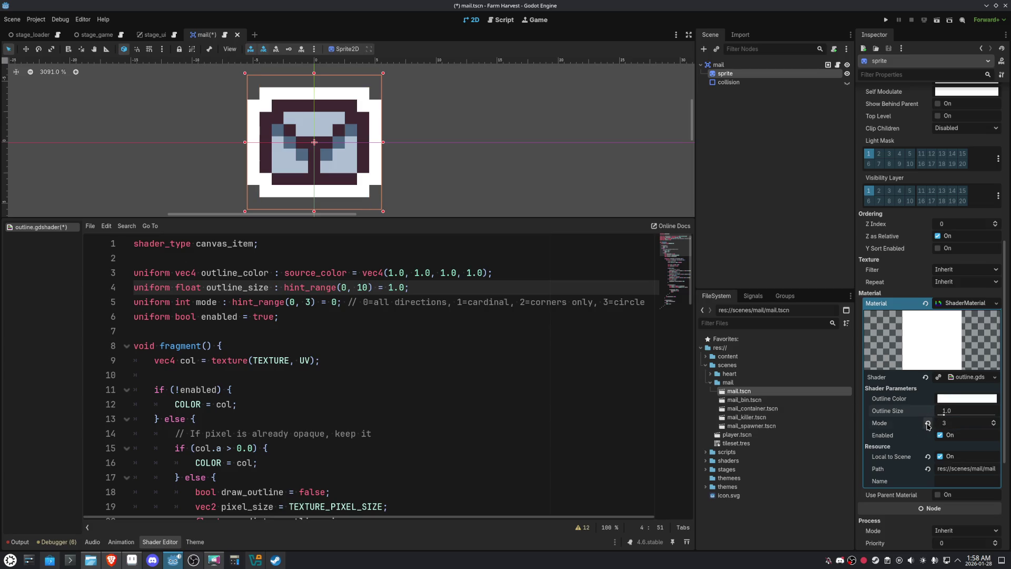
pyautogui.click(993, 421)
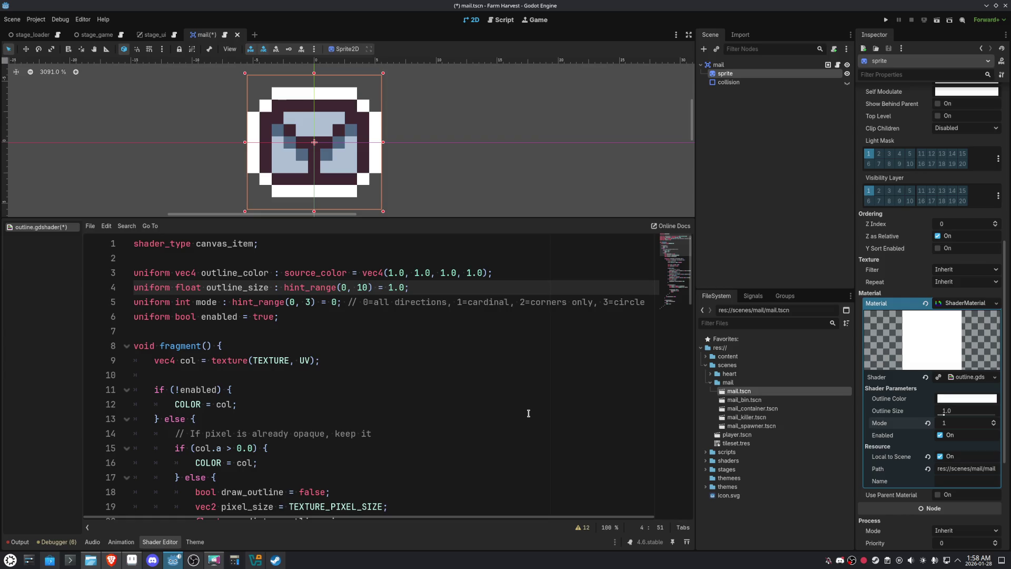
pyautogui.click(163, 543)
pyautogui.hotkey('ctrl', 's')
# Step: Briefly show and hide the mail's collision shape, then save the scene again
pyautogui.scroll(-6, 408, 316)
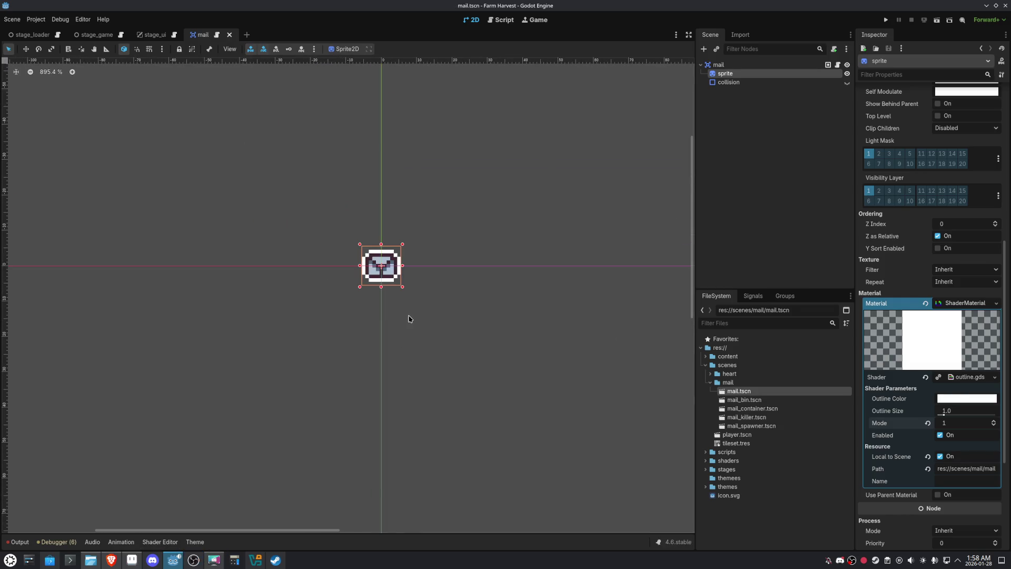
pyautogui.scroll(3, 432, 222)
pyautogui.click(848, 91)
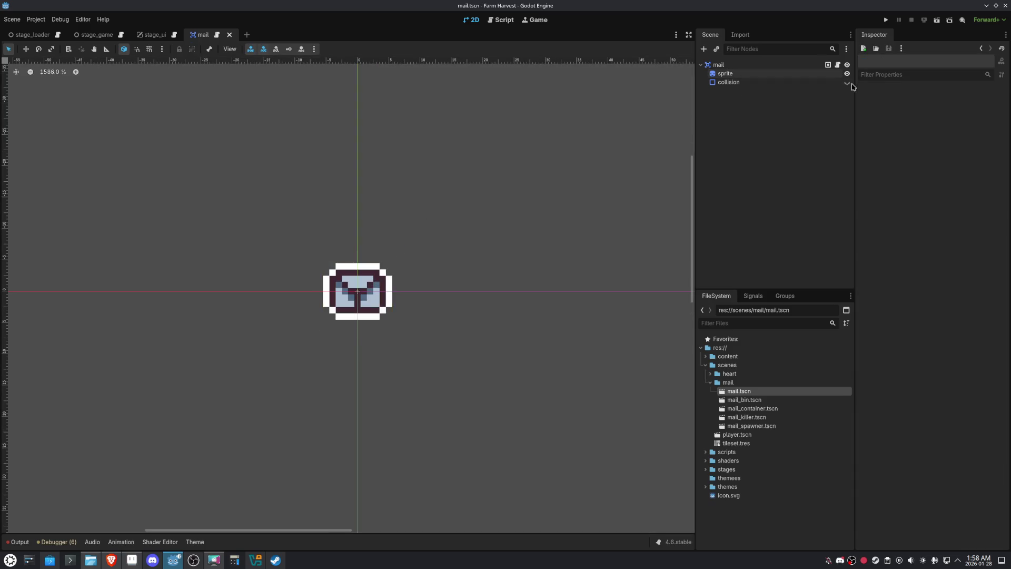
pyautogui.click(846, 83)
pyautogui.click(847, 83)
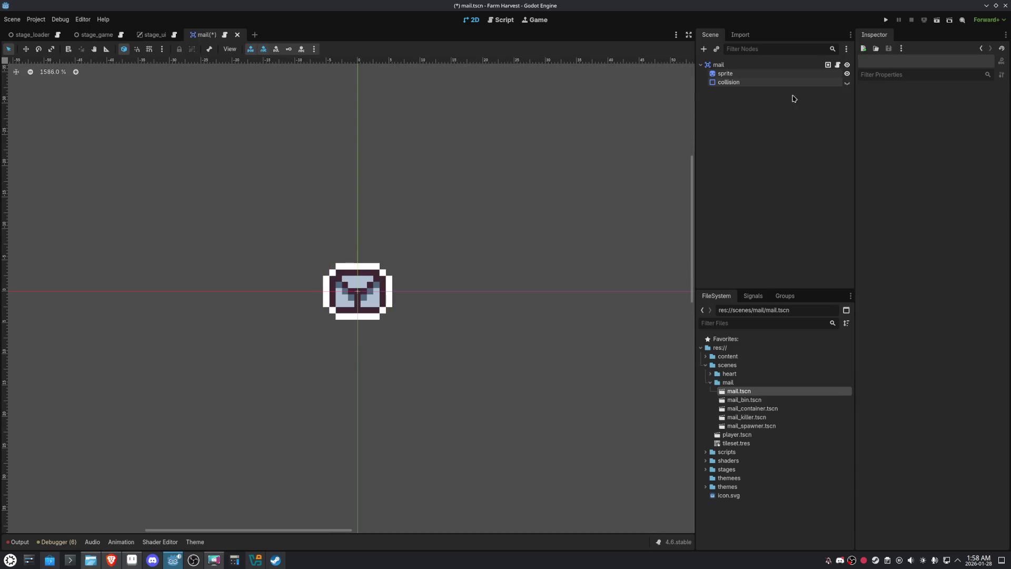
pyautogui.hotkey('ctrl', 's')
# Step: Make the sprite's material Local to Scene with shader Enabled unchecked, save, and open mail.gd
pyautogui.click(724, 73)
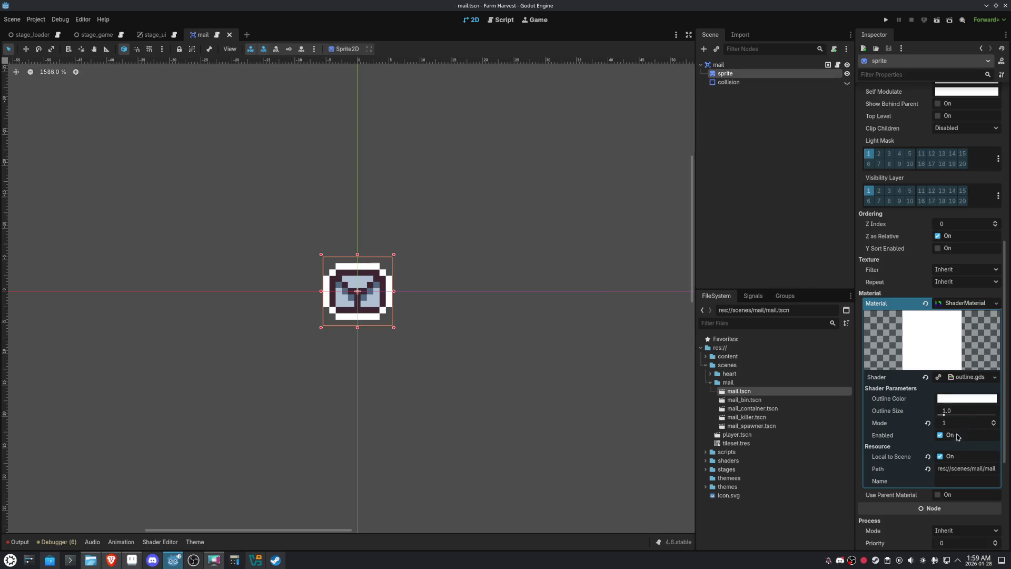
pyautogui.click(939, 455)
pyautogui.click(939, 435)
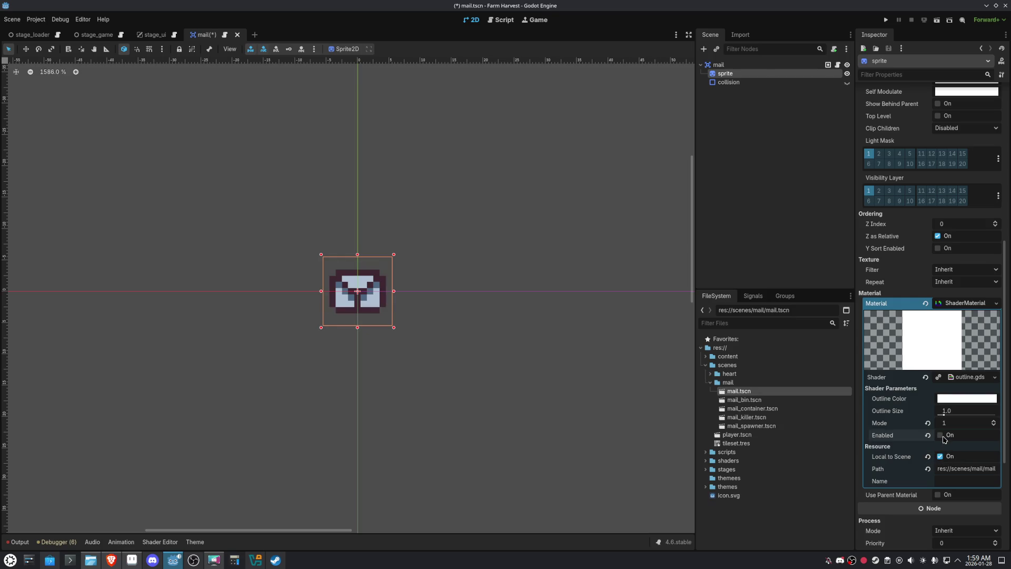
pyautogui.hotkey('ctrl', 's')
pyautogui.click(837, 64)
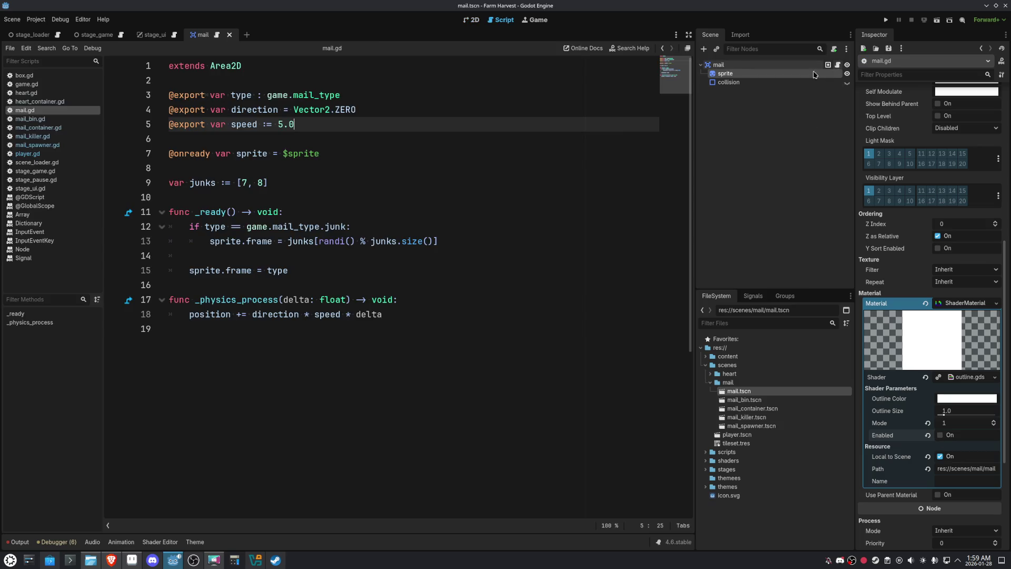
# Step: Filter the FileSystem for 'player' and open player.tscn in the 2D view
pyautogui.click(721, 65)
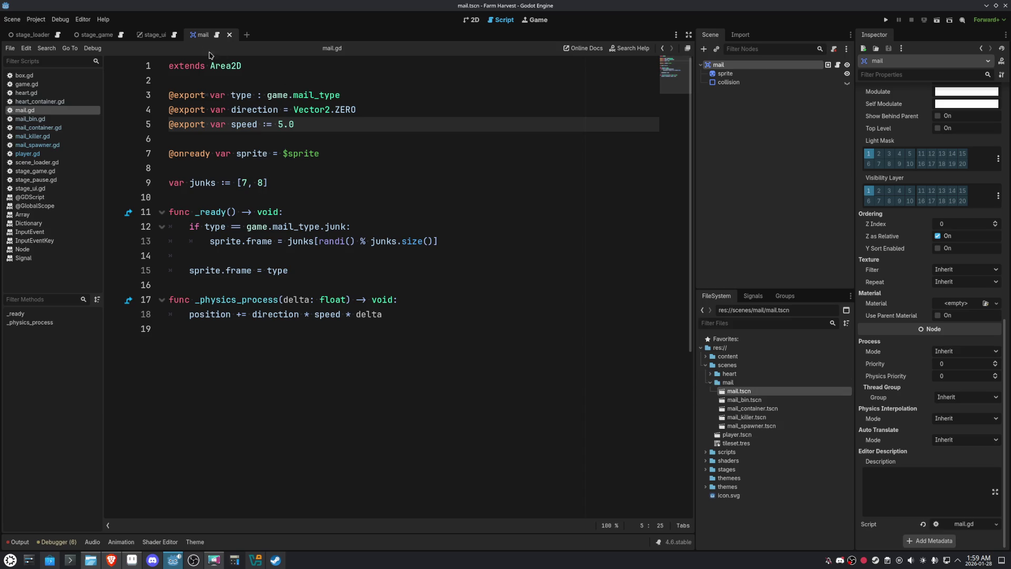
pyautogui.click(739, 324)
pyautogui.write('player')
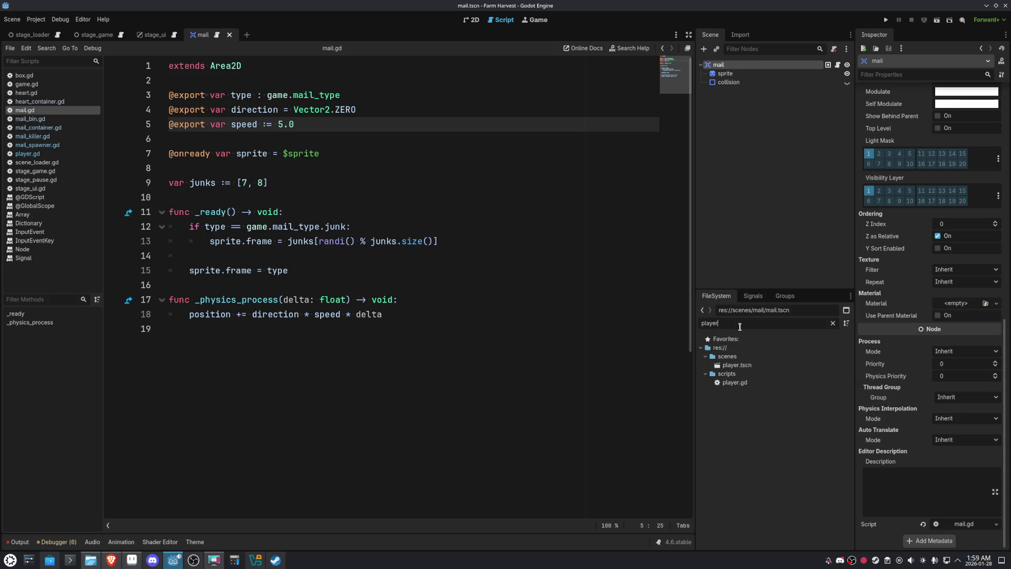
pyautogui.doubleClick(737, 365)
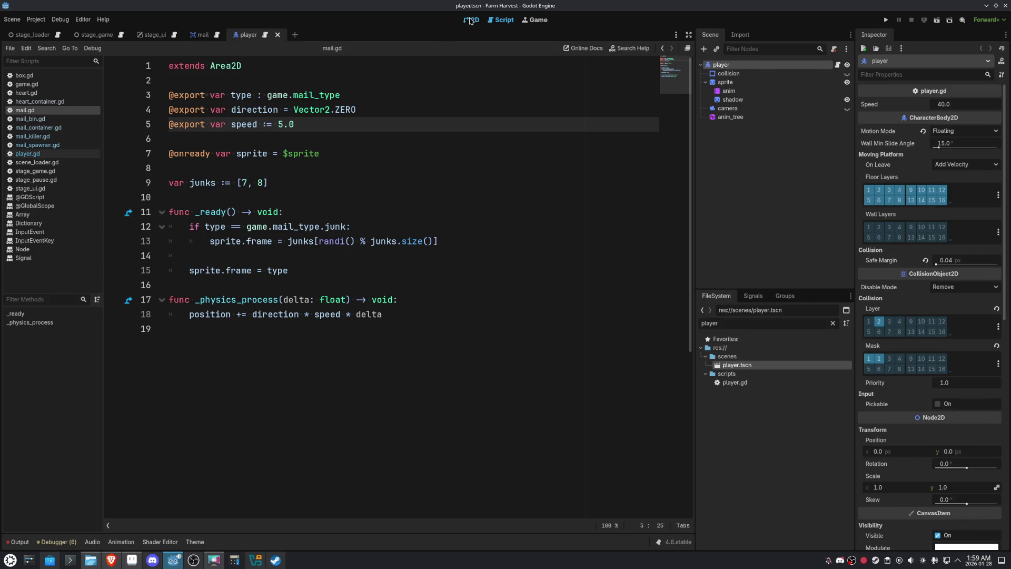
pyautogui.click(471, 20)
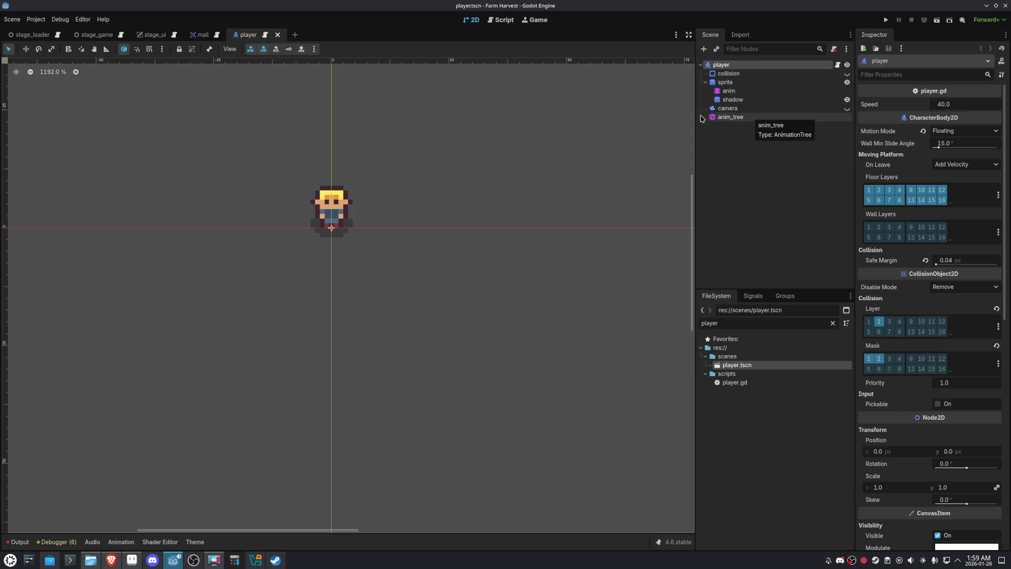
# Step: Show and hide the player's collision shape, then start adding a child node
pyautogui.scroll(5, 302, 208)
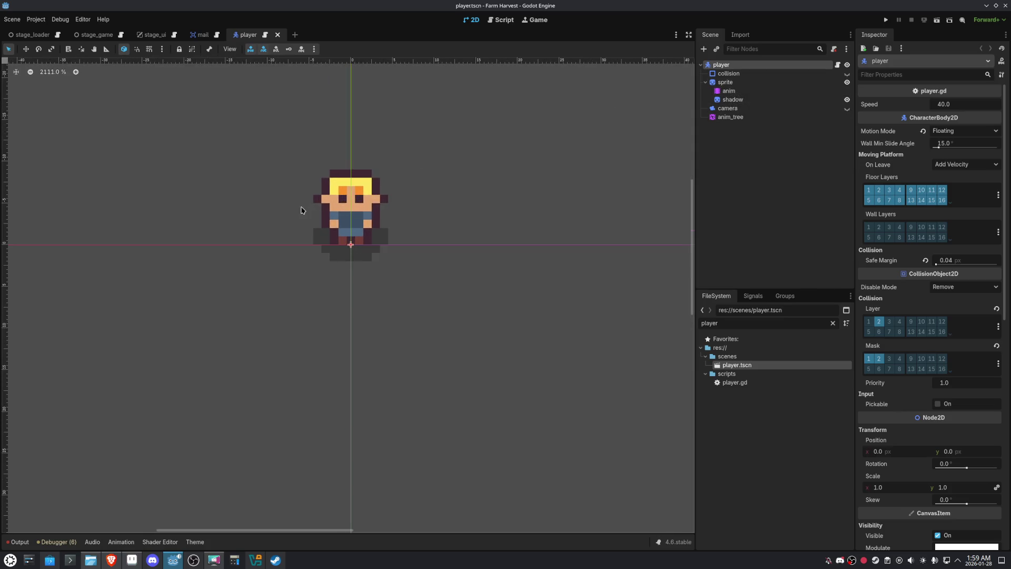
pyautogui.click(846, 74)
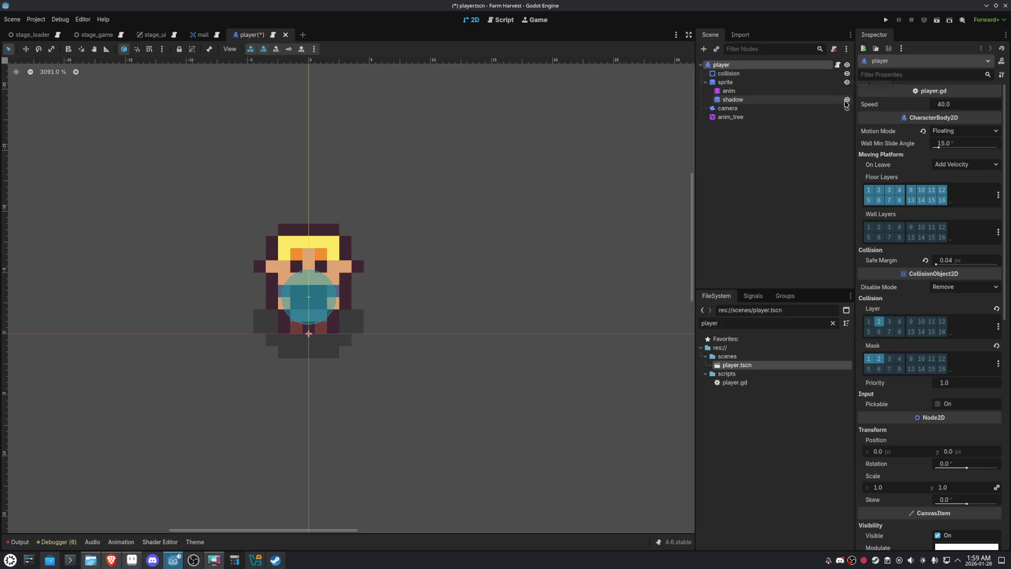
pyautogui.click(846, 73)
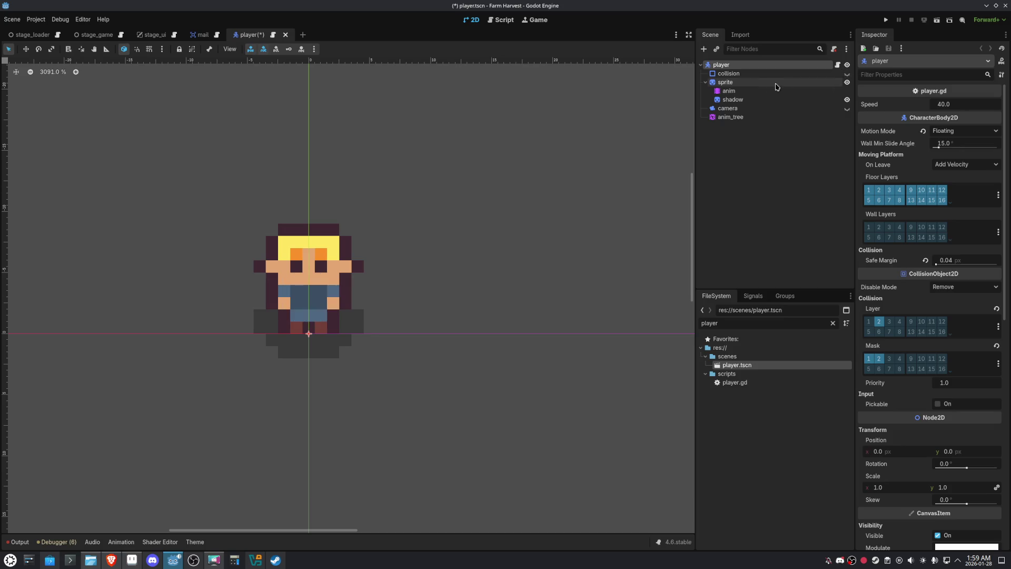
pyautogui.click(703, 49)
# Step: Add an Area2D under the player, rename it hitbox, and save the scene
pyautogui.write('area')
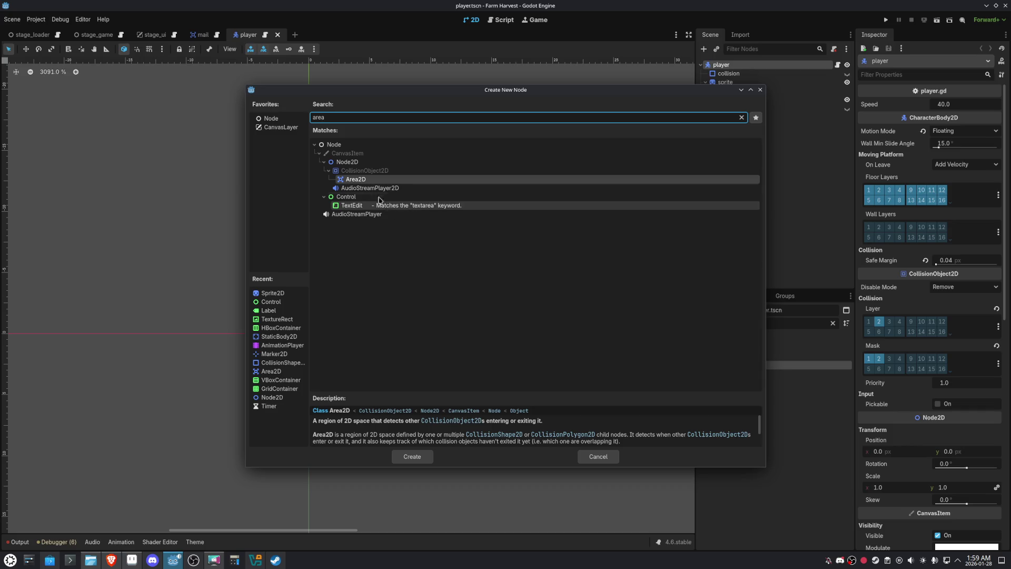
pyautogui.doubleClick(361, 180)
pyautogui.doubleClick(725, 127)
pyautogui.write('gl')
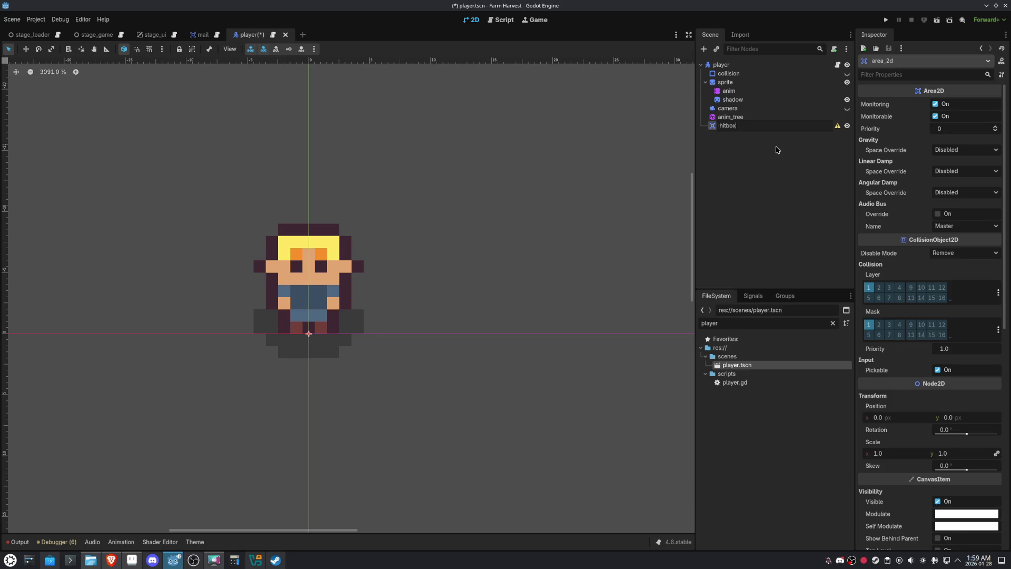
pyautogui.press('Return')
pyautogui.hotkey('ctrl', 's')
# Step: Add a CollisionShape2D as a child of the hitbox node
pyautogui.click(703, 49)
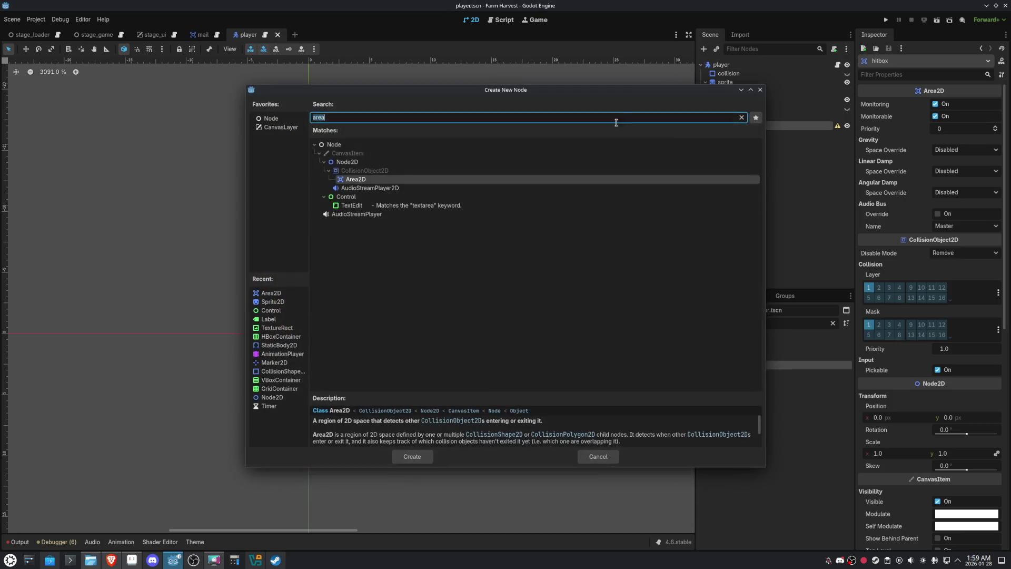
pyautogui.click(598, 456)
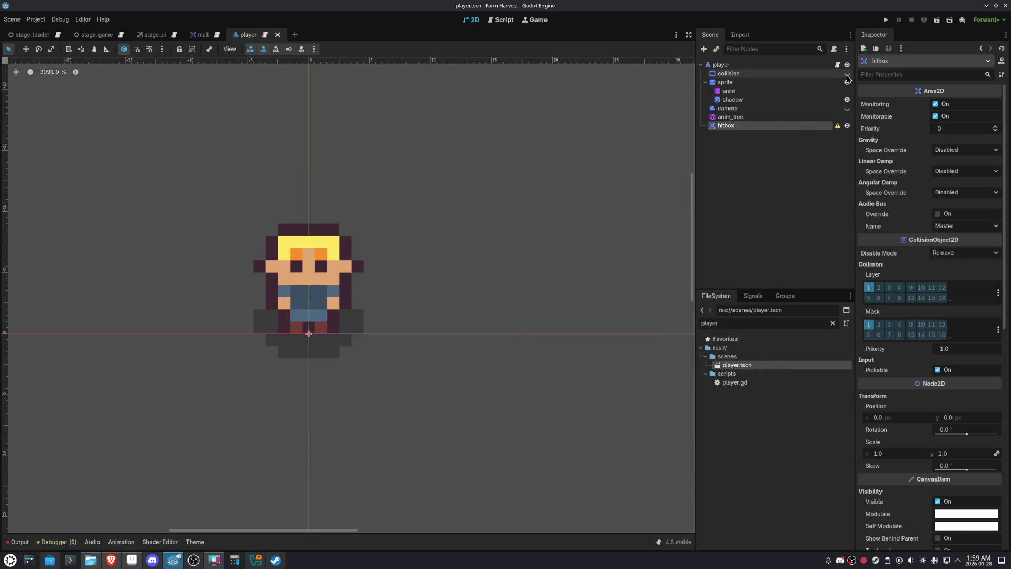
pyautogui.click(847, 74)
pyautogui.doubleClick(726, 126)
pyautogui.press('Return')
pyautogui.hotkey('ctrl', 's')
pyautogui.click(703, 49)
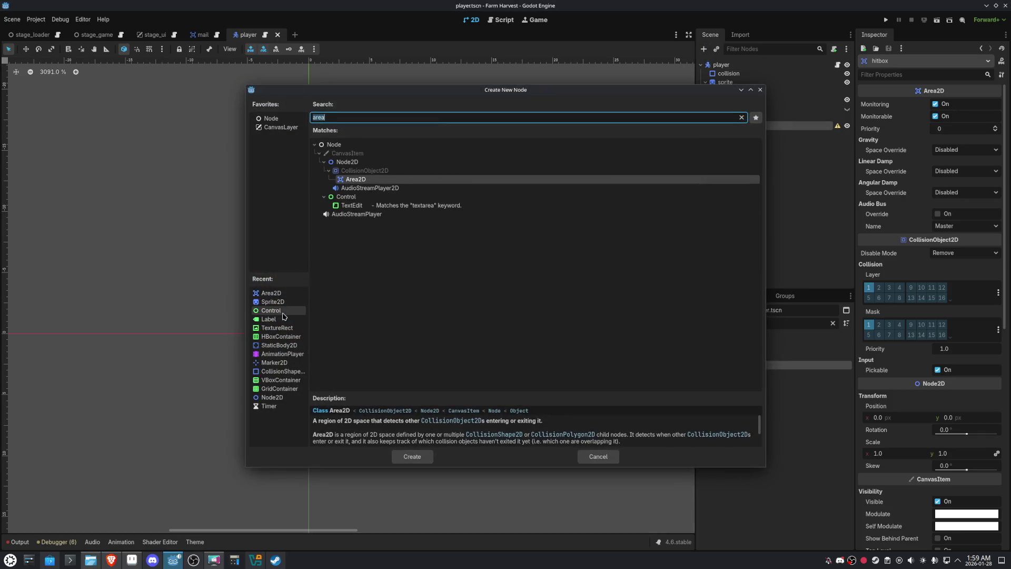
pyautogui.doubleClick(282, 371)
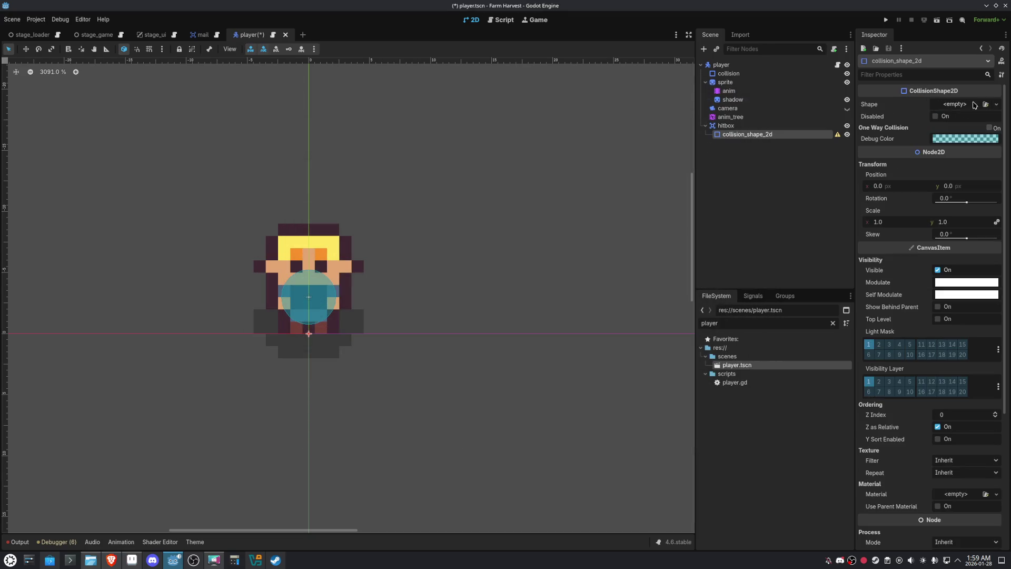
# Step: Give the hitbox a new CircleShape2D moved up to y -3 and shrunk around the player
pyautogui.click(996, 105)
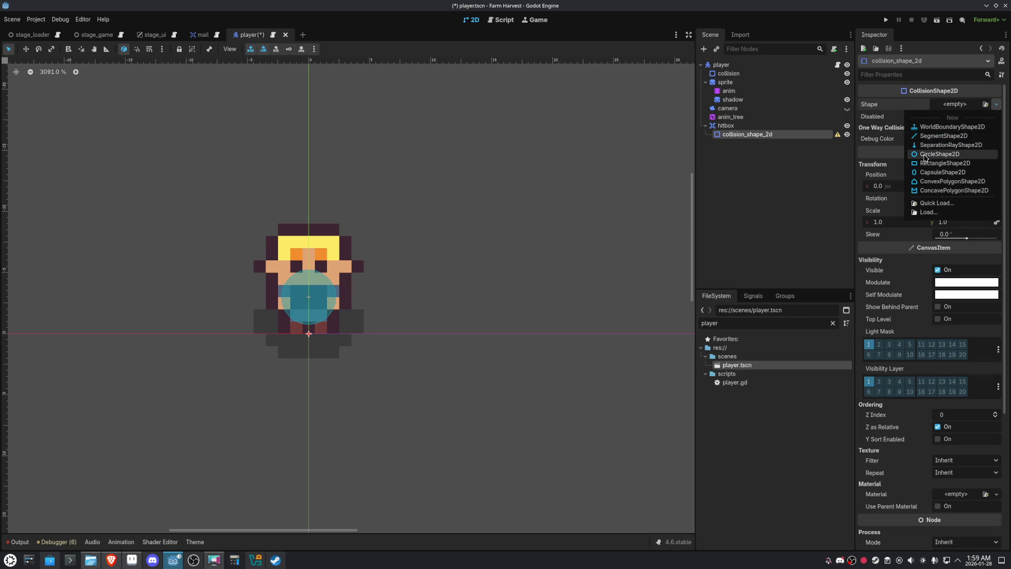
pyautogui.click(925, 155)
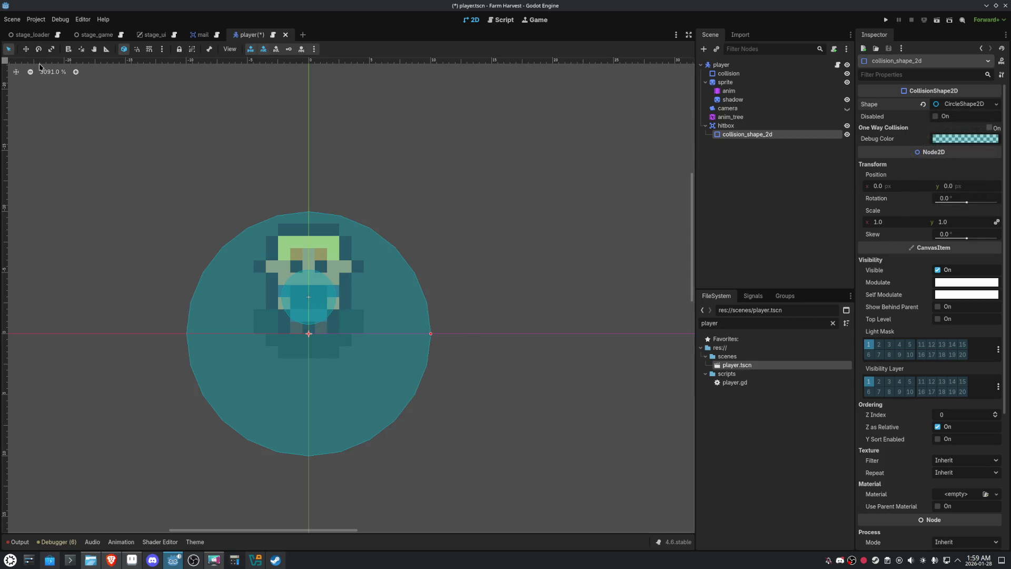
pyautogui.click(26, 49)
pyautogui.moveTo(505, 252)
pyautogui.mouseDown()
pyautogui.moveTo(503, 219)
pyautogui.moveTo(434, 224)
pyautogui.mouseUp()
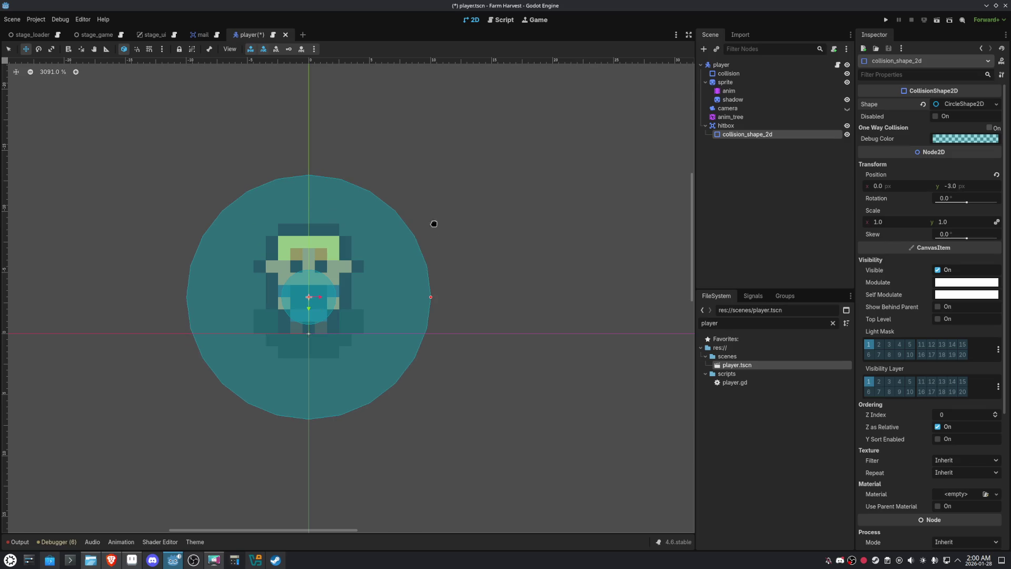
pyautogui.moveTo(430, 296); pyautogui.dragTo(377, 298)
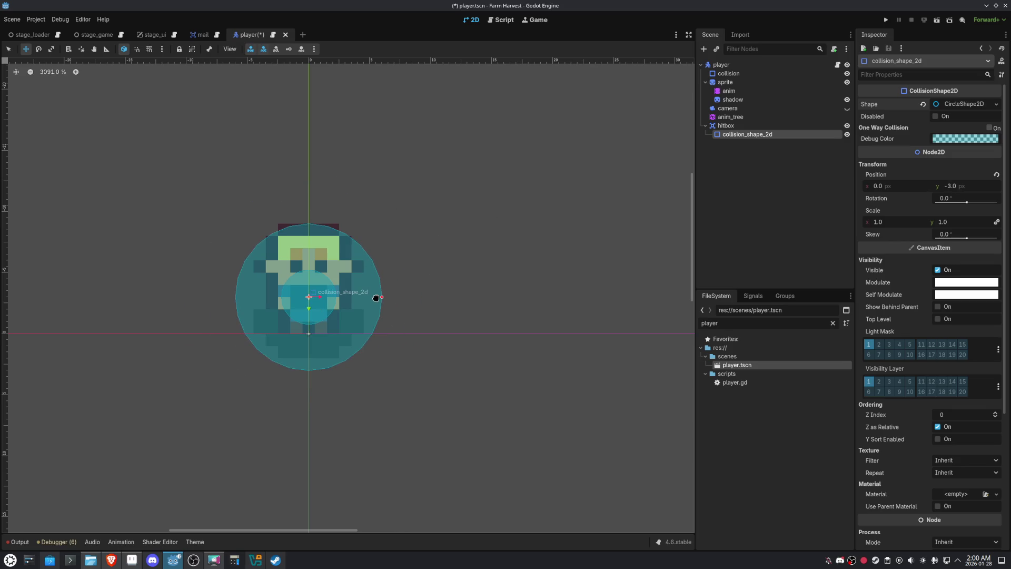
pyautogui.hotkey('ctrl', 's')
# Step: Clear the hitbox's collision layer and set its mask to layer 3 only, then save
pyautogui.click(726, 126)
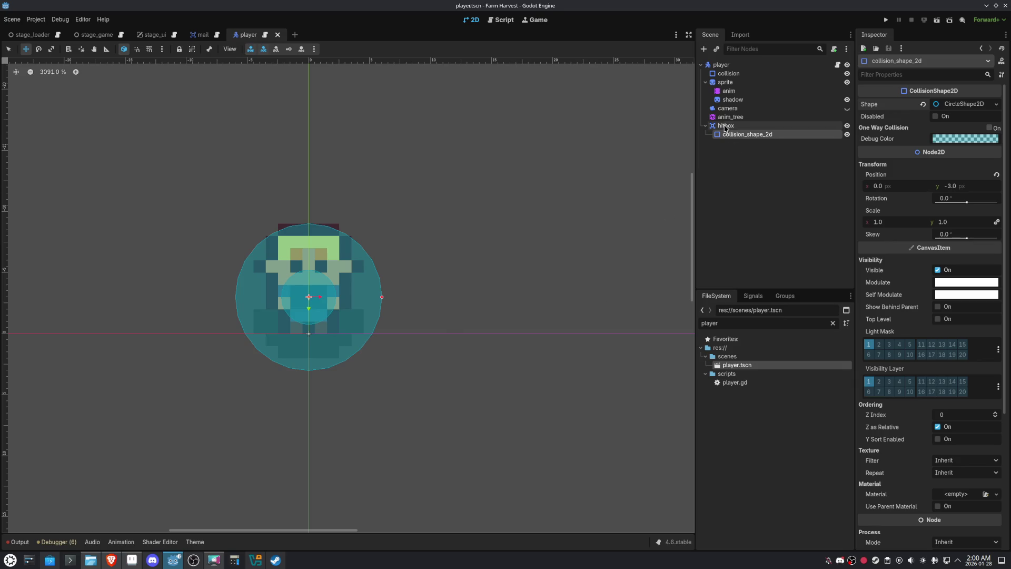
pyautogui.click(869, 287)
pyautogui.click(868, 325)
pyautogui.click(878, 324)
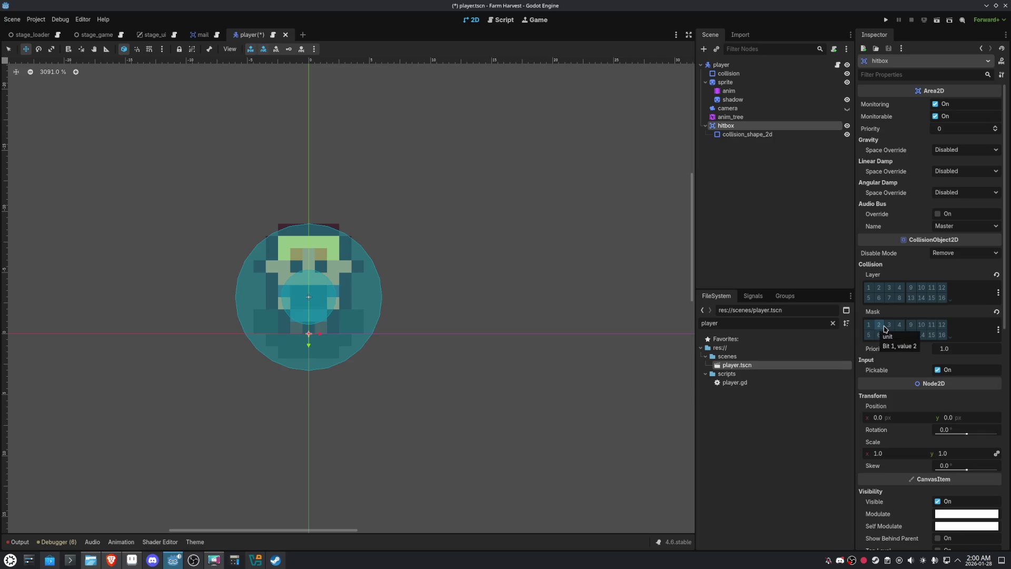
pyautogui.click(888, 325)
pyautogui.hotkey('ctrl', 's')
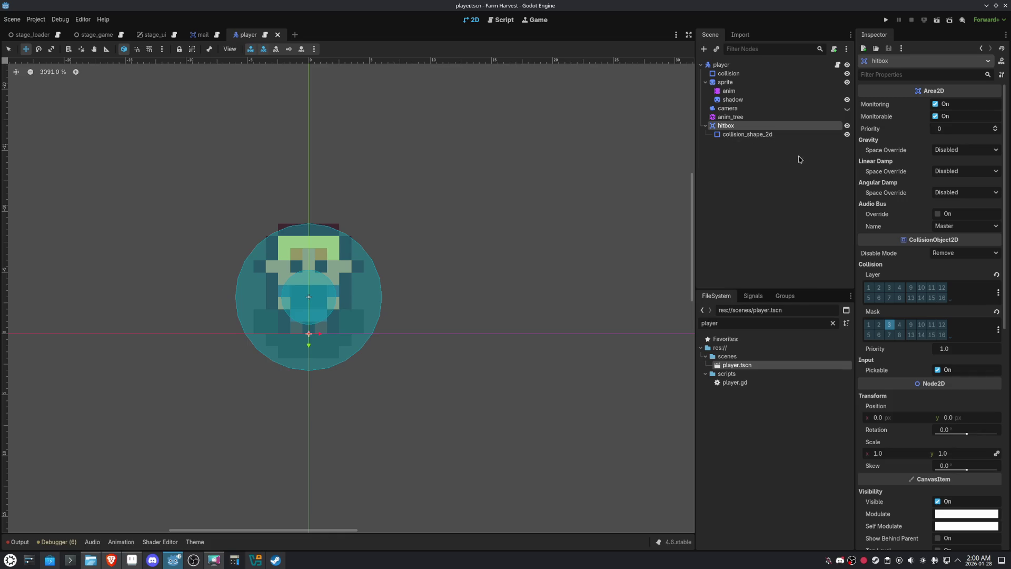
# Step: Rename the shape to collision, hide the hitbox and the body collision shape, and save
pyautogui.doubleClick(803, 134)
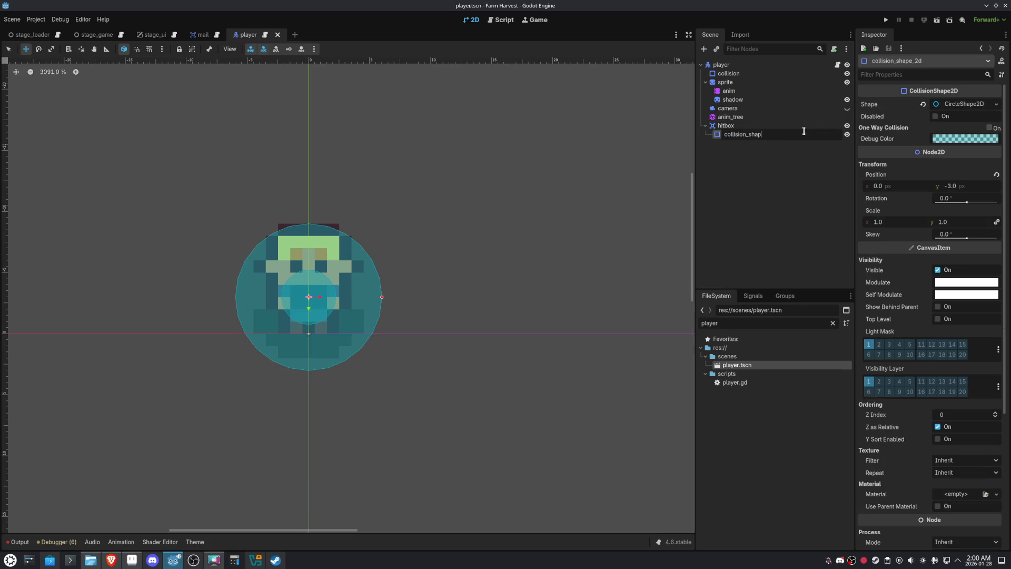
pyautogui.press('BackSpace')
pyautogui.press('Return')
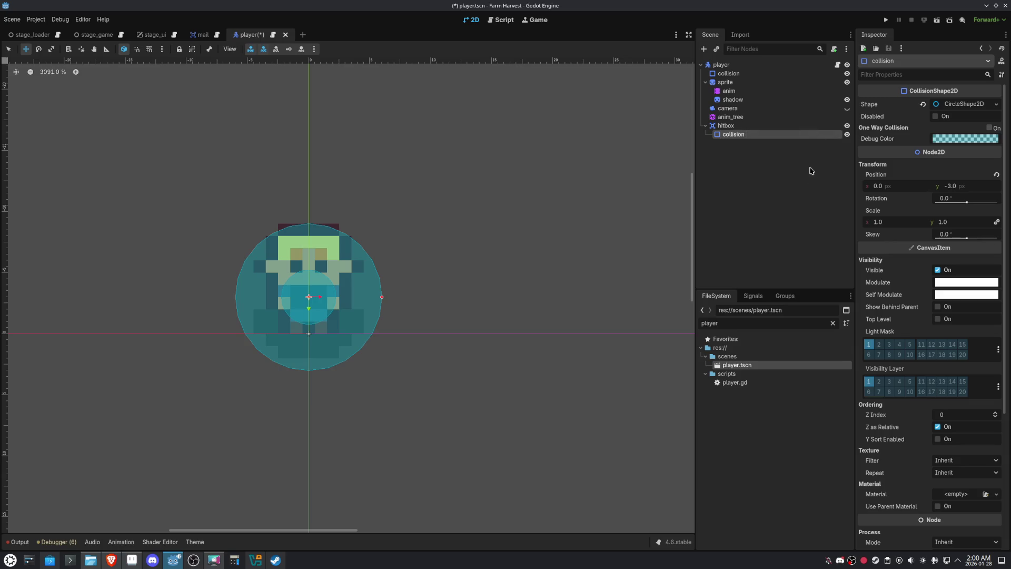
pyautogui.click(721, 127)
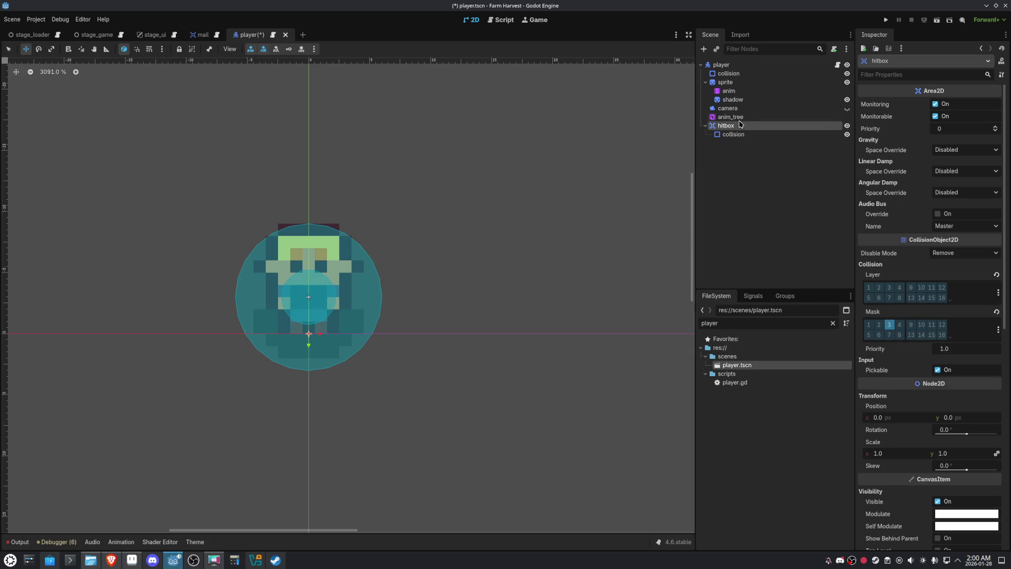
pyautogui.click(704, 125)
pyautogui.click(846, 125)
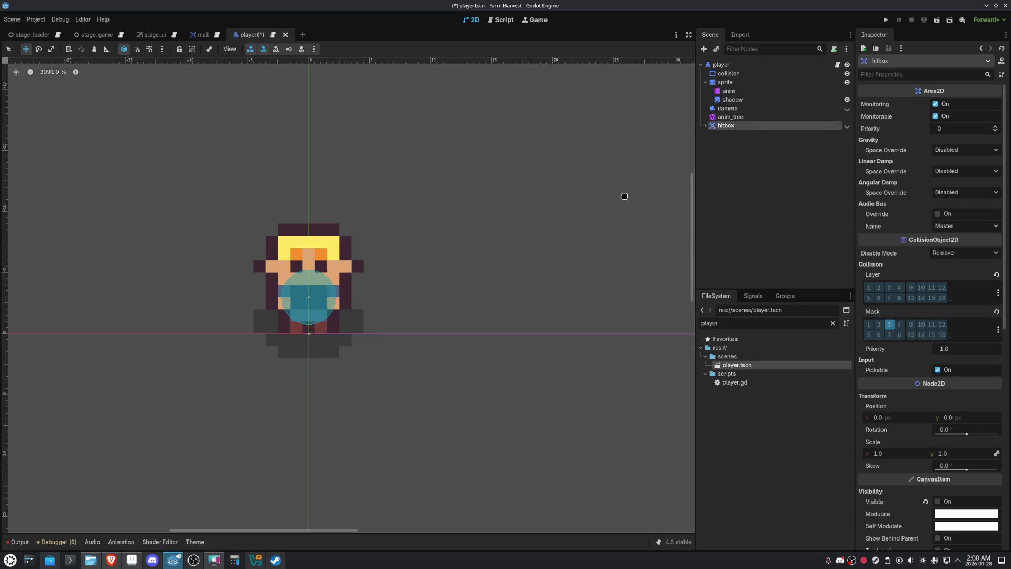
pyautogui.click(847, 73)
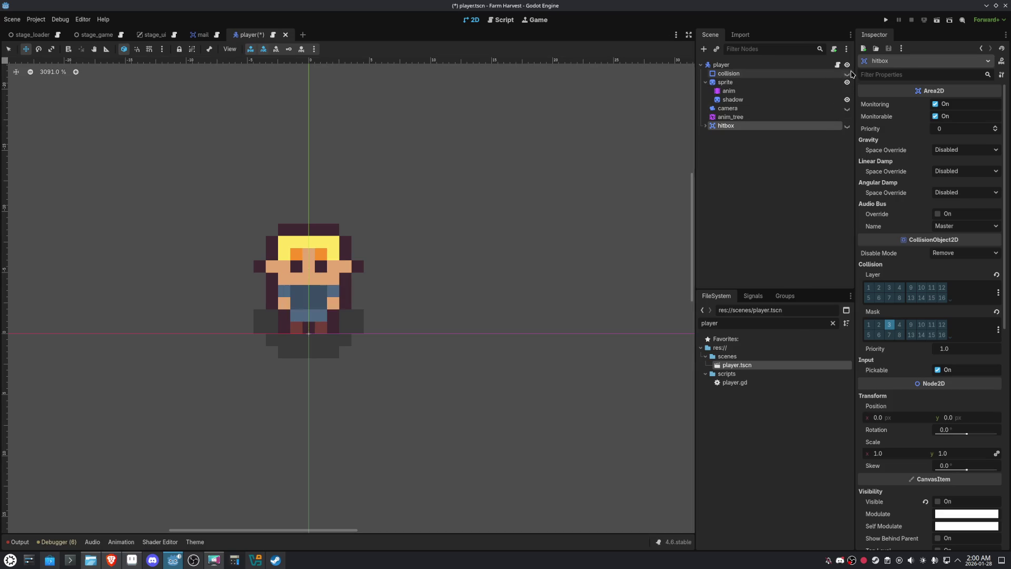
pyautogui.hotkey('ctrl', 's')
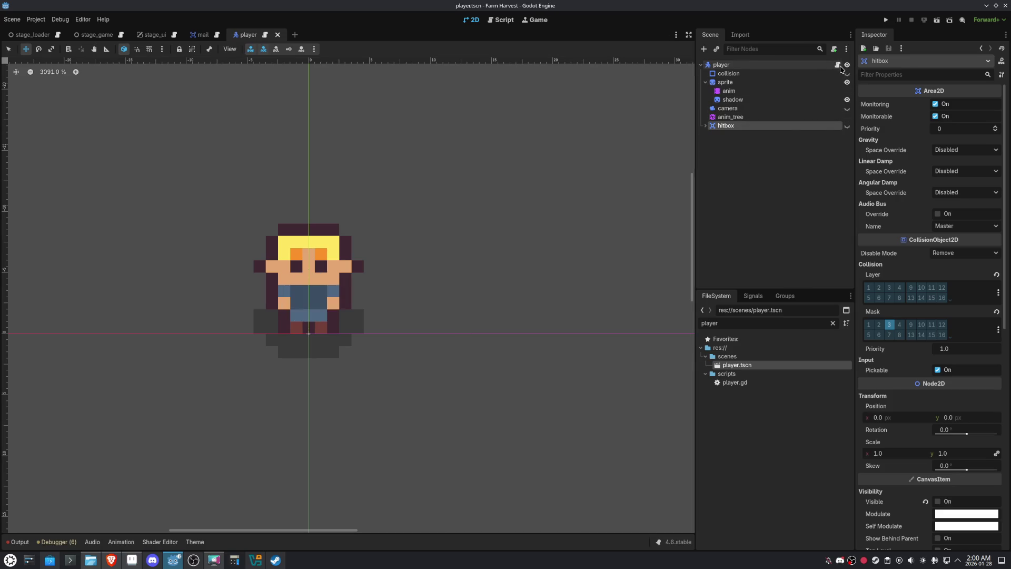
pyautogui.click(837, 65)
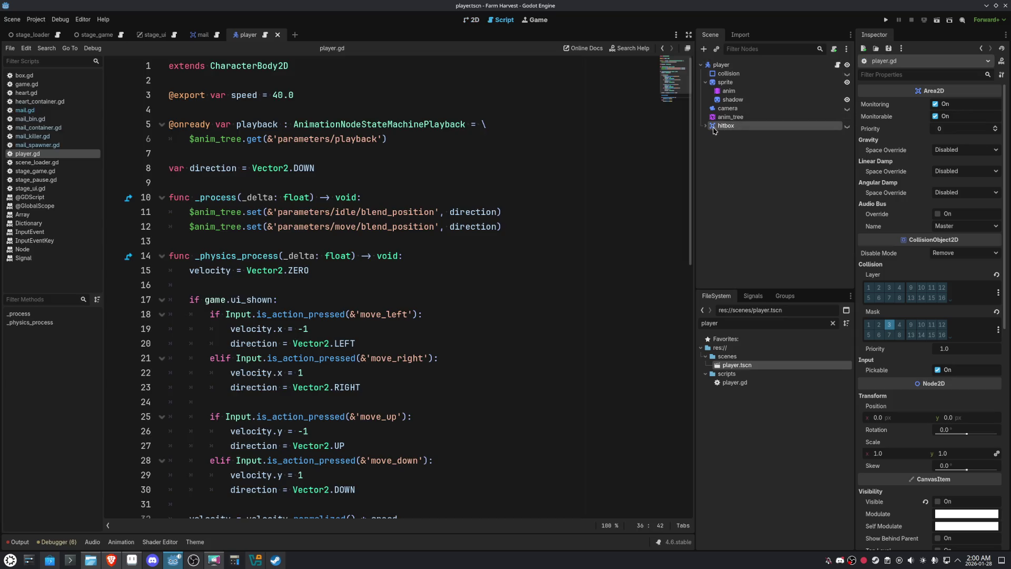
# Step: Connect the hitbox's area_entered signal to a new _on_mail_entered method in the player script
pyautogui.click(753, 295)
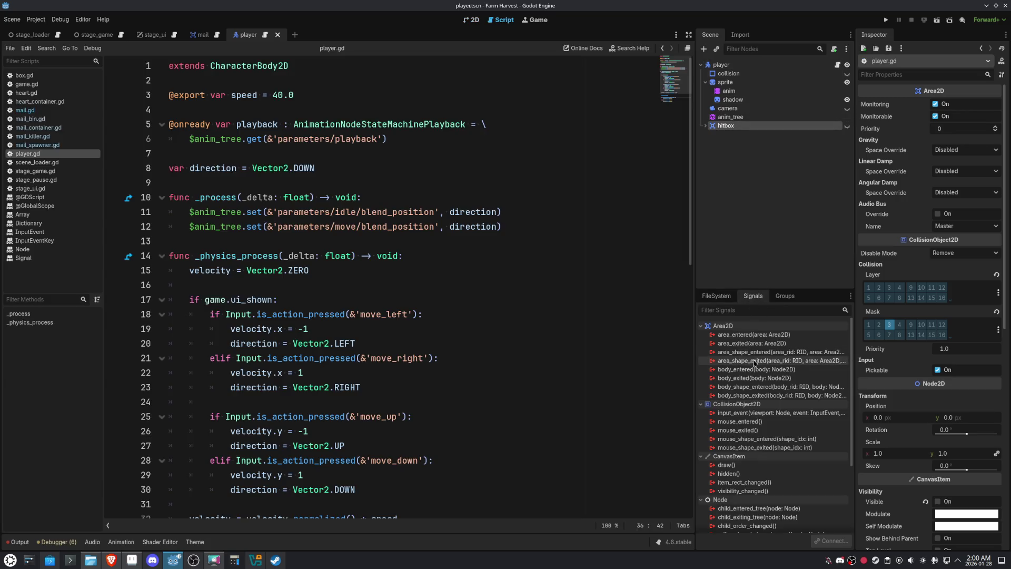
pyautogui.doubleClick(737, 335)
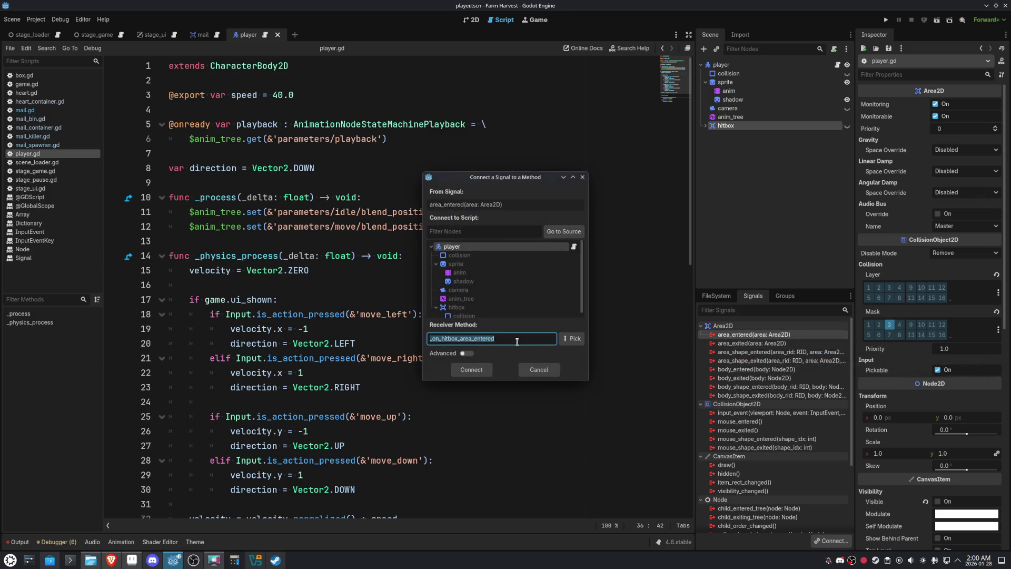
pyautogui.click(609, 385)
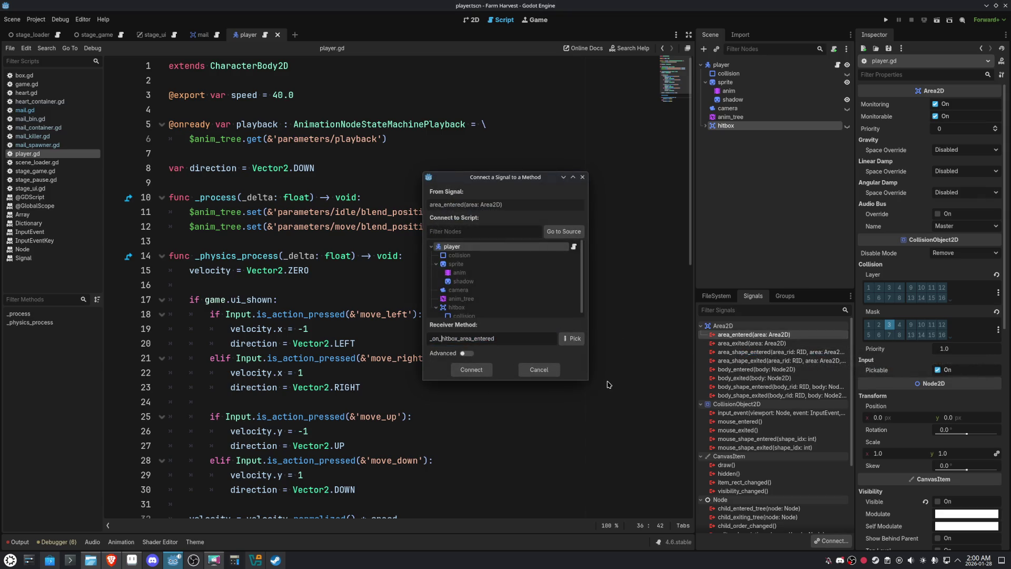
pyautogui.write('mail')
pyautogui.press('Delete')
pyautogui.press('Delete')
pyautogui.press('Delete')
pyautogui.press('Return')
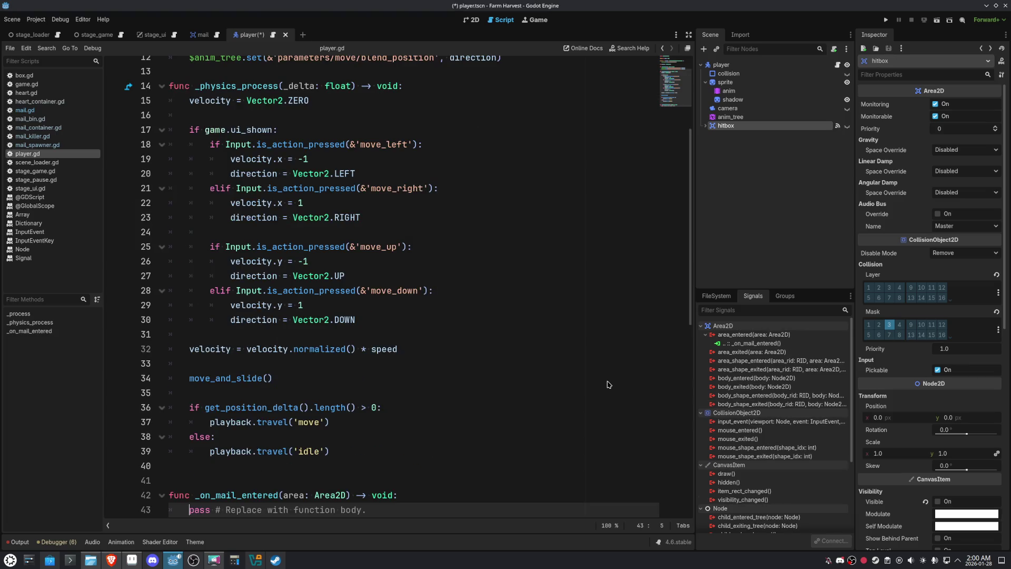
# Step: Connect area_exited to a new _on_mail_exited method and save the player scene
pyautogui.doubleClick(725, 351)
pyautogui.hotkey('ctrl', 's')
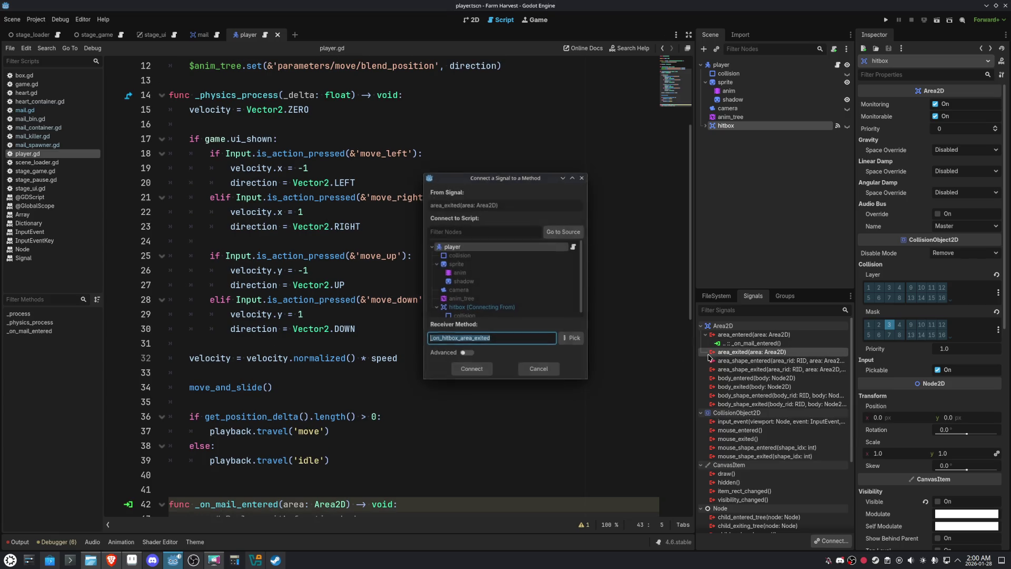
pyautogui.click(443, 339)
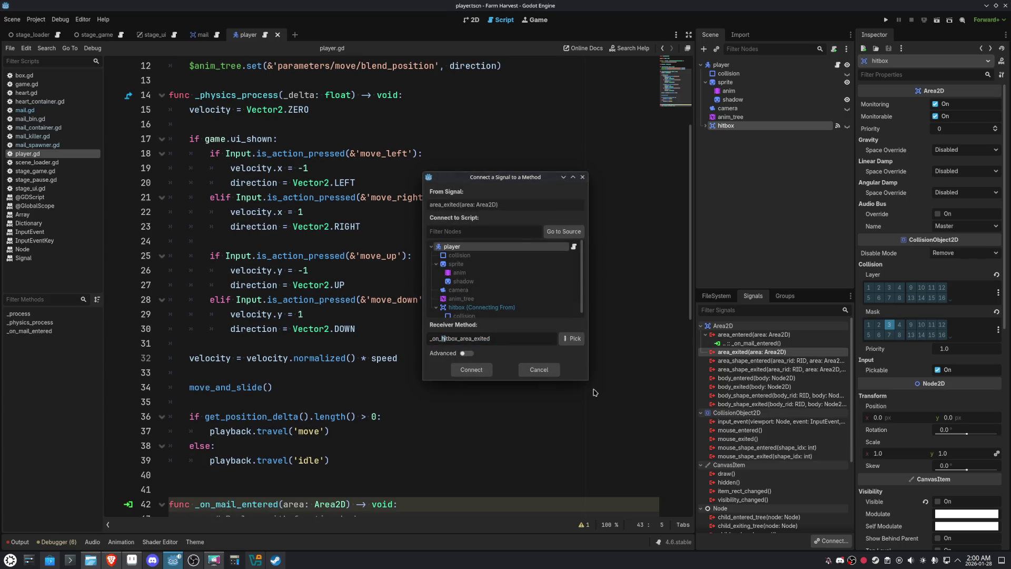
pyautogui.write('mail')
pyautogui.press('Return')
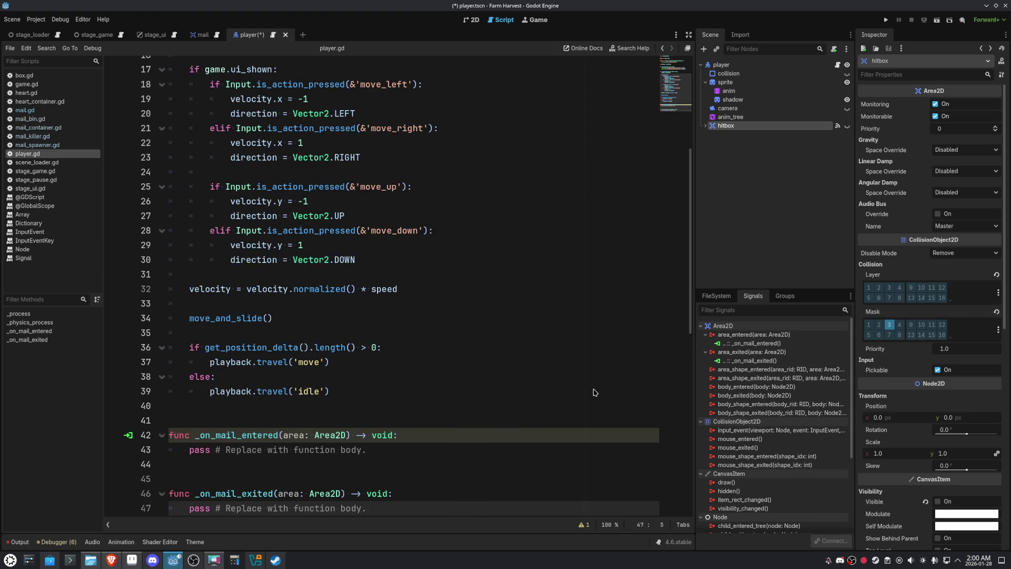
pyautogui.hotkey('ctrl', 's')
pyautogui.scroll(-2, 266, 340)
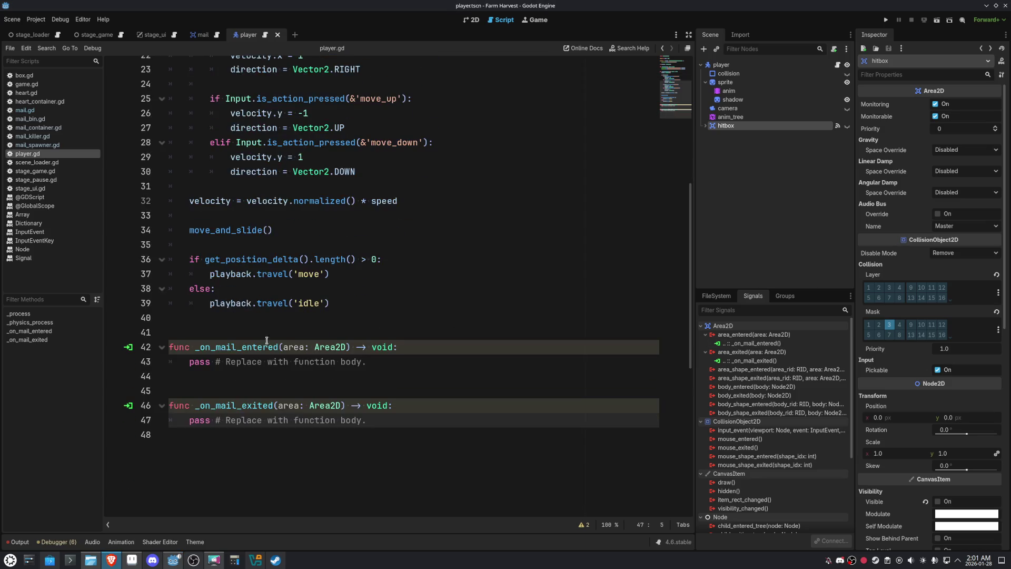
# Step: Remove the extra blank lines between the handlers and delete _on_mail_entered's pass line
pyautogui.click(202, 381)
pyautogui.press('Delete')
pyautogui.press('Up')
pyautogui.press('Up')
pyautogui.press('Up')
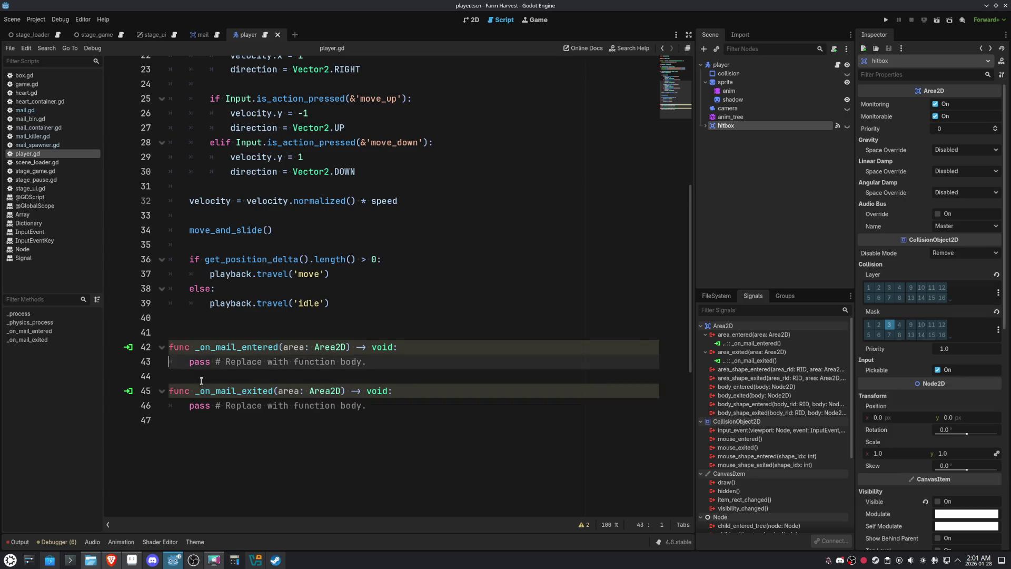
pyautogui.press('Delete')
pyautogui.click(385, 347)
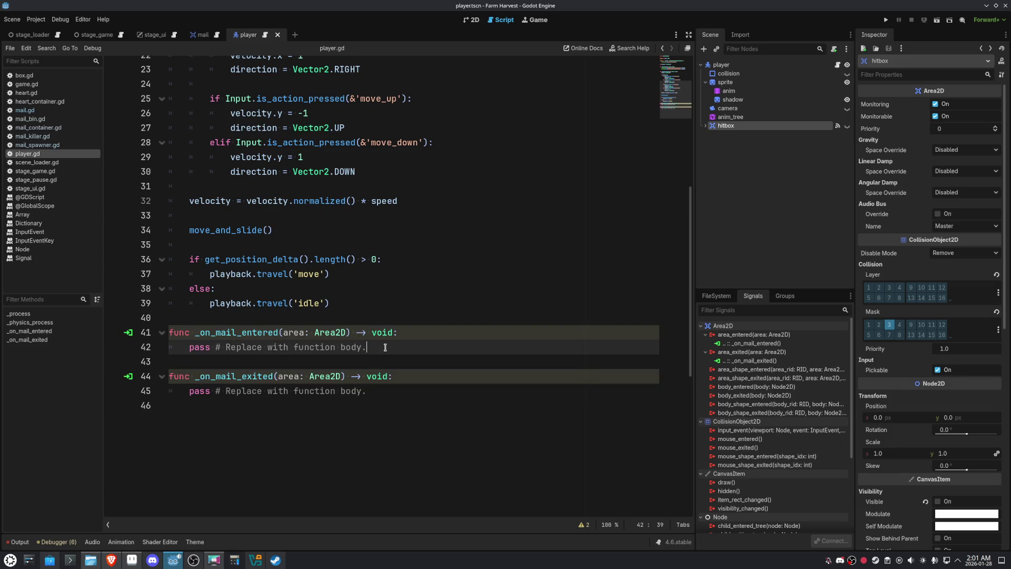
pyautogui.hotkey('shift', 'Home')
pyautogui.press('BackSpace')
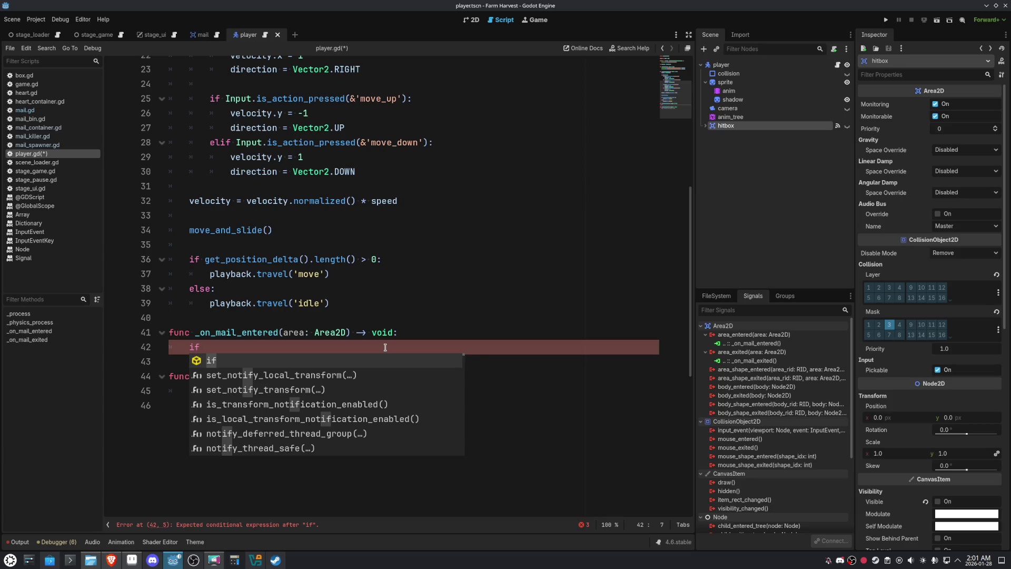
# Step: Write `if not area.is_in_group('mail'): return` in _on_mail_entered
pyautogui.write('area.')
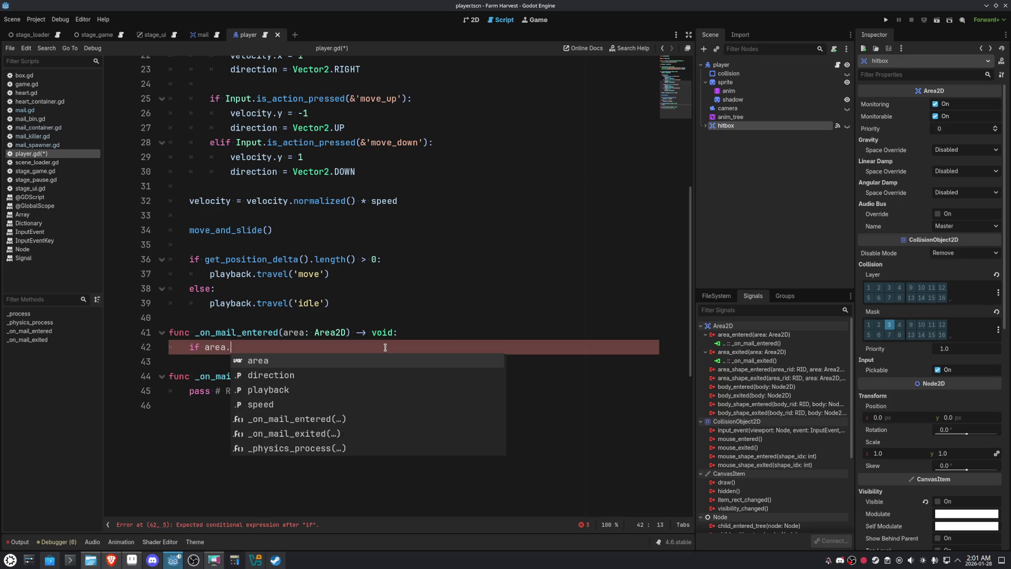
pyautogui.write('is_in')
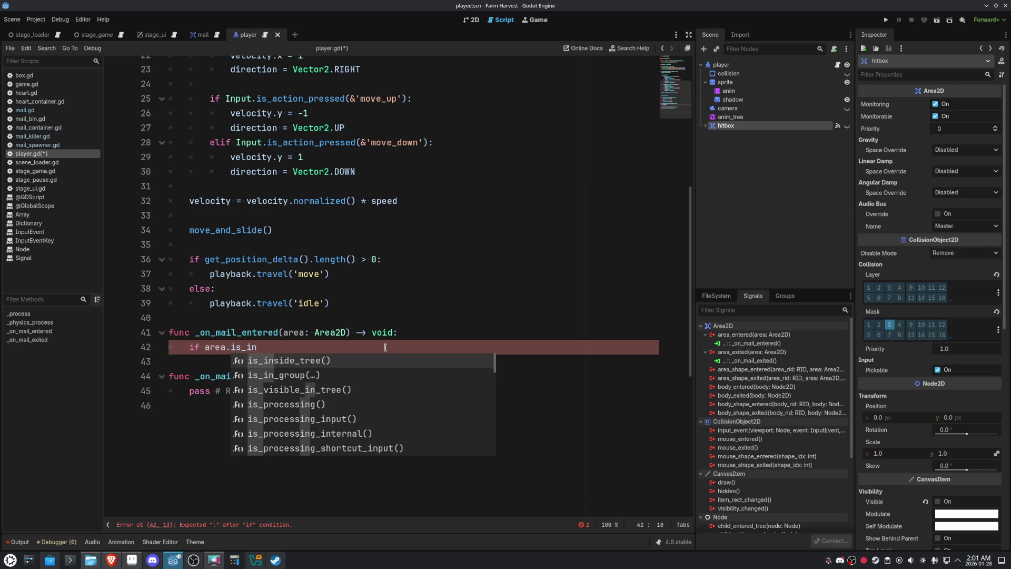
pyautogui.press('Down')
pyautogui.press('Return')
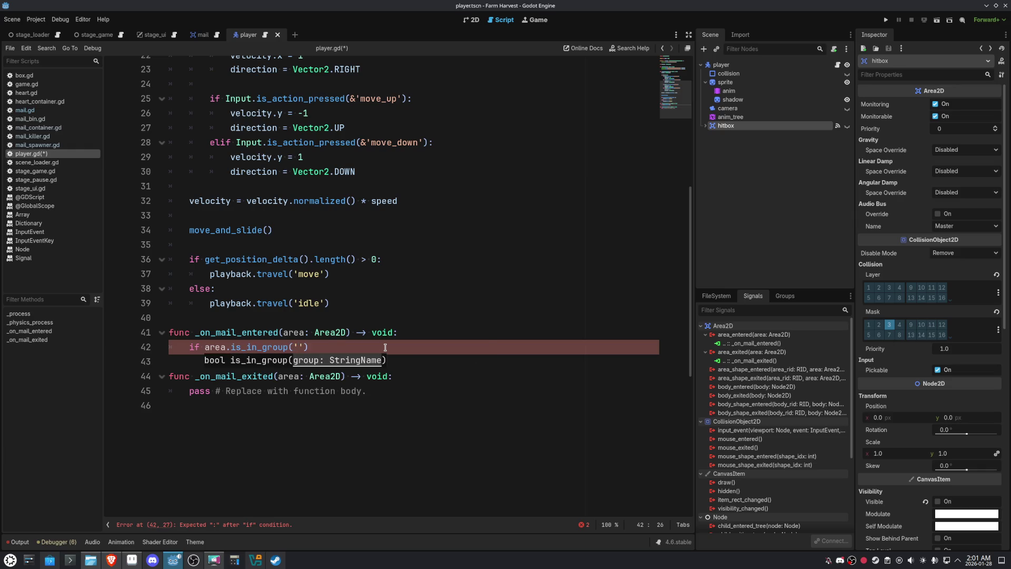
pyautogui.write('not')
pyautogui.press('End')
pyautogui.press('Left')
pyautogui.write("mail')")
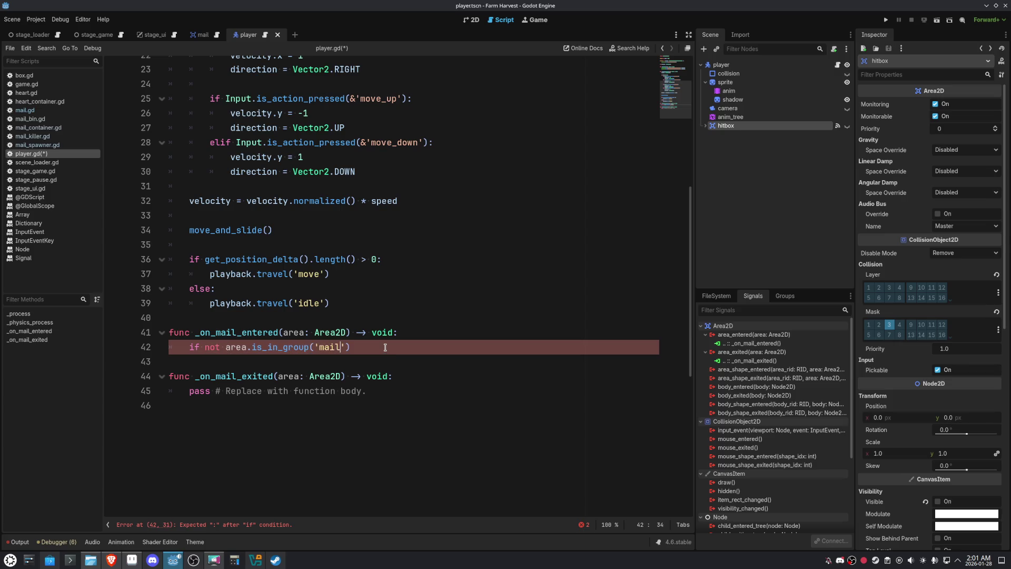
pyautogui.write(':')
pyautogui.press('Return')
pyautogui.write('return')
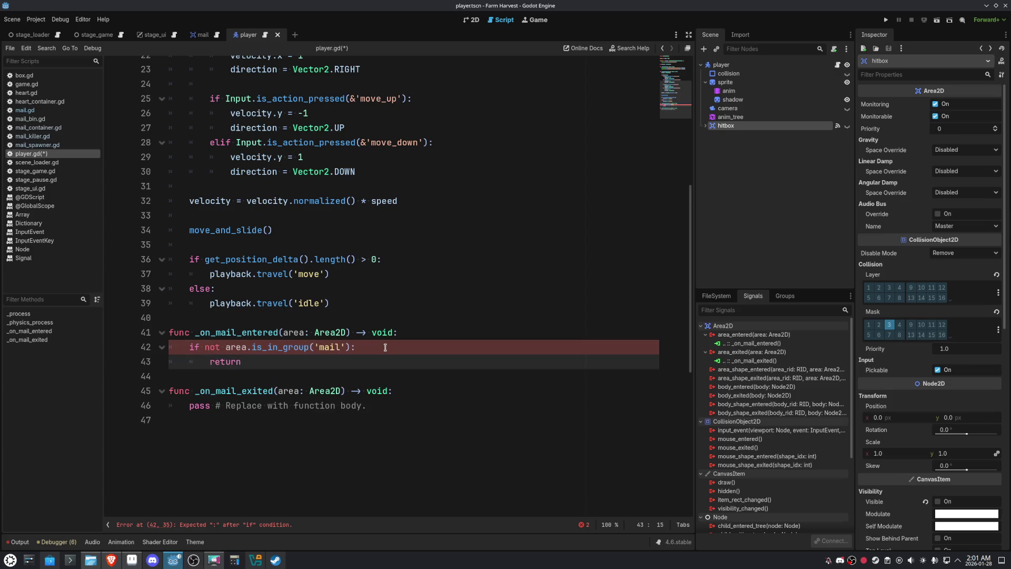
# Step: Paste the same group check over _on_mail_exited's placeholder and begin an area. line in _on_mail_entered
pyautogui.keyDown('shift'); pyautogui.click(190, 347); pyautogui.keyUp('shift')
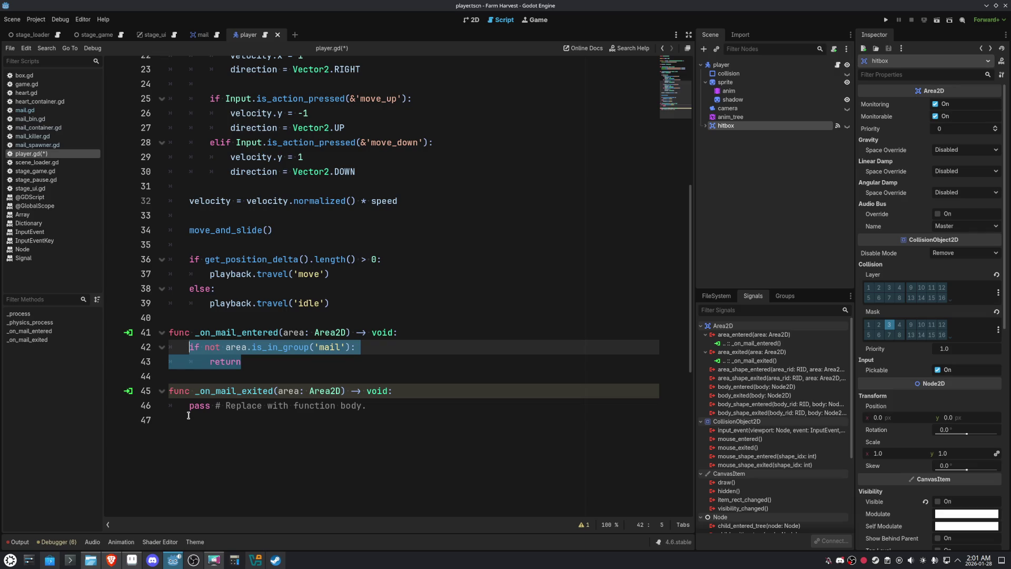
pyautogui.moveTo(188, 404); pyautogui.dragTo(368, 403)
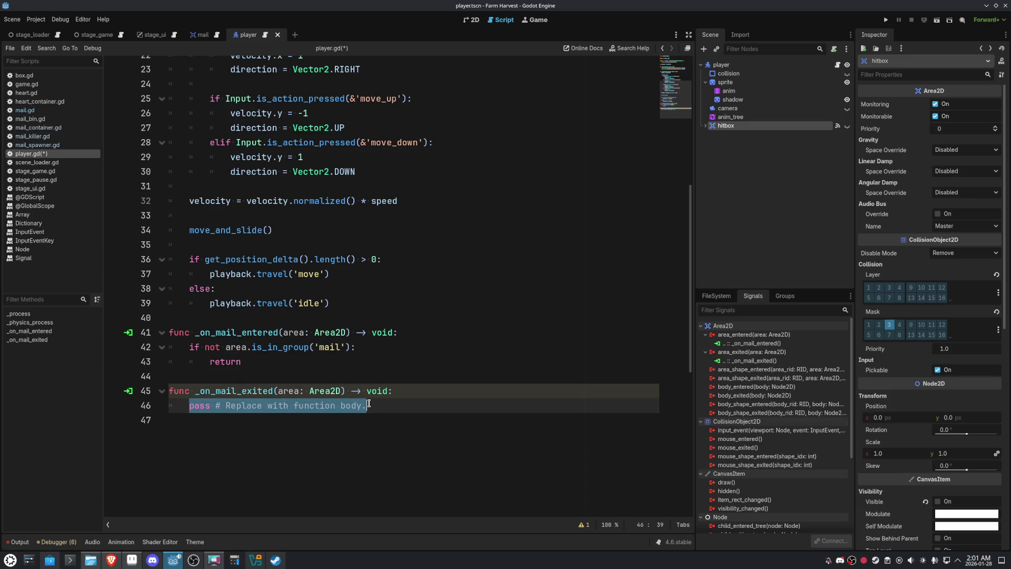
pyautogui.write("if not area.is_in_group('mail'): \t\treturn")
pyautogui.click(273, 367)
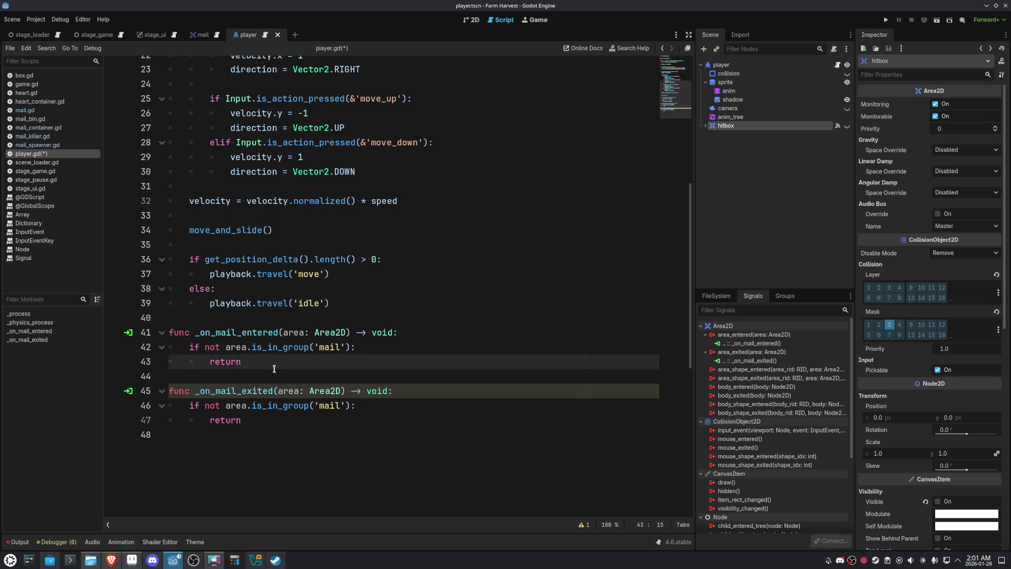
pyautogui.press('Return')
pyautogui.press('Return')
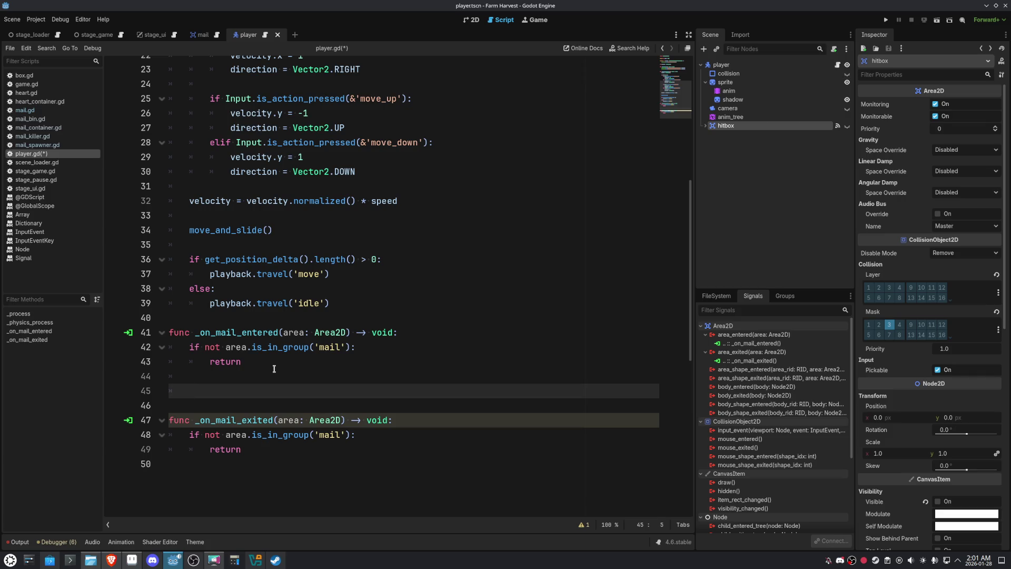
pyautogui.scroll(1, 274, 369)
pyautogui.write('ea.')
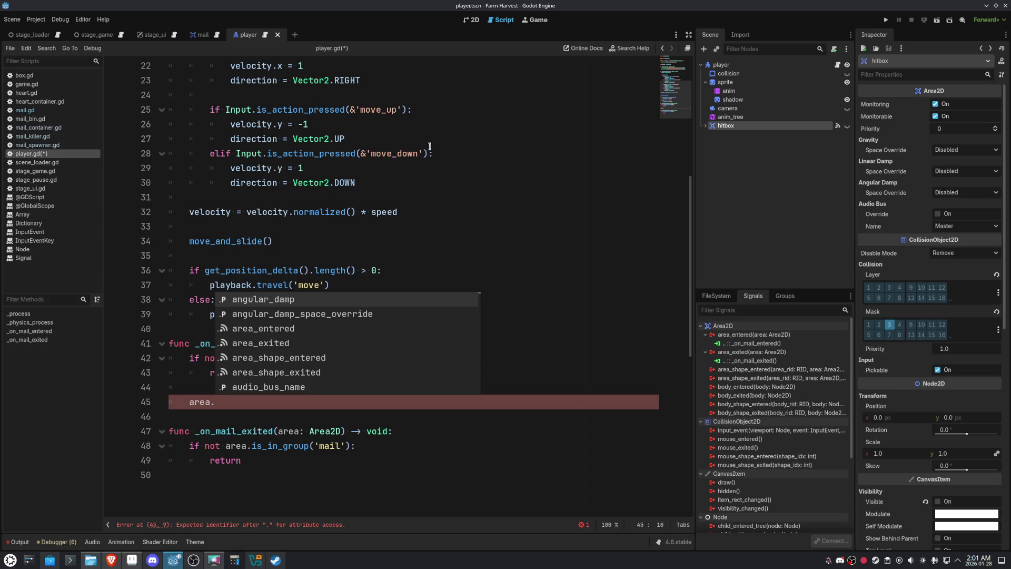
pyautogui.click(203, 35)
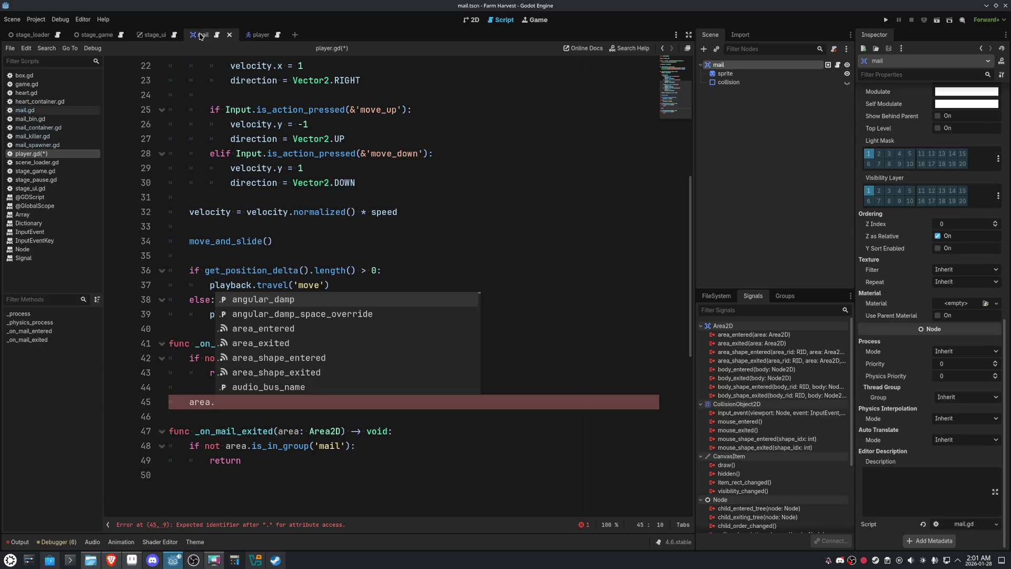
# Step: Check the mail sprite's ShaderMaterial and the sprite variable name in mail.gd
pyautogui.click(725, 73)
pyautogui.click(836, 65)
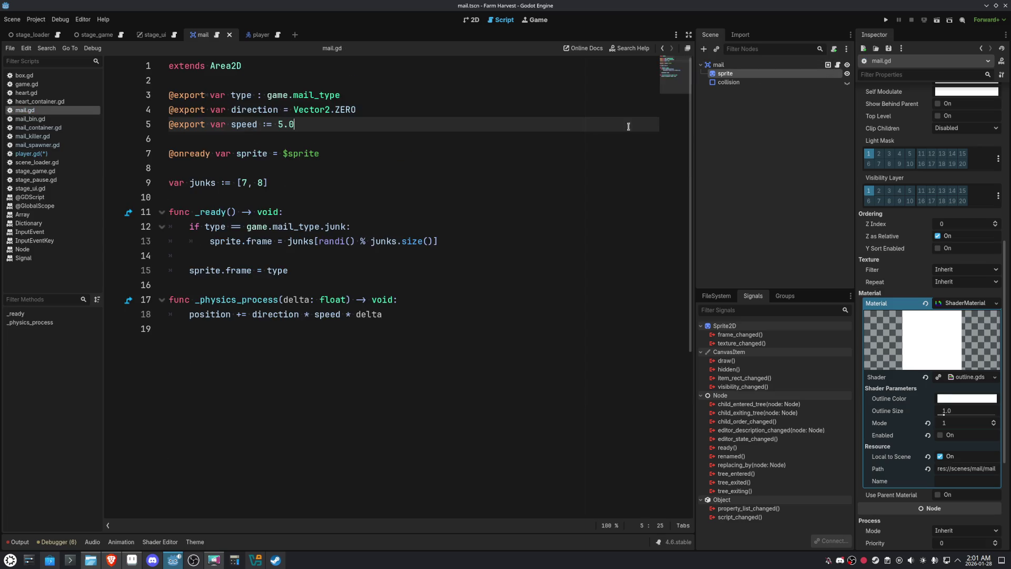
pyautogui.doubleClick(260, 153)
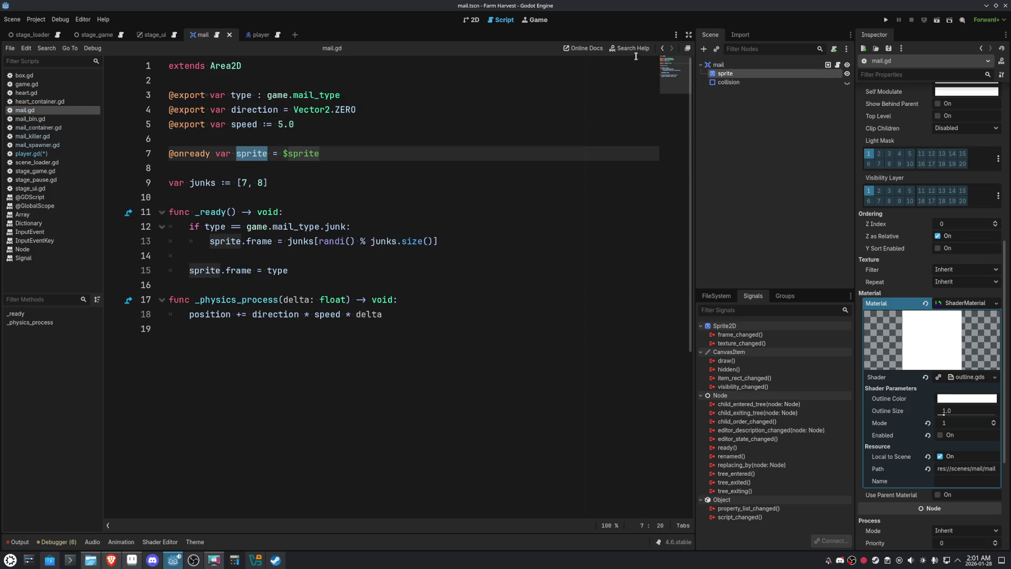
pyautogui.click(663, 48)
# Step: Add area.sprite.set_shader_params('enabled', true) to _on_mail_entered
pyautogui.write('sprite.')
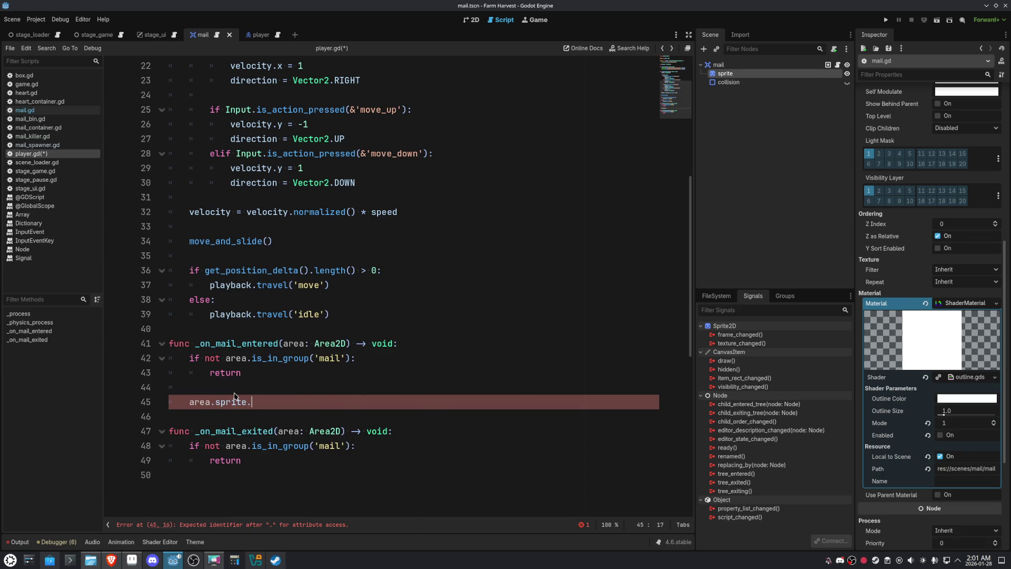
pyautogui.write('et')
pyautogui.write('sha')
pyautogui.press('BackSpace')
pyautogui.press('BackSpace')
pyautogui.press('BackSpace')
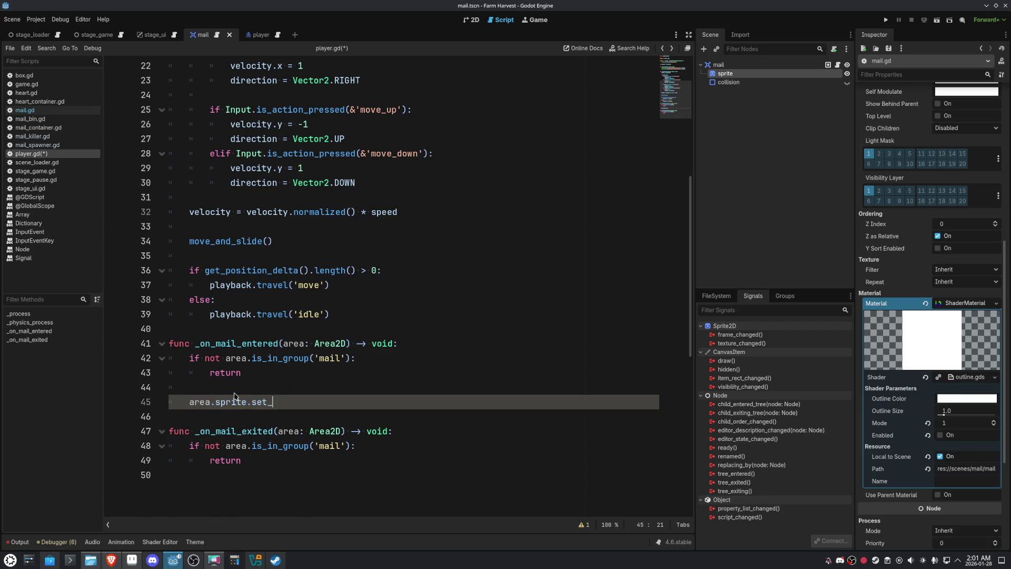
pyautogui.write('ade')
pyautogui.write('par')
pyautogui.press('BackSpace')
pyautogui.press('BackSpace')
pyautogui.press('BackSpace')
pyautogui.write('[')
pyautogui.press('BackSpace')
pyautogui.write("params('")
pyautogui.write('enable')
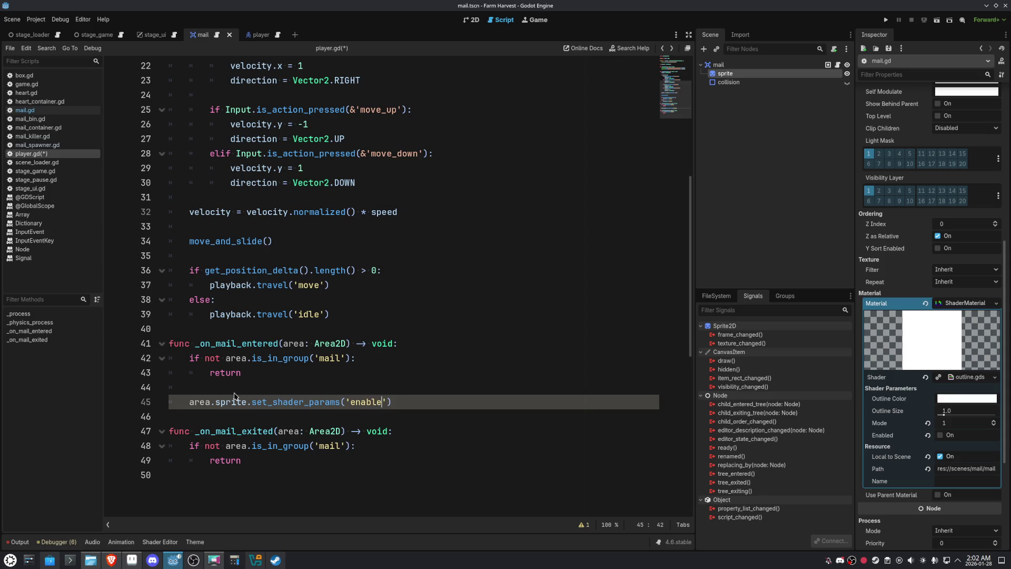
pyautogui.write("d', true")
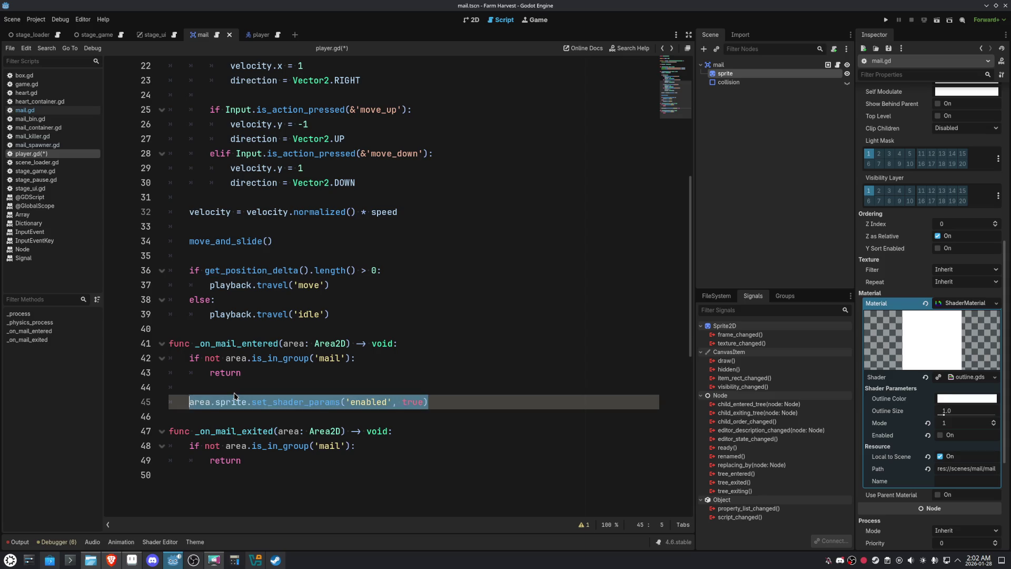
# Step: Add the same set_shader_params call with false to _on_mail_exited
pyautogui.press('Down')
pyautogui.press('Down')
pyautogui.press('Down')
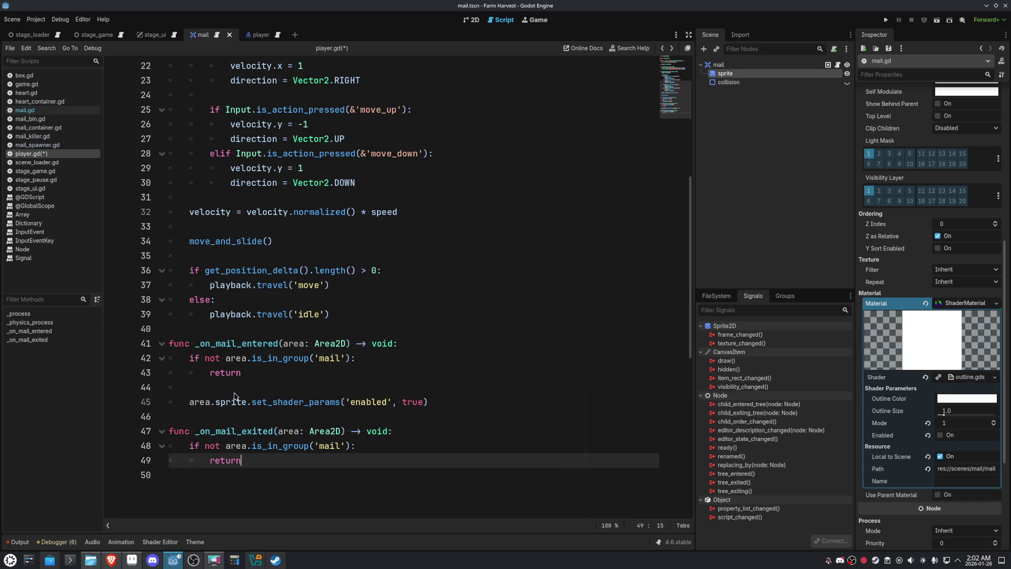
pyautogui.press('Return')
pyautogui.press('Return')
pyautogui.hotkey('ctrl', 'v')
pyautogui.hotkey('ctrl', 'shift', 'Left')
pyautogui.write('false')
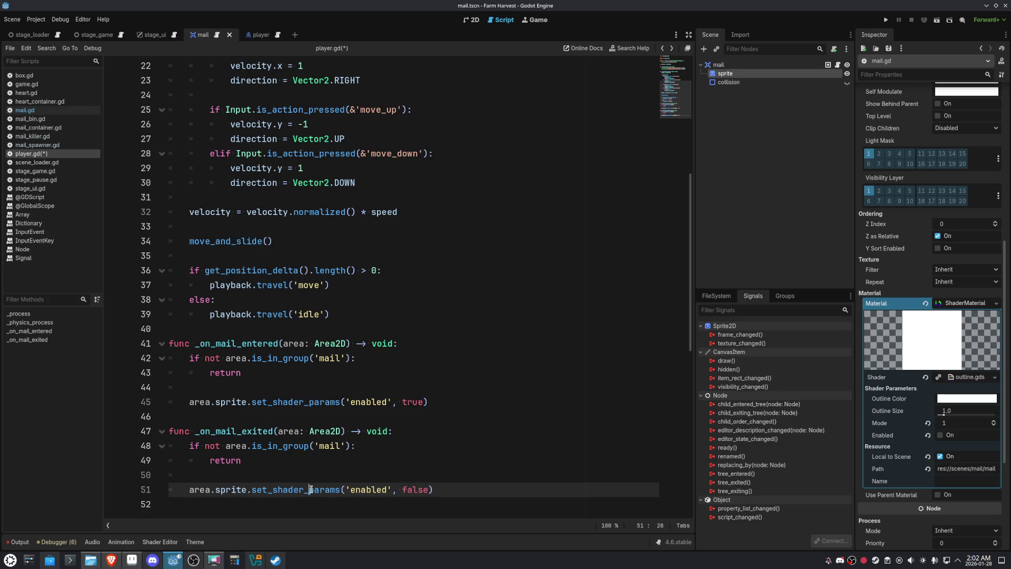
pyautogui.doubleClick(310, 490)
pyautogui.click(629, 48)
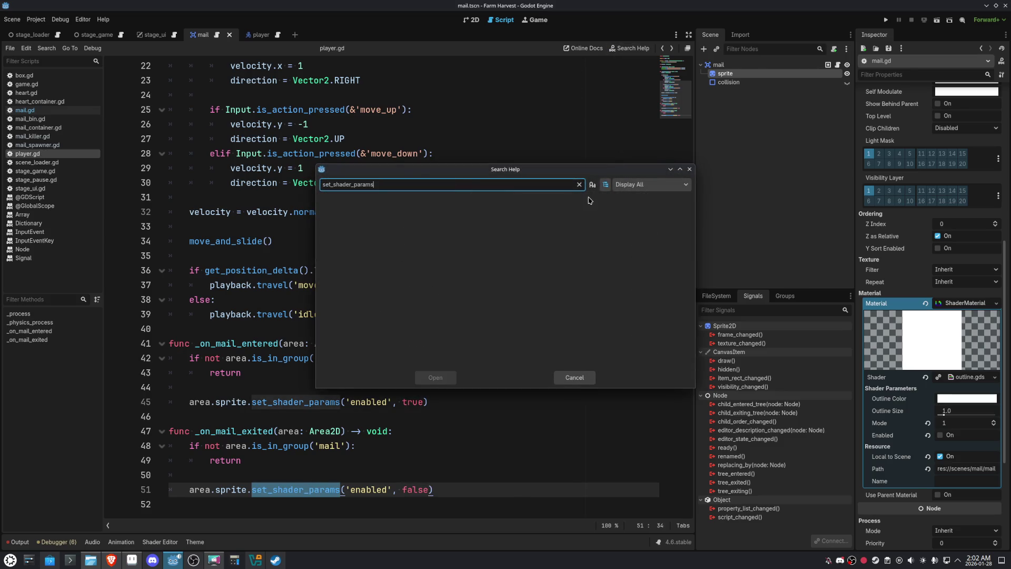
# Step: Look up set_shader_param in Search Help and copy set_shader_parameter from the ShaderMaterial docs
pyautogui.press('BackSpace')
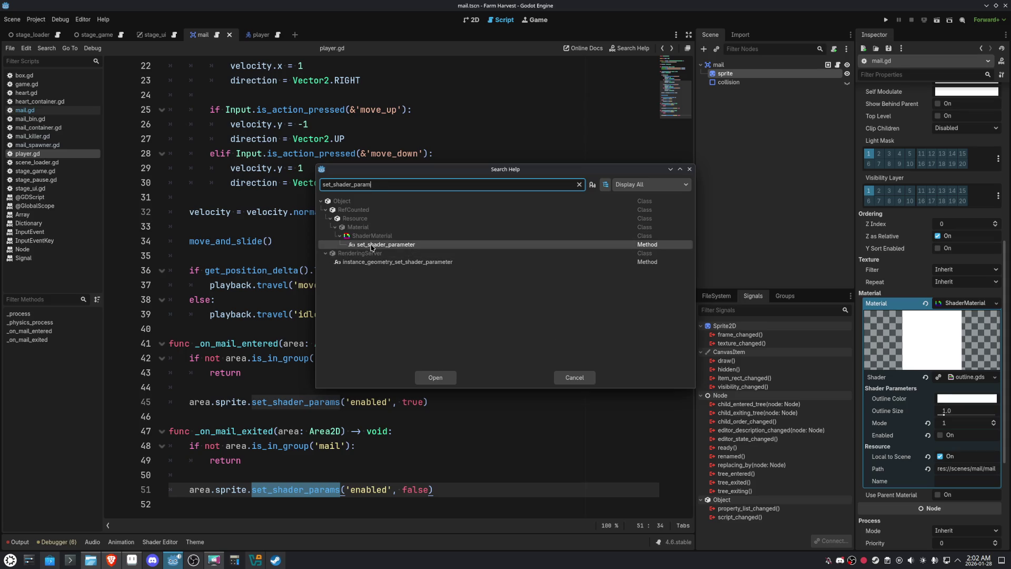
pyautogui.doubleClick(370, 246)
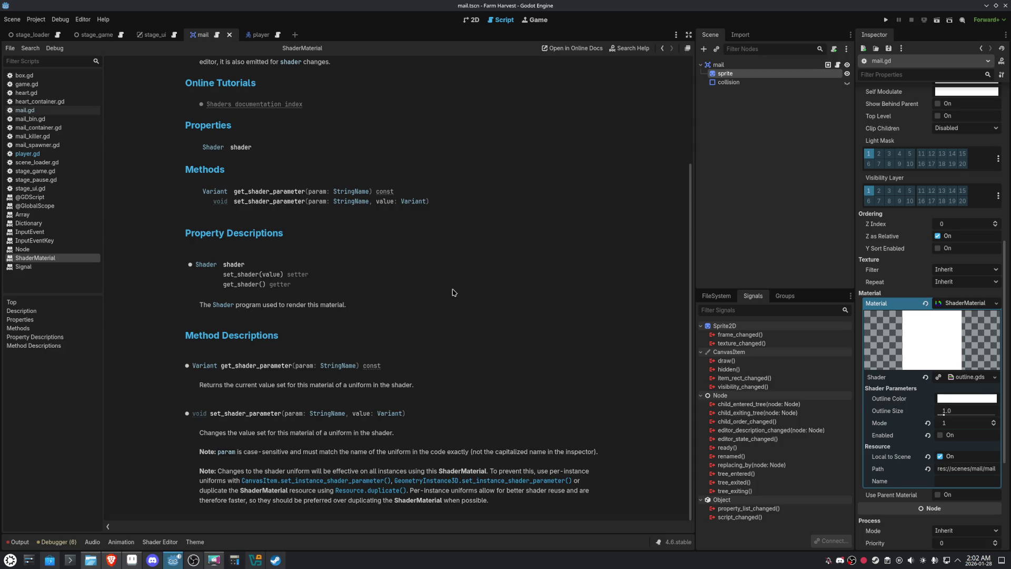
pyautogui.doubleClick(256, 414)
pyautogui.hotkey('ctrl', 'c')
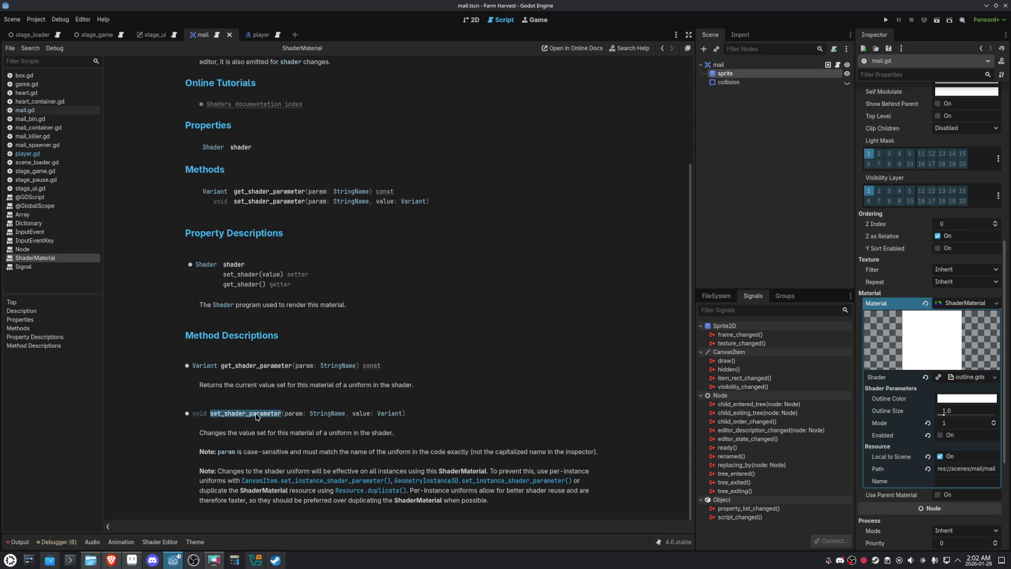
# Step: Change set_shader_params to set_shader_parameter on lines 51 and 45, and save player.gd
pyautogui.click(662, 48)
pyautogui.hotkey('ctrl', 'v')
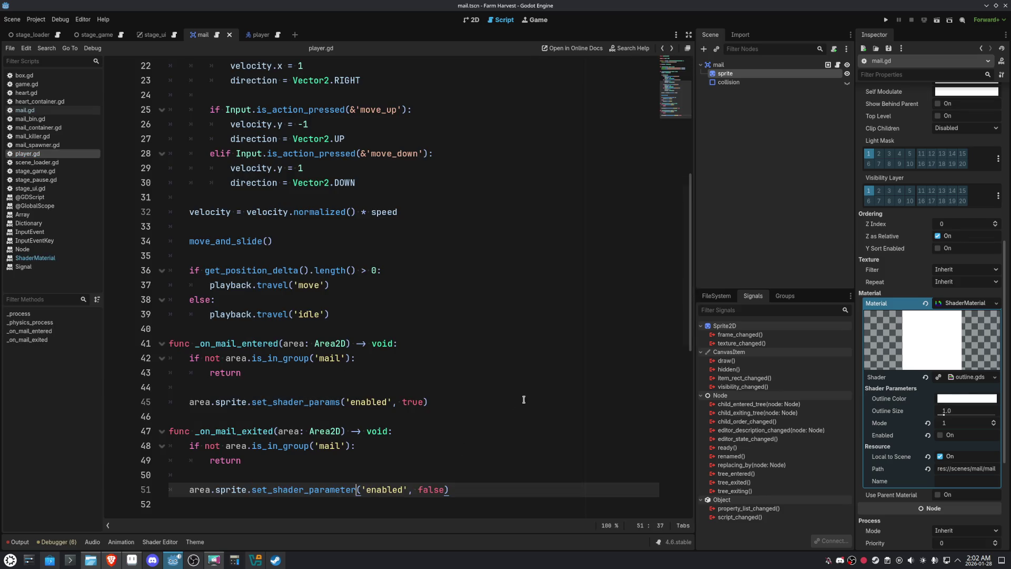
pyautogui.click(524, 400)
pyautogui.scroll(-1, 526, 398)
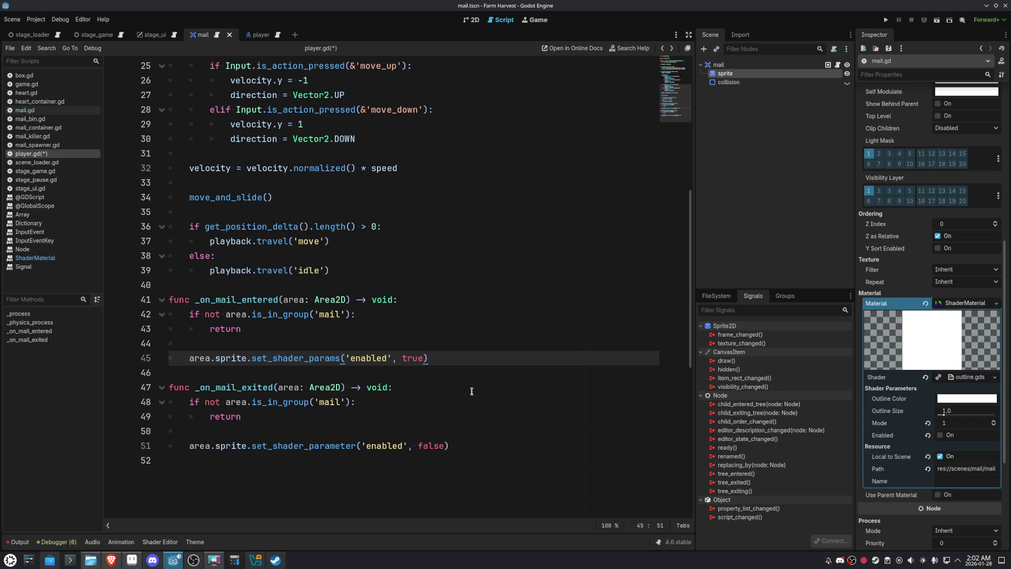
pyautogui.press('Delete')
pyautogui.write('eter')
pyautogui.click(506, 329)
pyautogui.hotkey('ctrl', 's')
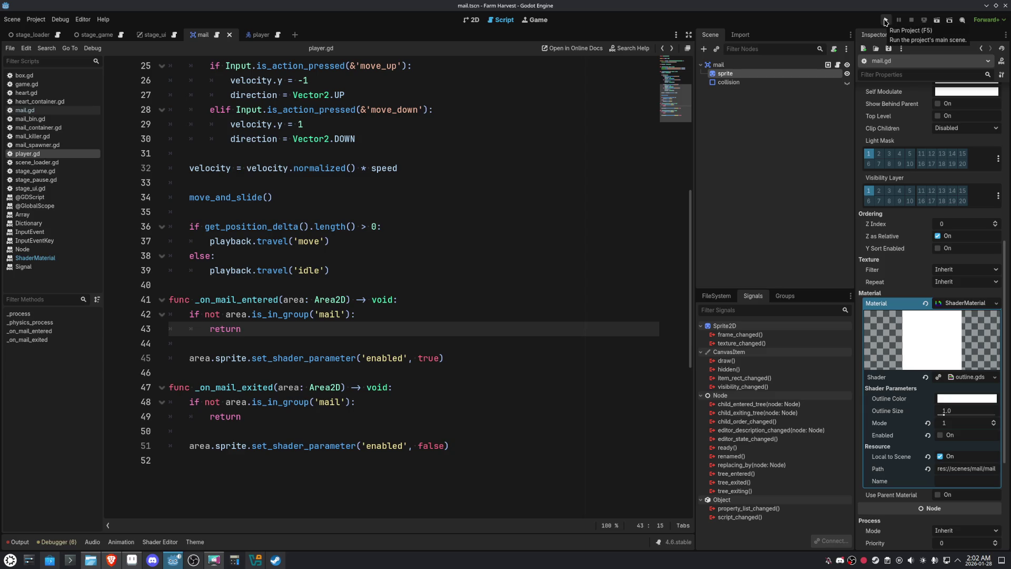
pyautogui.click(885, 21)
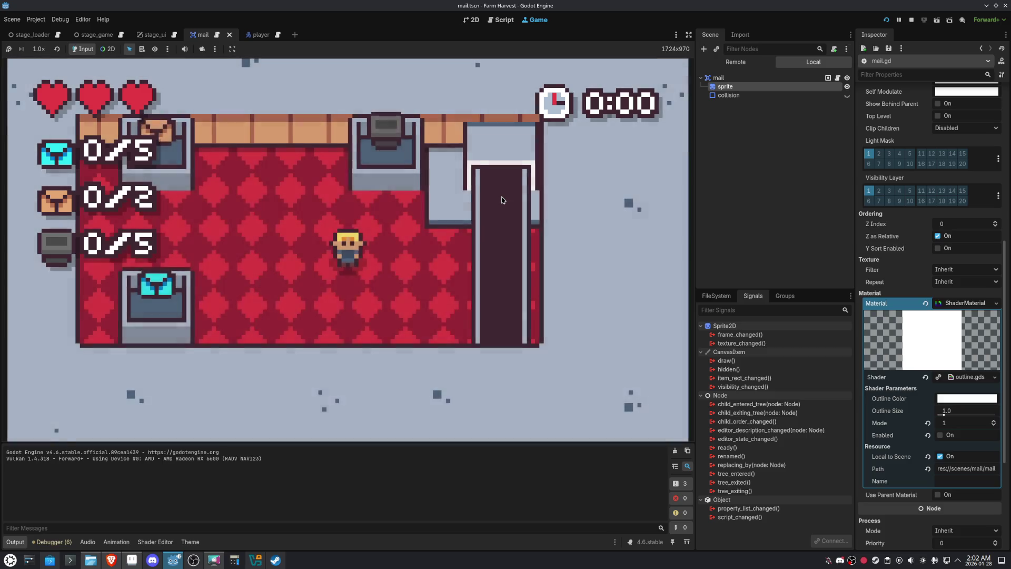
pyautogui.press('Right')
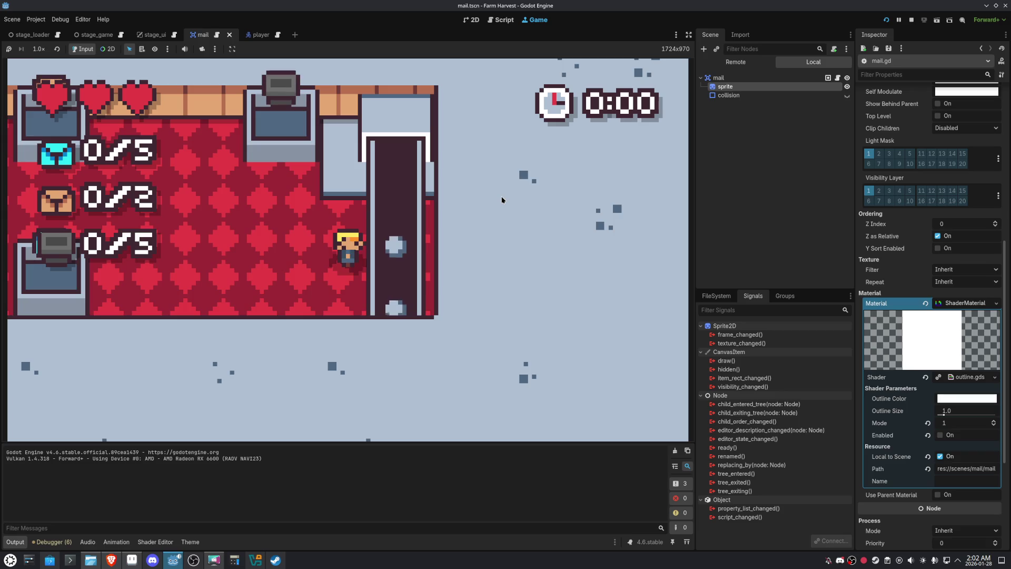
pyautogui.press('Down')
pyautogui.press('Up')
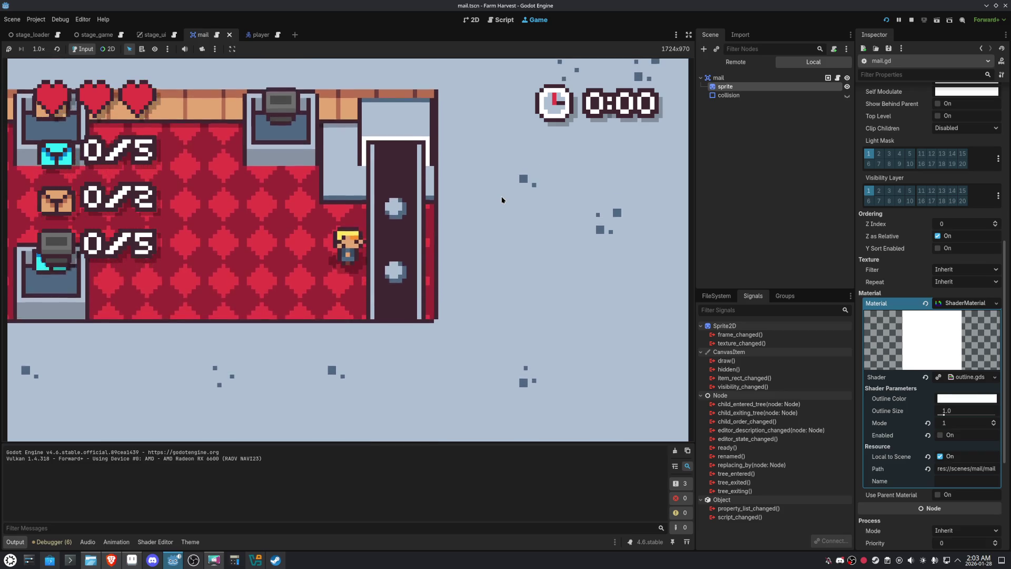
pyautogui.press('F8')
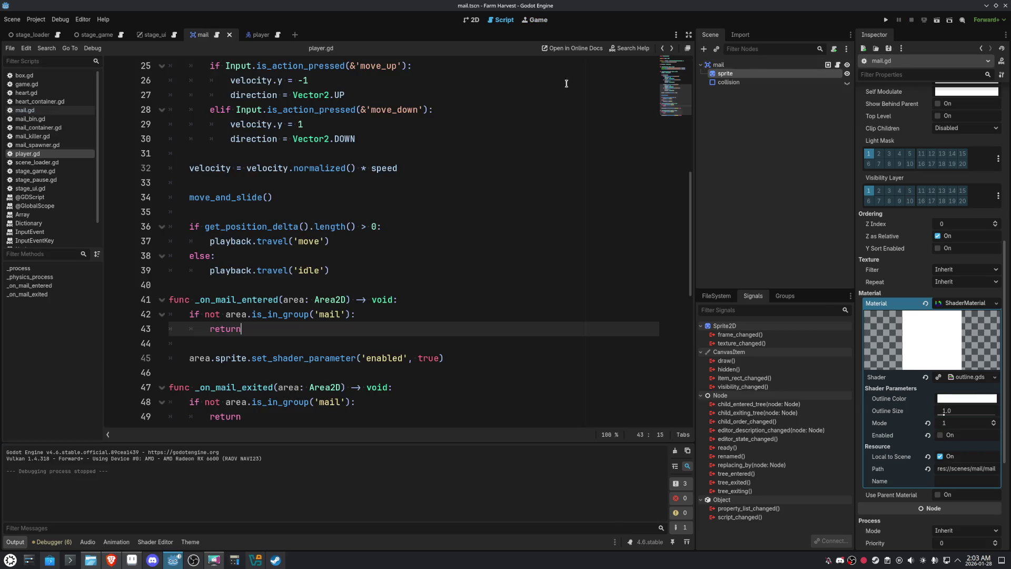
pyautogui.click(847, 82)
# Step: In the 2D mail scene, select the root mail node and revert stray light and visibility layer toggles
pyautogui.click(471, 20)
pyautogui.hotkey('ctrl', 's')
pyautogui.scroll(3, 468, 287)
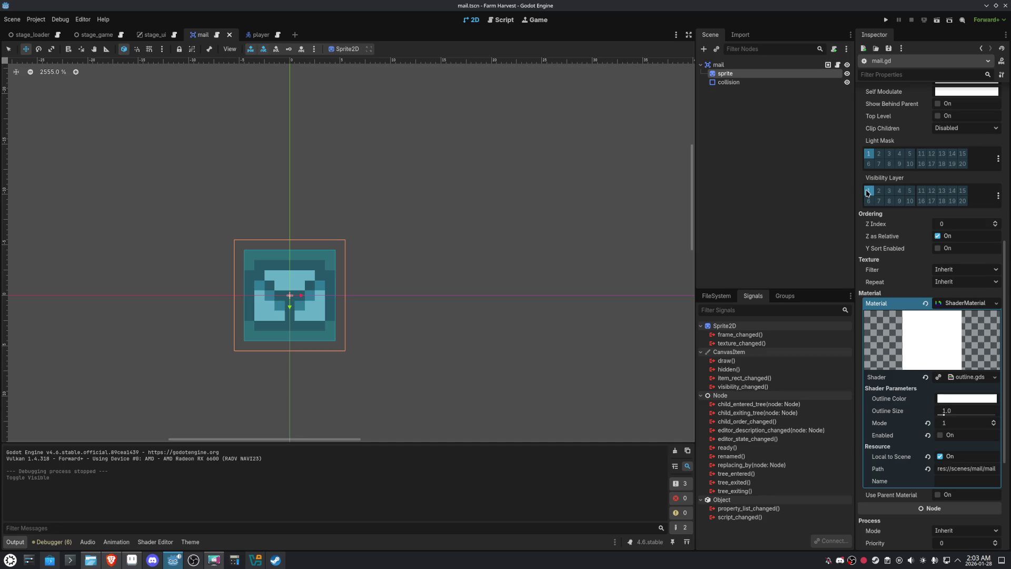
pyautogui.click(725, 66)
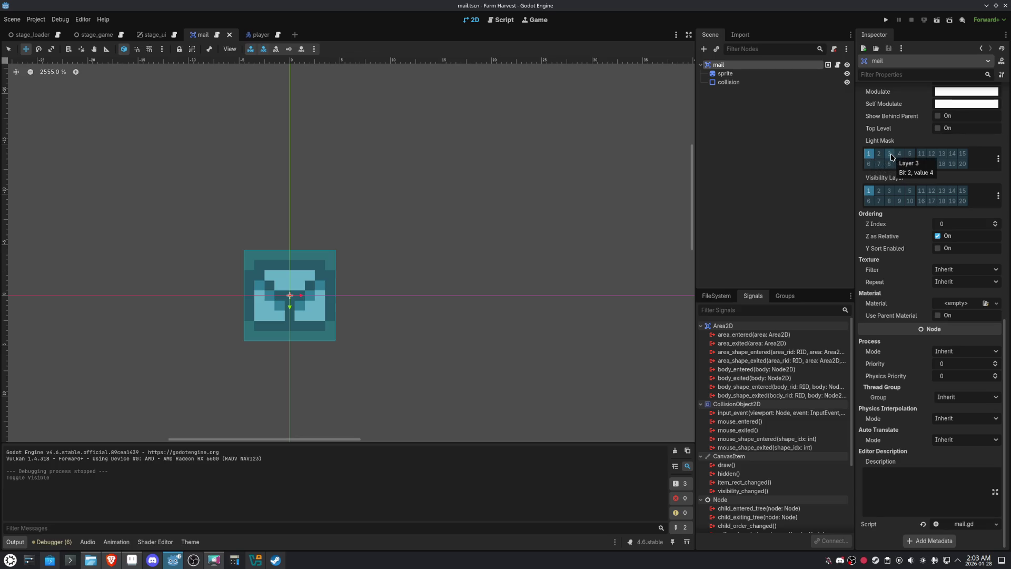
pyautogui.click(889, 154)
pyautogui.click(869, 153)
pyautogui.click(869, 190)
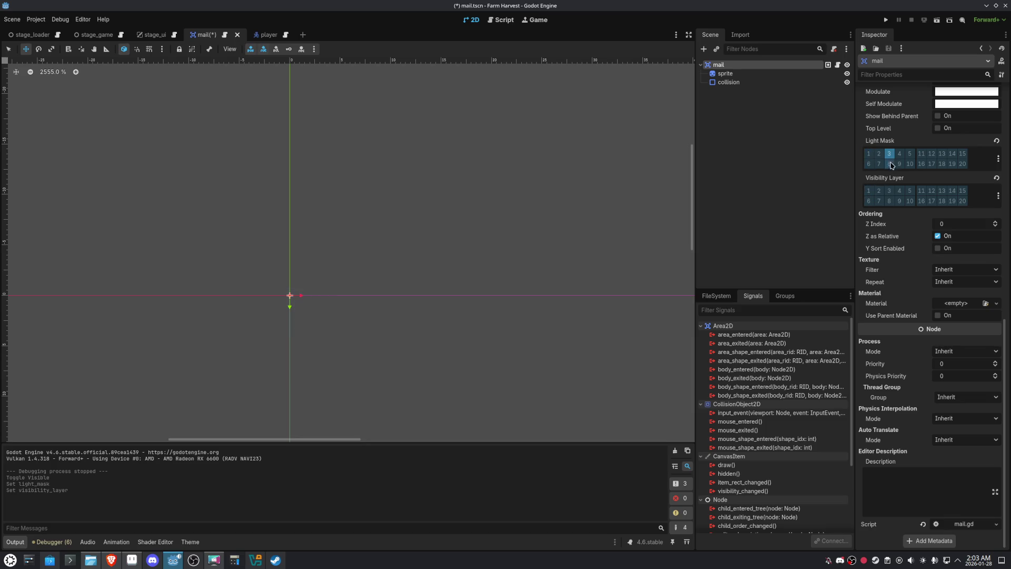
pyautogui.click(869, 154)
pyautogui.click(868, 191)
pyautogui.click(889, 154)
# Step: Add layer 3 to the mail's collision mask and save the scene
pyautogui.scroll(10, 925, 228)
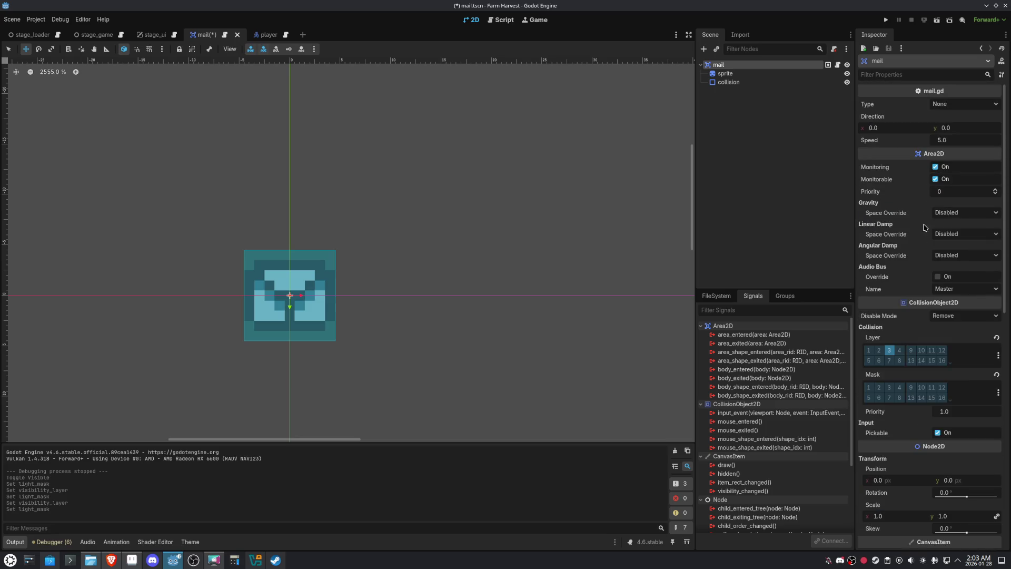
pyautogui.click(889, 387)
pyautogui.hotkey('ctrl', 's')
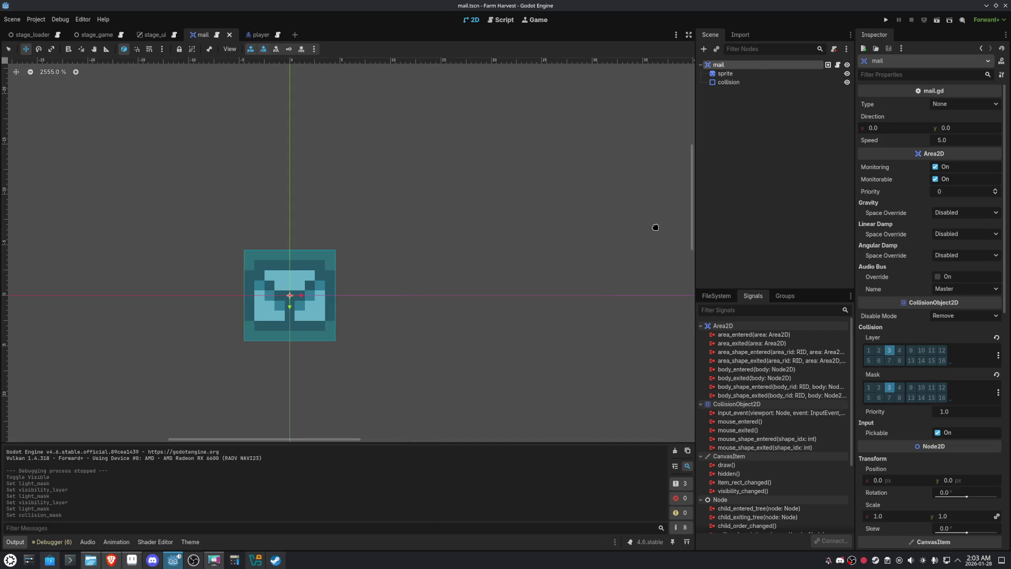
# Step: Enable Visible Collision Shapes in the Debug menu
pyautogui.click(60, 19)
pyautogui.click(116, 54)
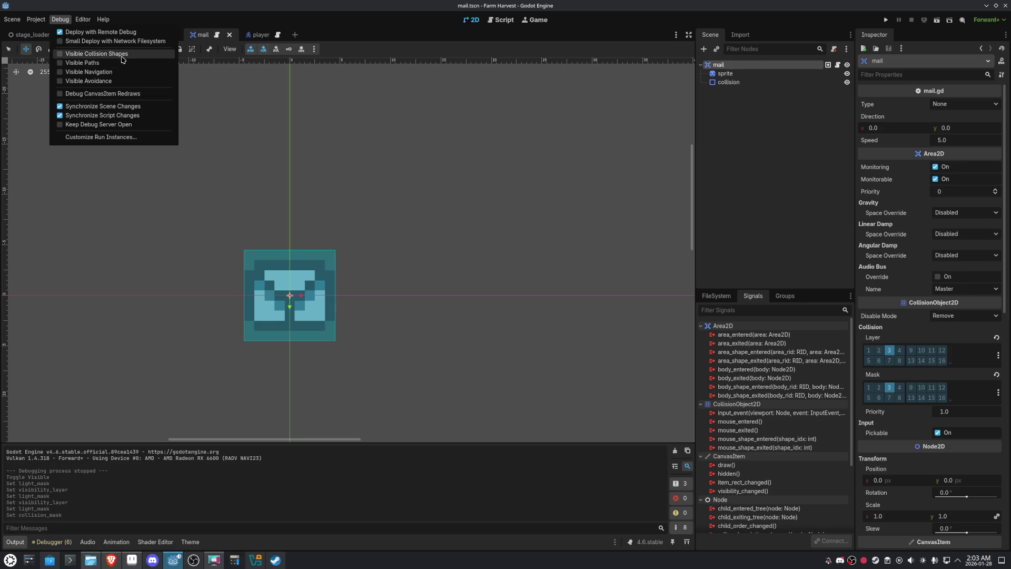
pyautogui.click(434, 169)
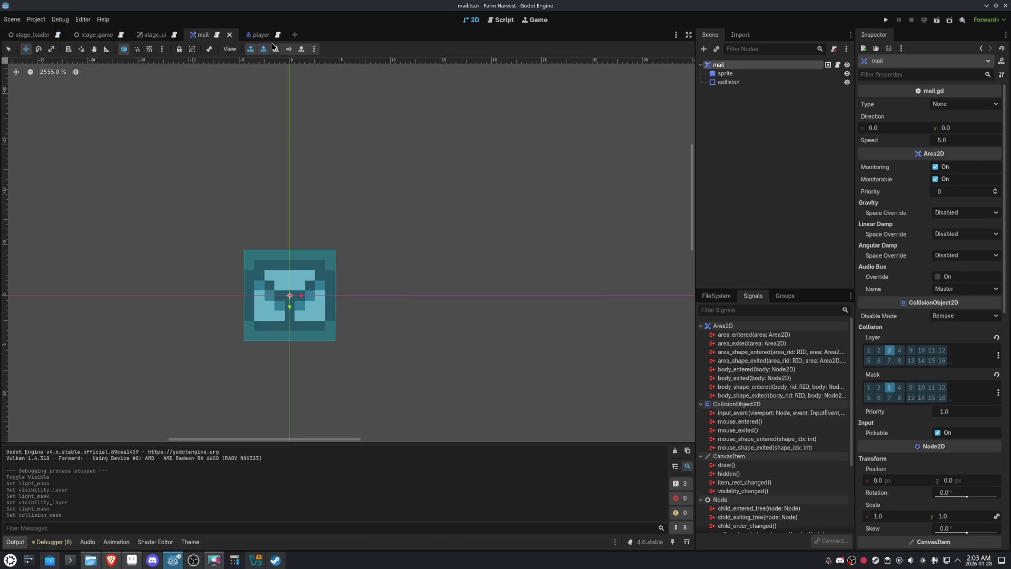
# Step: Make the player's hitbox visible in the player scene and run the game
pyautogui.click(258, 34)
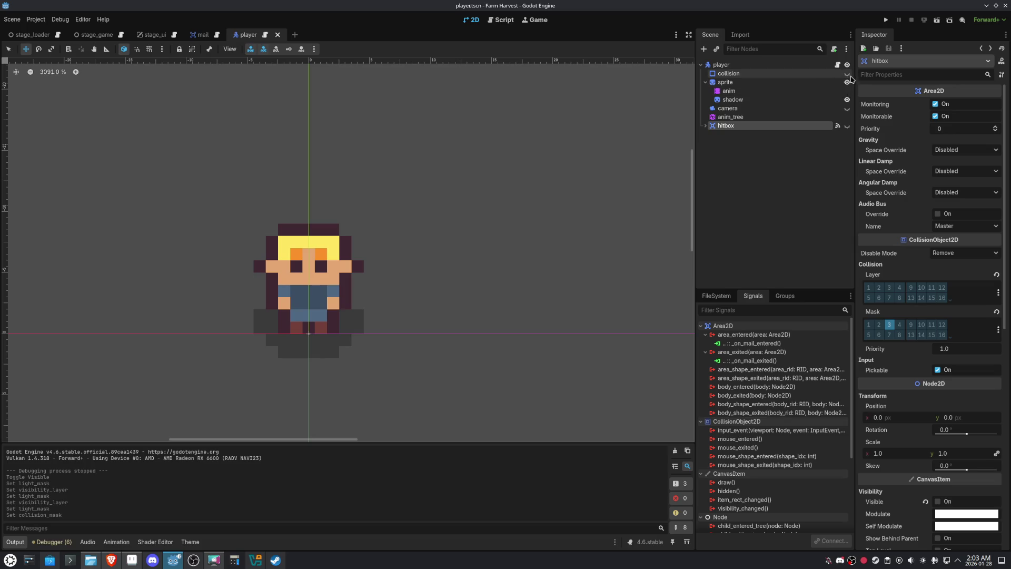
pyautogui.click(847, 126)
pyautogui.press('F5')
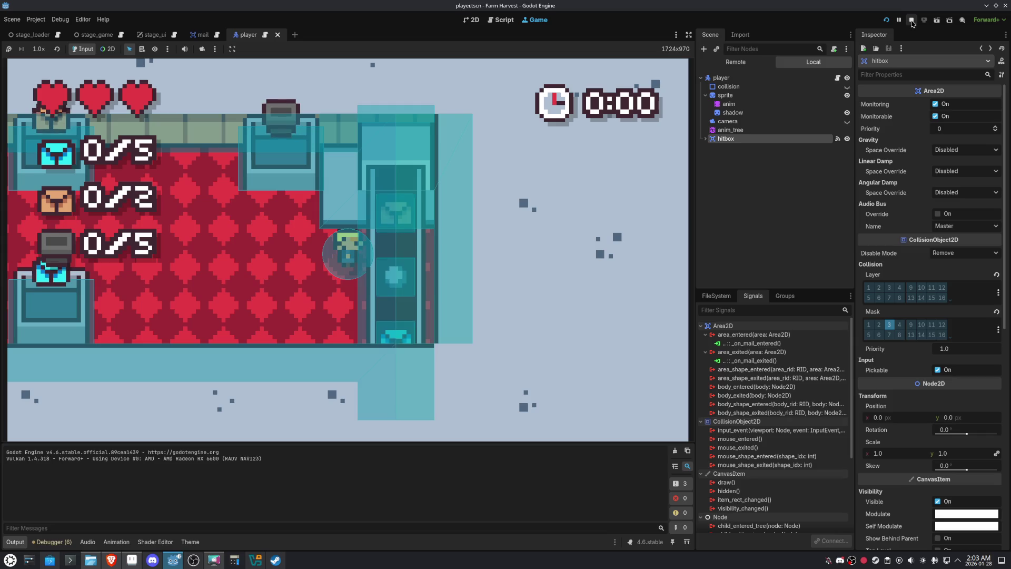
# Step: Stop the game, widen the player's hitbox circle to about 370 px across, and run again
pyautogui.press('F8')
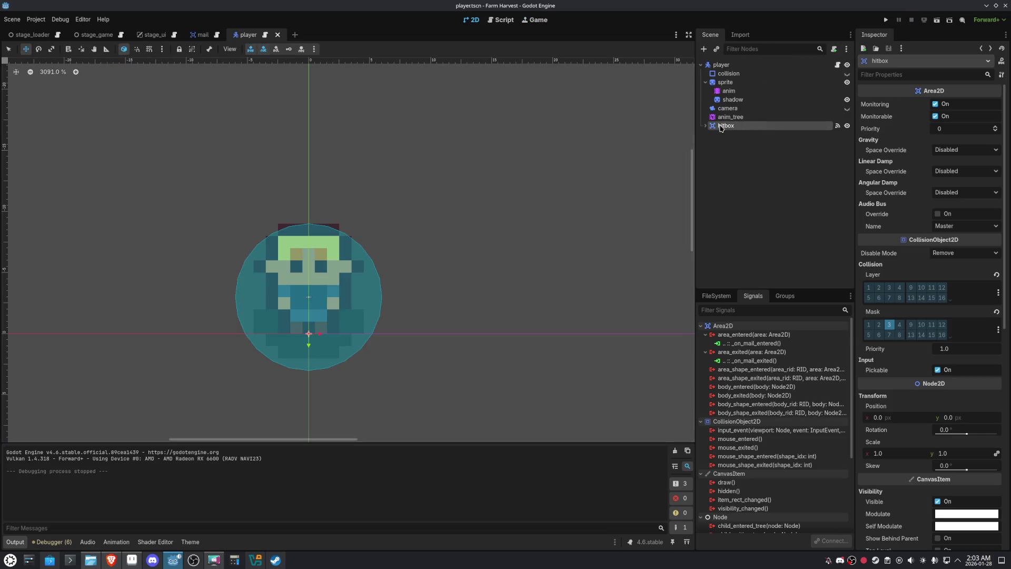
pyautogui.click(706, 125)
pyautogui.click(755, 141)
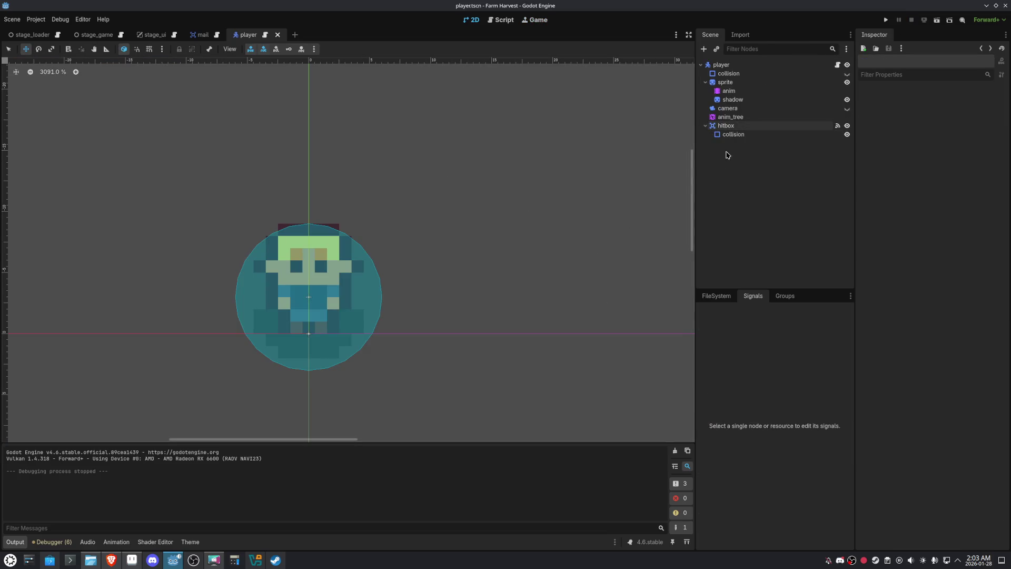
pyautogui.press('Down')
pyautogui.moveTo(381, 297); pyautogui.dragTo(400, 294)
pyautogui.press('F5')
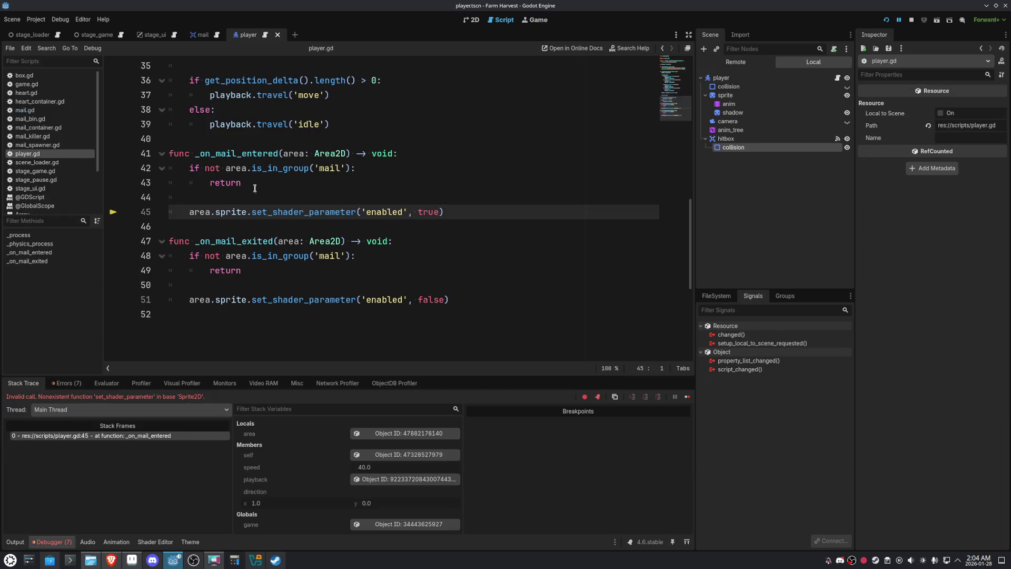
# Step: Open the line 45 'area' object from the debugger in the remote Inspector and check its node path
pyautogui.moveTo(204, 212)
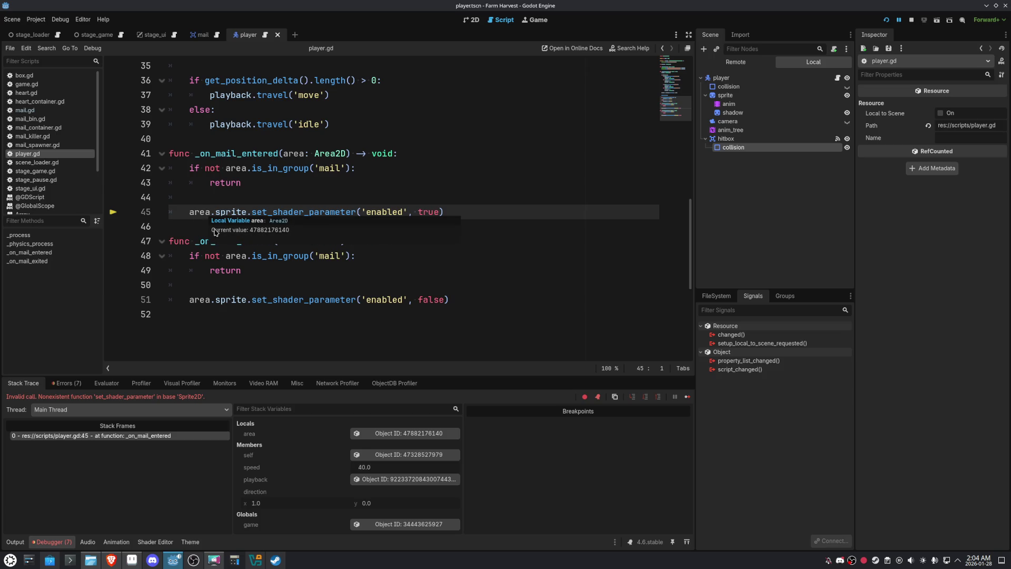
pyautogui.click(377, 436)
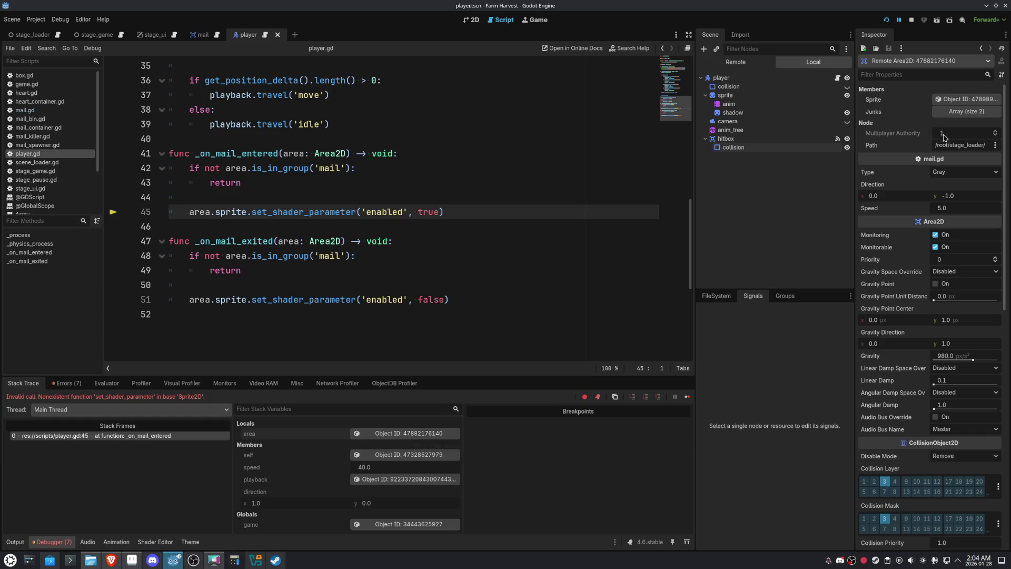
pyautogui.click(964, 146)
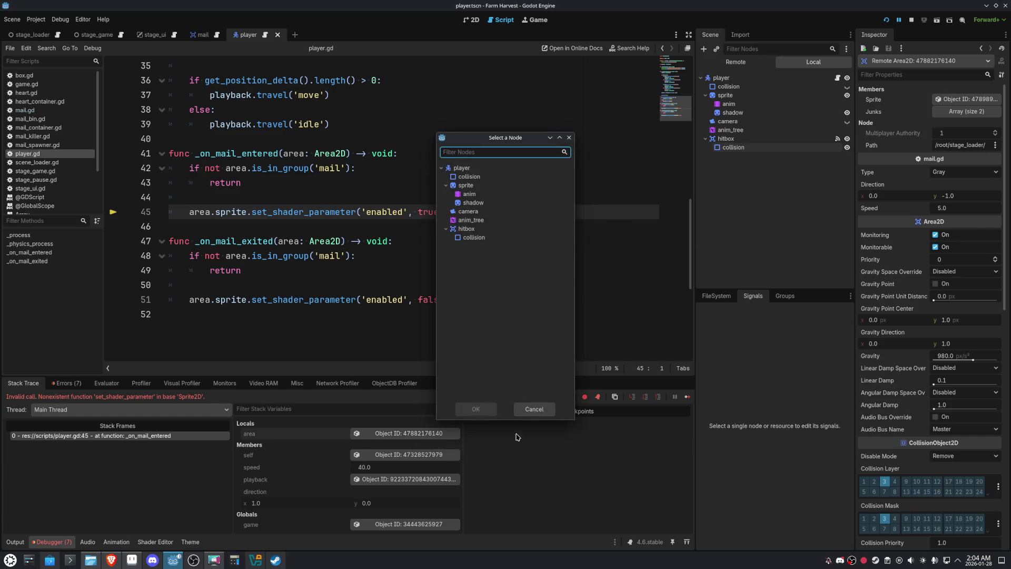
pyautogui.click(536, 414)
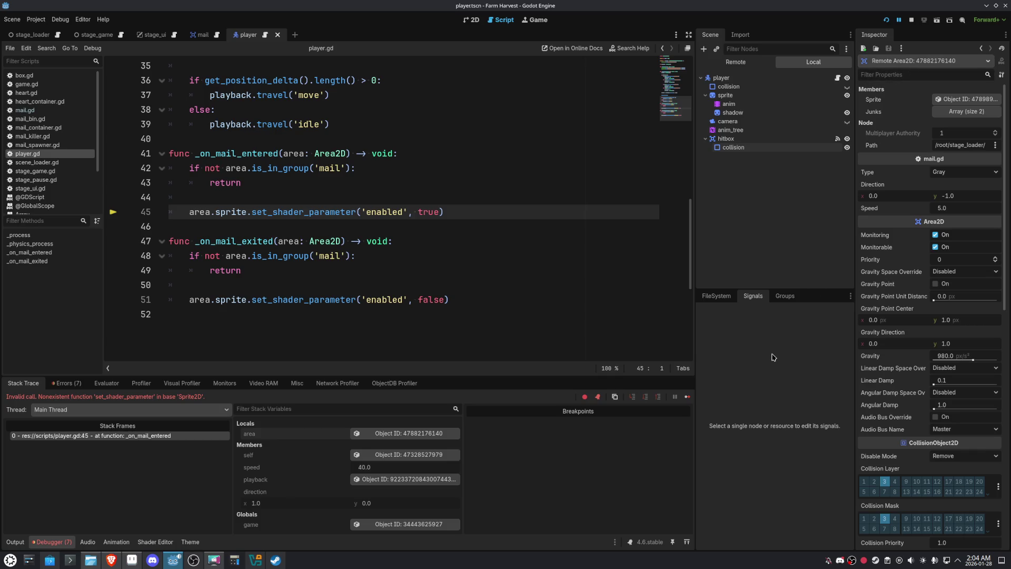
pyautogui.scroll(-15, 950, 395)
pyautogui.scroll(15, 950, 394)
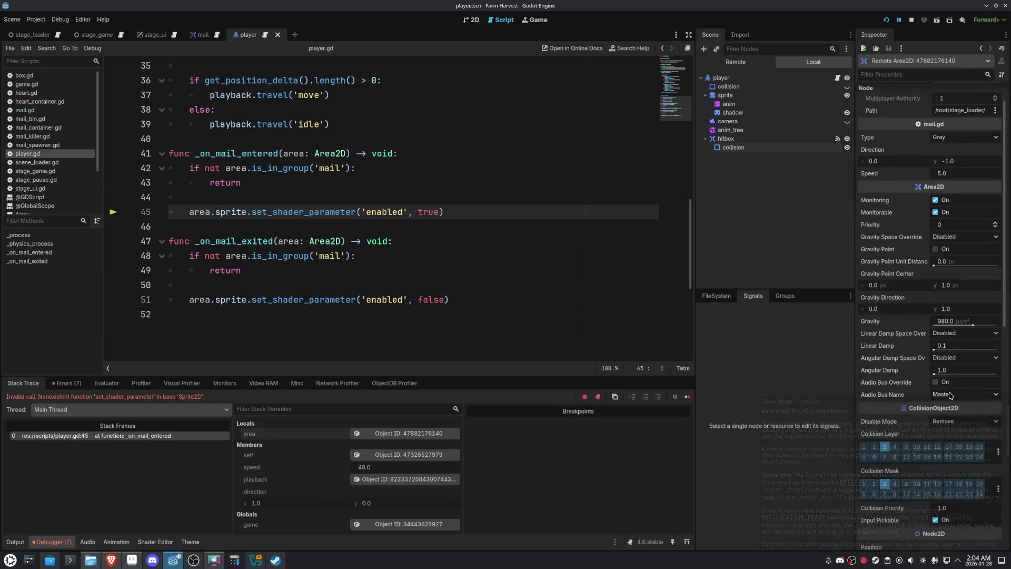
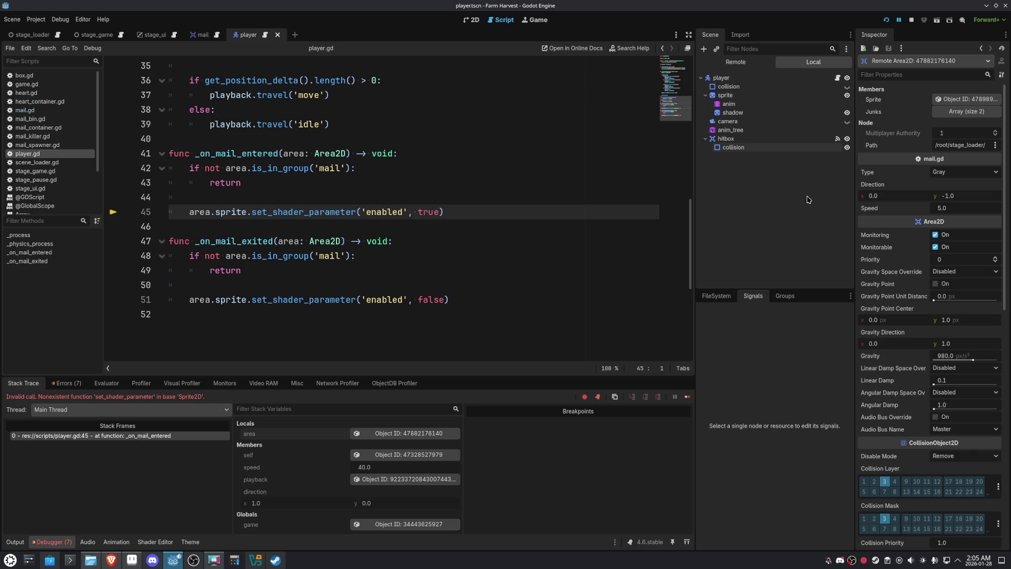
# Step: Show the Remote scene tree and read the line 45 set_shader_parameter error, then return to Stack Trace
pyautogui.click(747, 62)
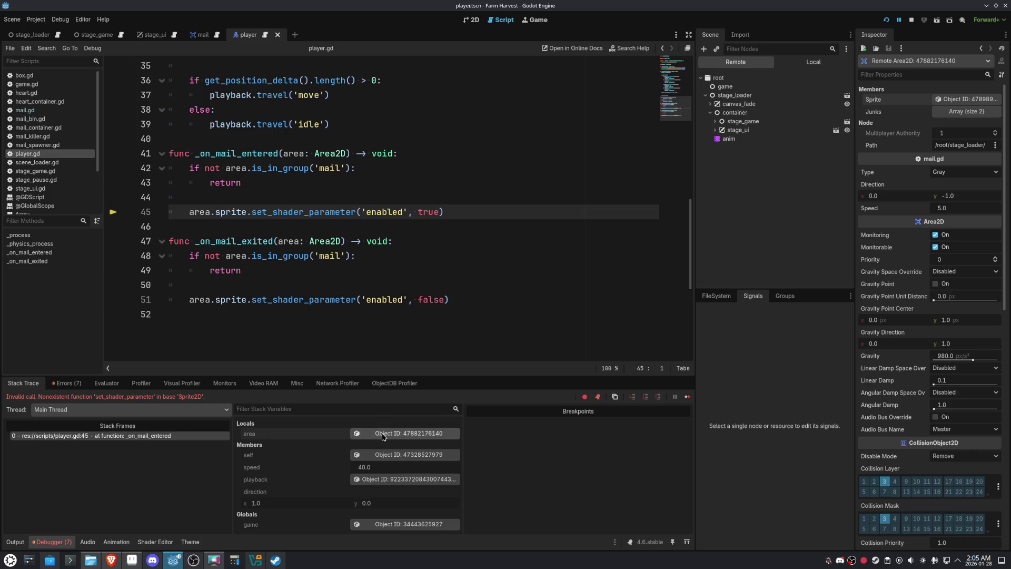
pyautogui.click(67, 383)
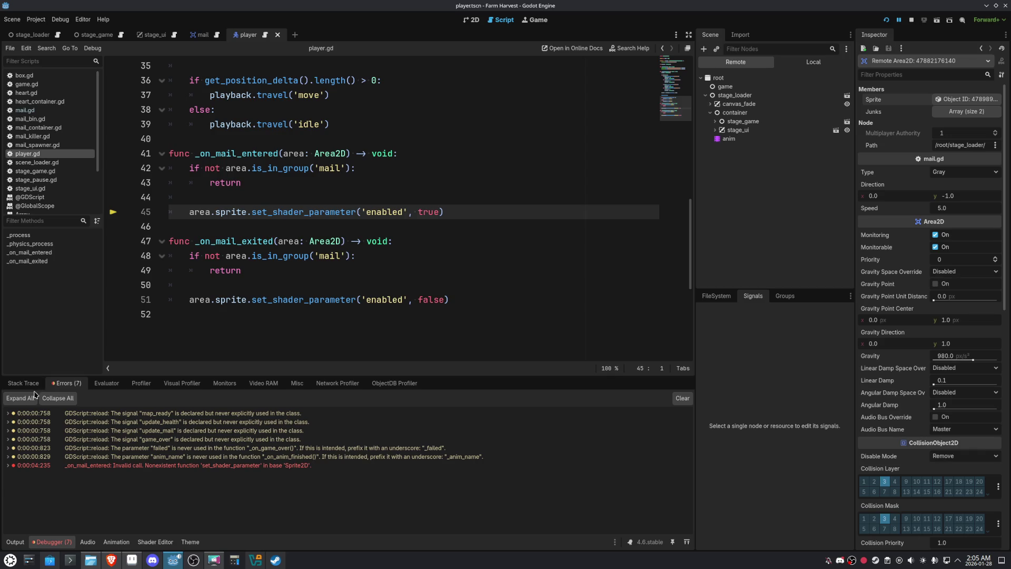
pyautogui.click(26, 383)
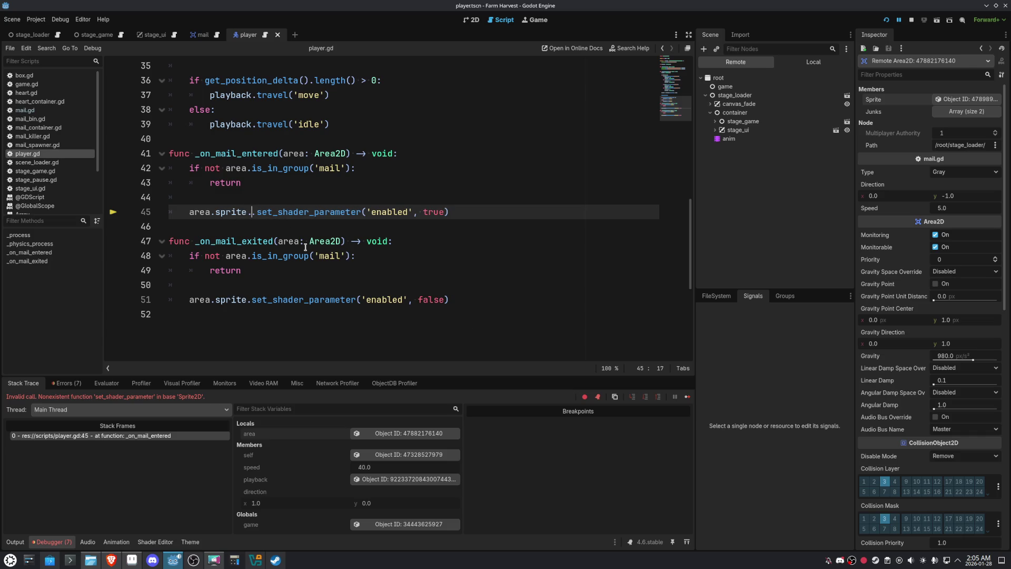
# Step: Open mail.tscn and select its sprite to view the ShaderMaterial's outline parameters
pyautogui.click(911, 20)
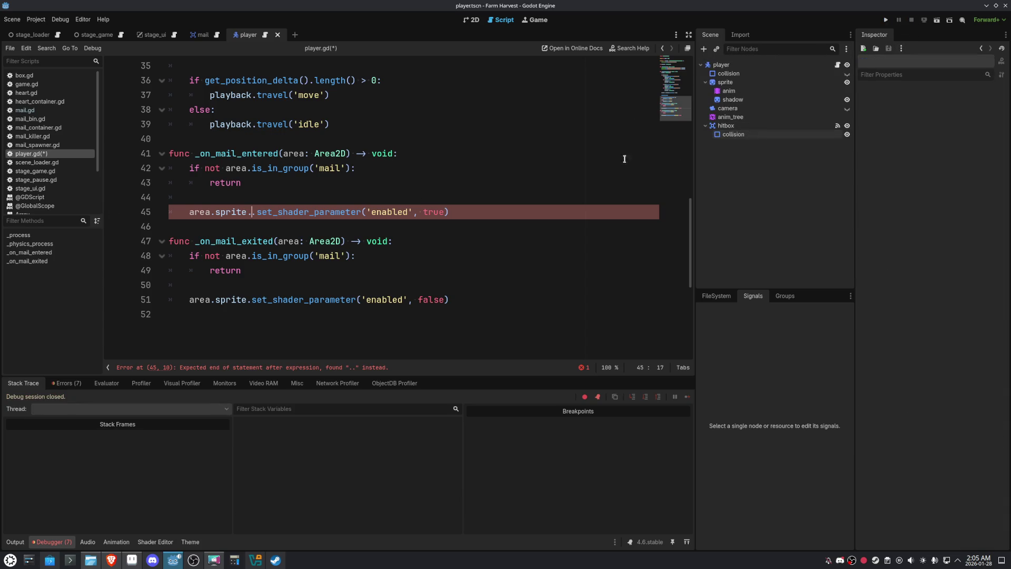
pyautogui.click(203, 35)
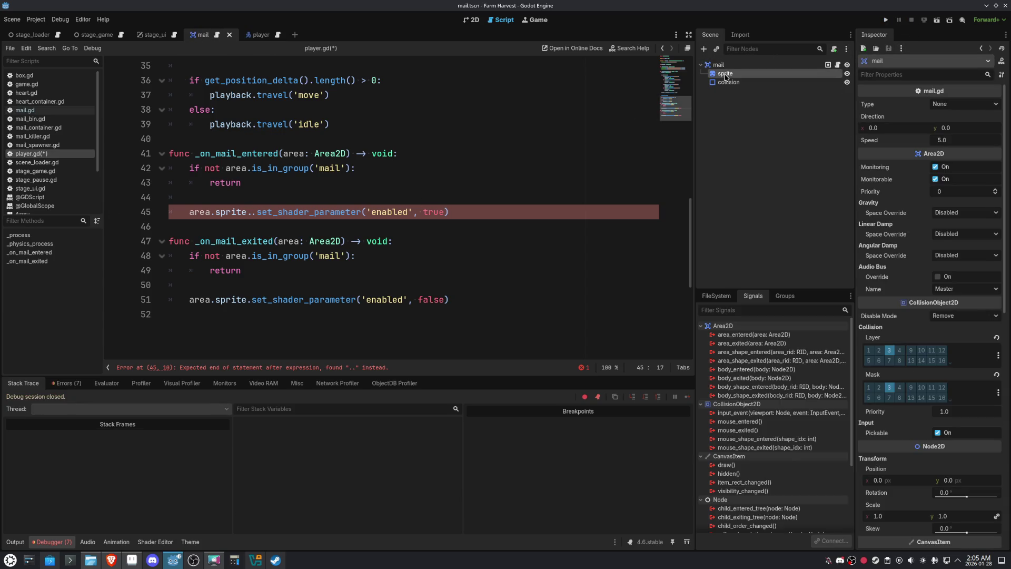
pyautogui.click(725, 73)
pyautogui.scroll(4, 920, 377)
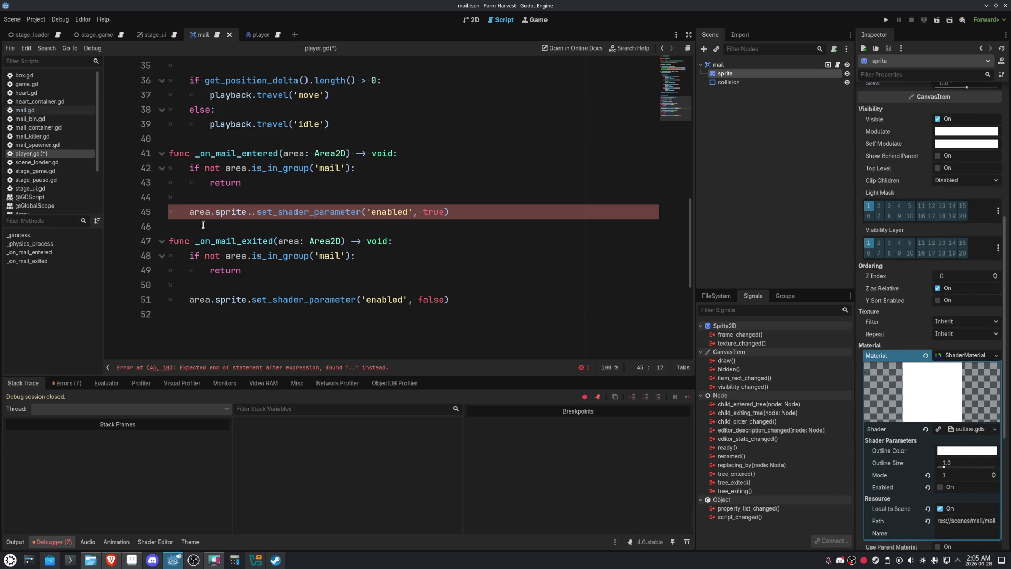